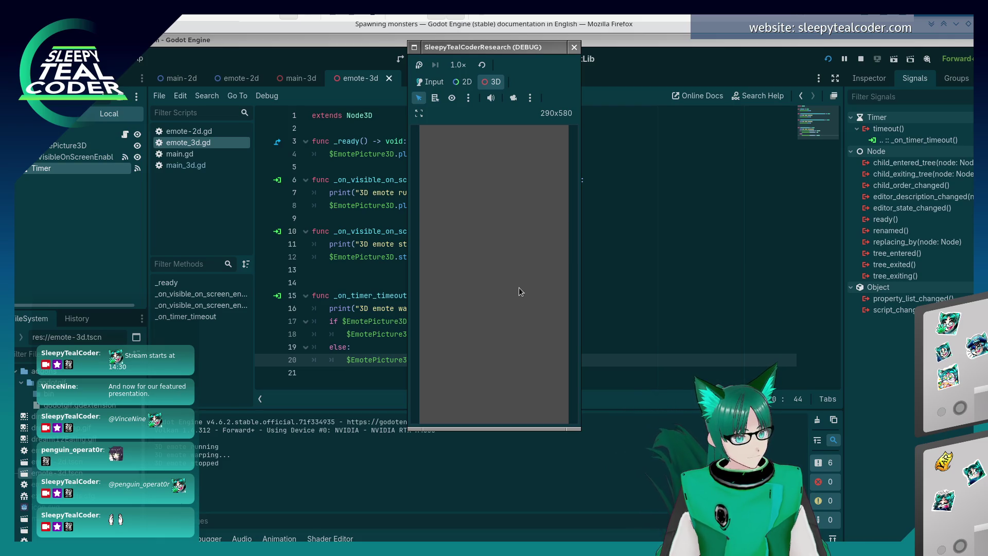
- Stop the game, enable Low Processor Mode in Project Settings, then test-run and stop the game
click(574, 47)
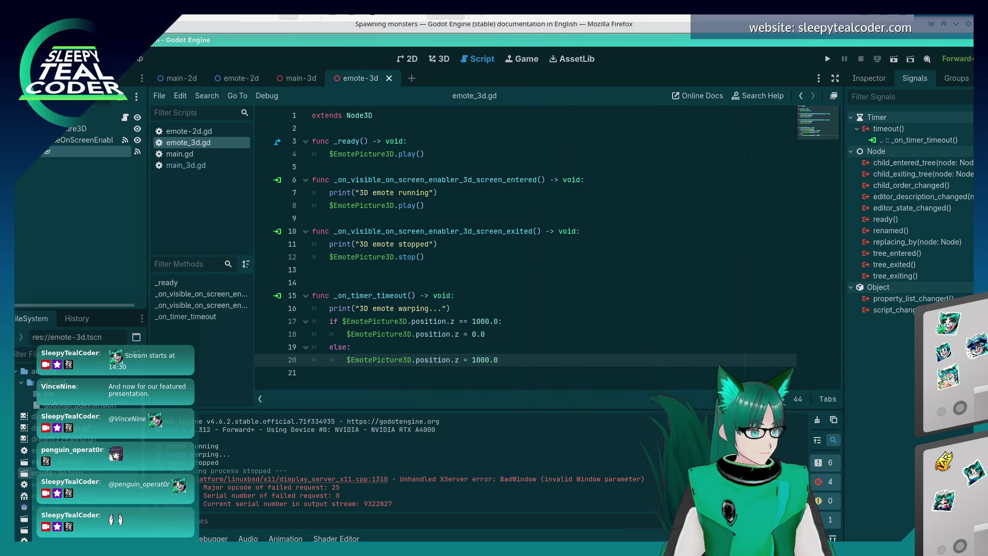
click(56, 58)
click(77, 92)
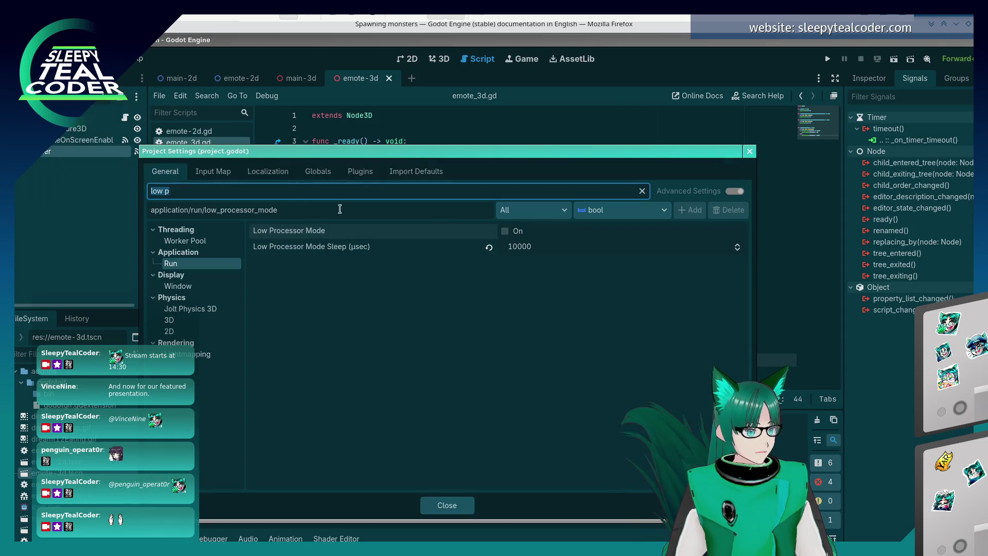
click(505, 231)
click(447, 505)
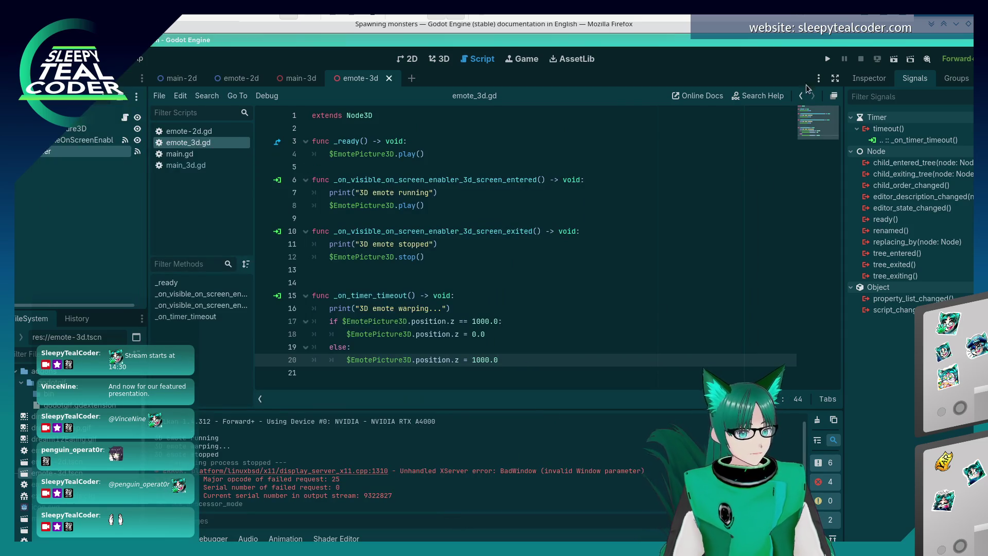
click(827, 59)
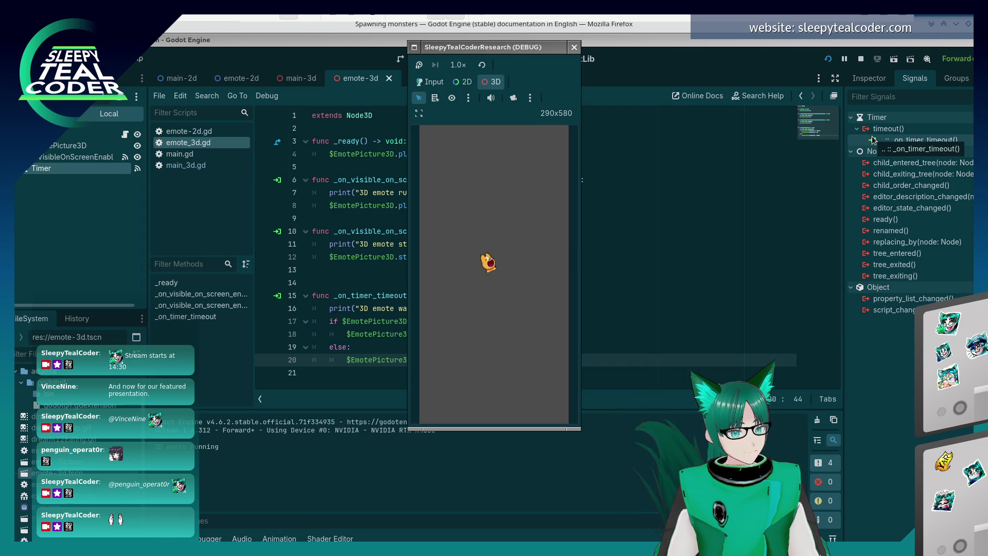
click(869, 78)
- Turn off the Timer's Autostart in the Inspector and save
key(F8)
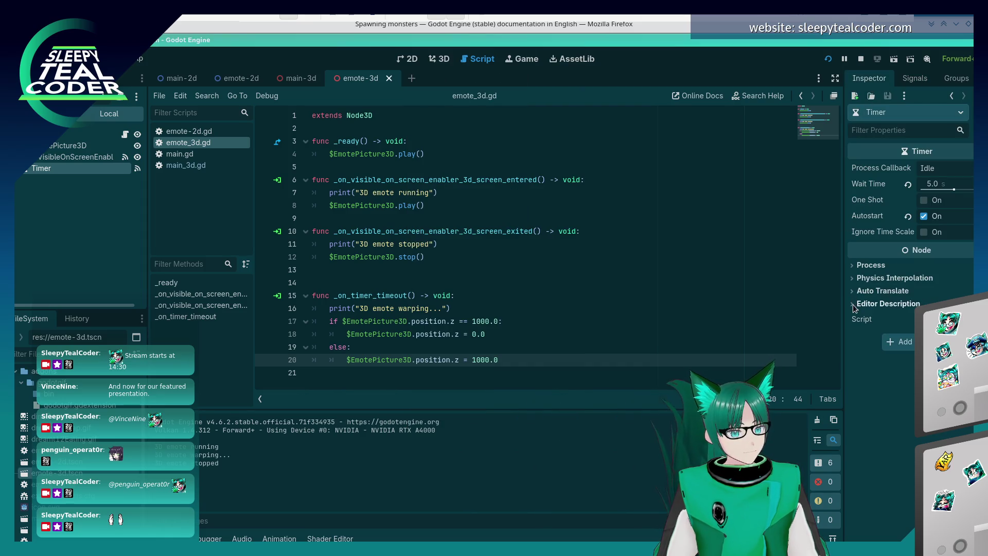
click(852, 265)
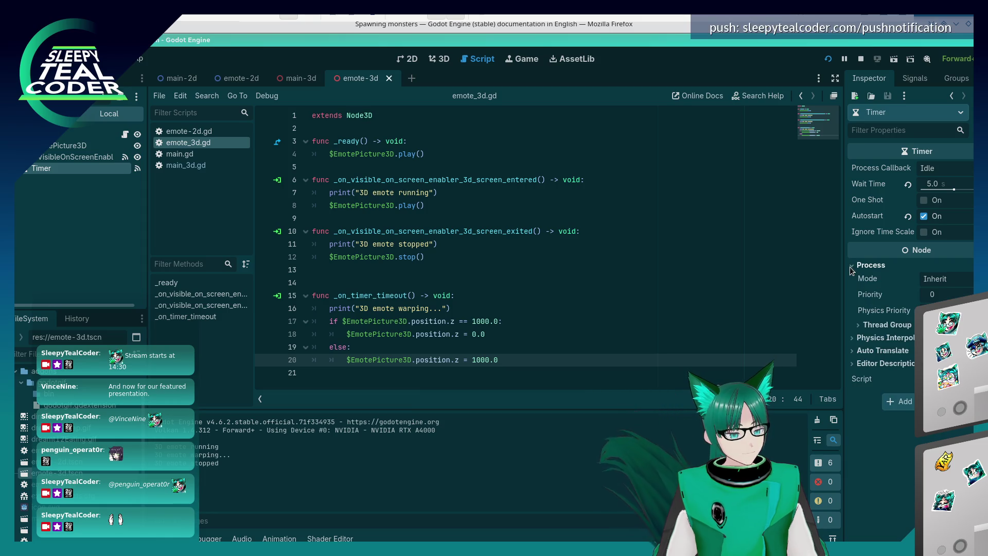
click(852, 265)
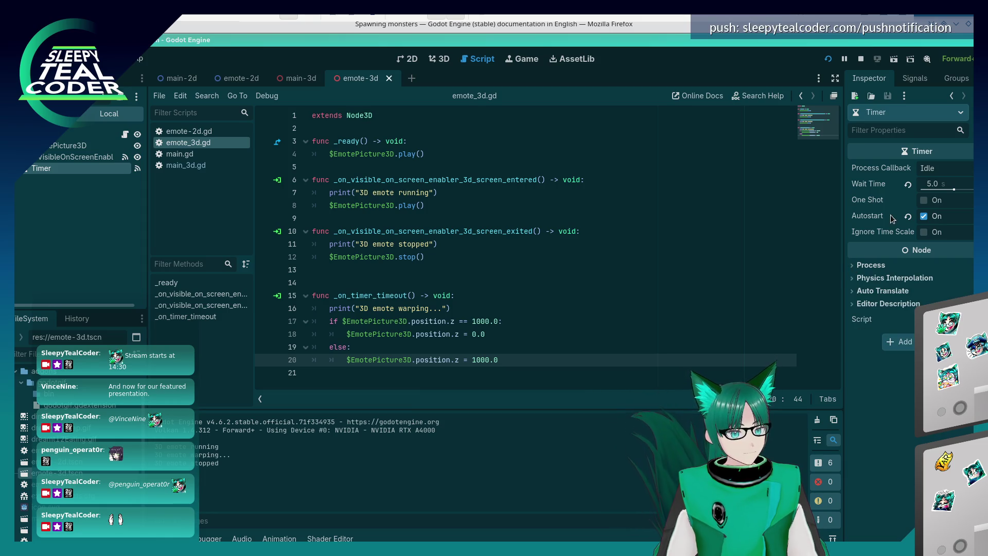
click(908, 217)
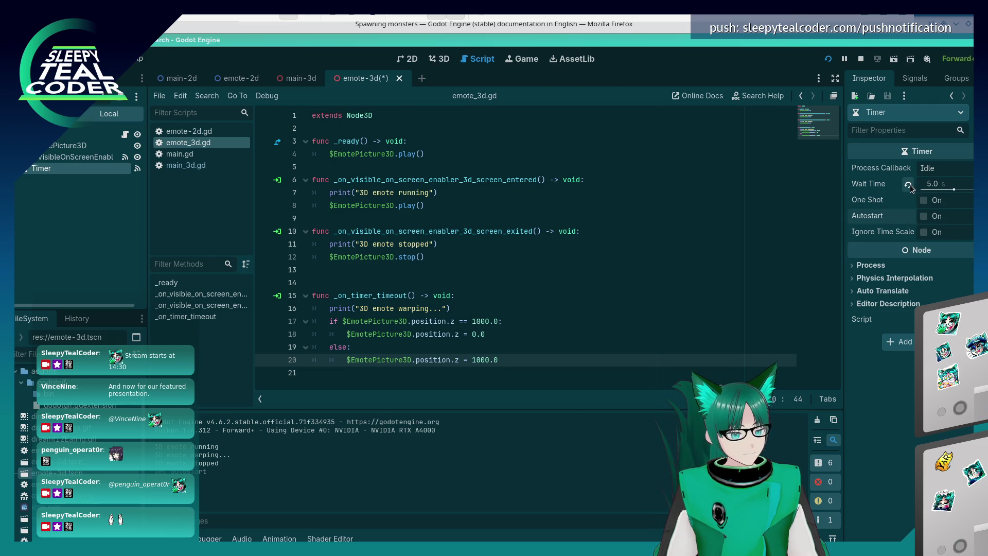
mouse_move(910, 187)
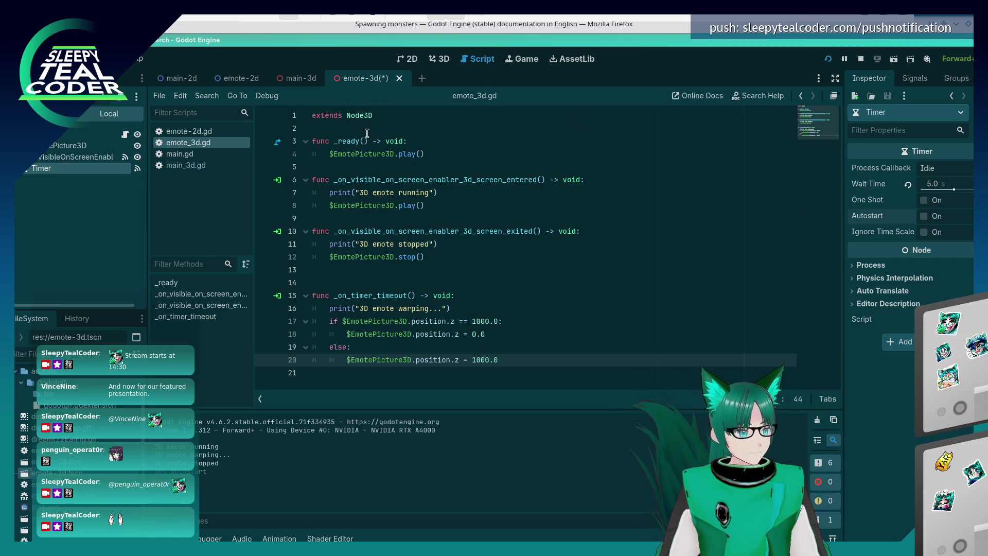
key(ctrl+s)
- Add $Timer.start(5.0) on a new line in _ready, then run the game
click(439, 157)
key(Return)
text($Timer.)
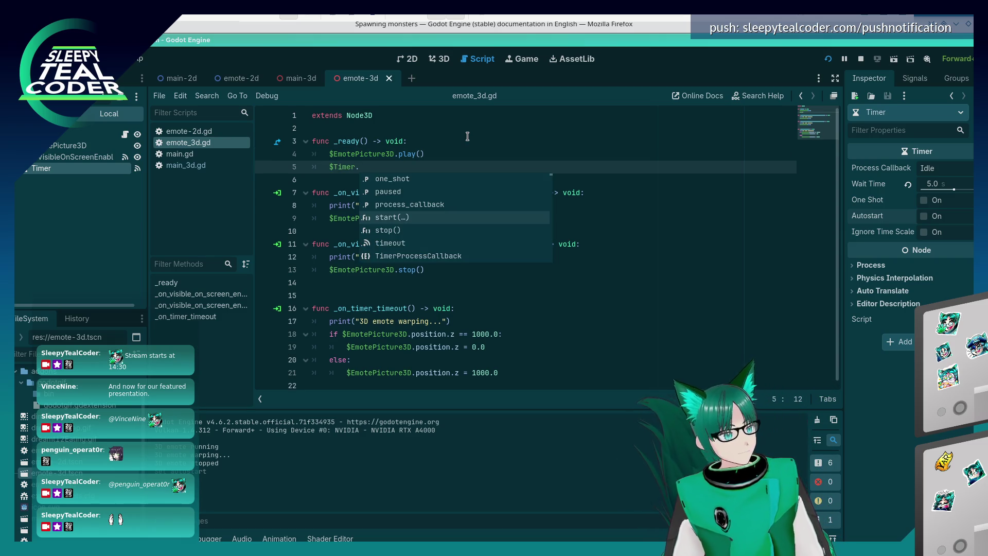
key(Up)
key(Up)
key(Up)
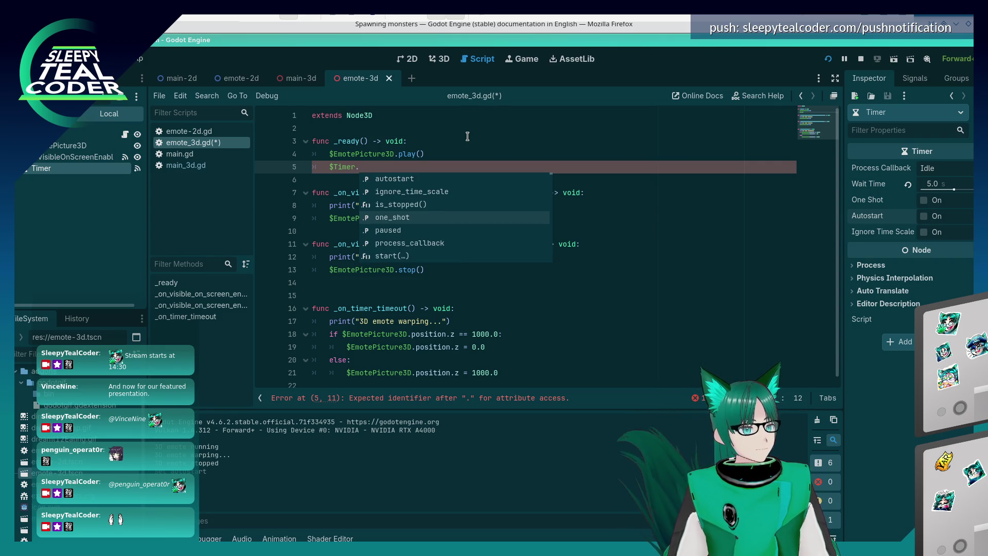
key(Down)
key(Down)
key(Down)
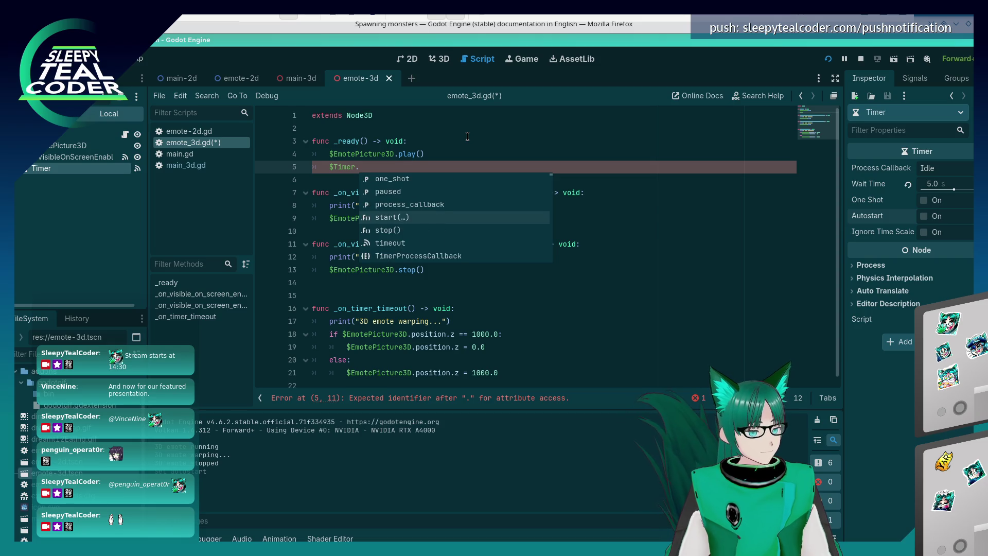
key(Return)
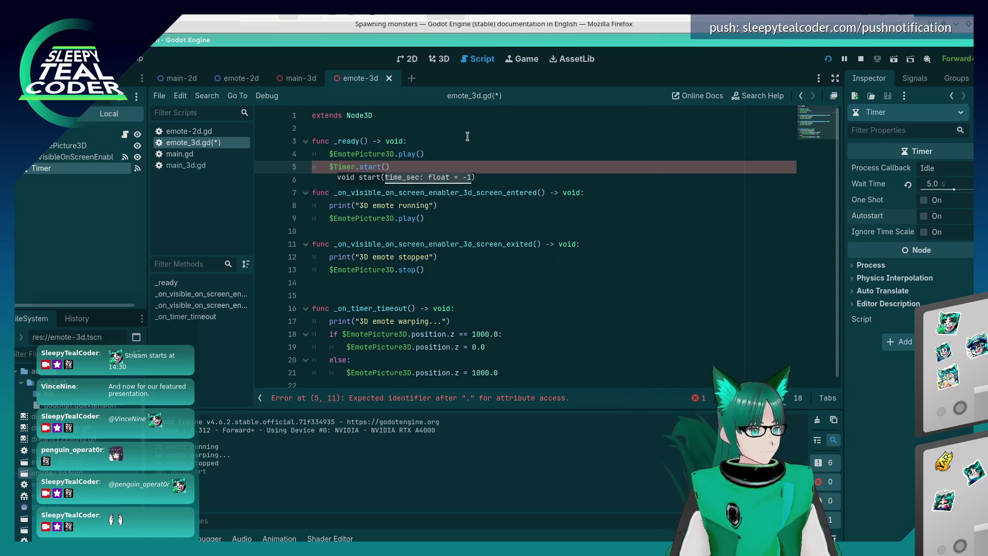
text(t)
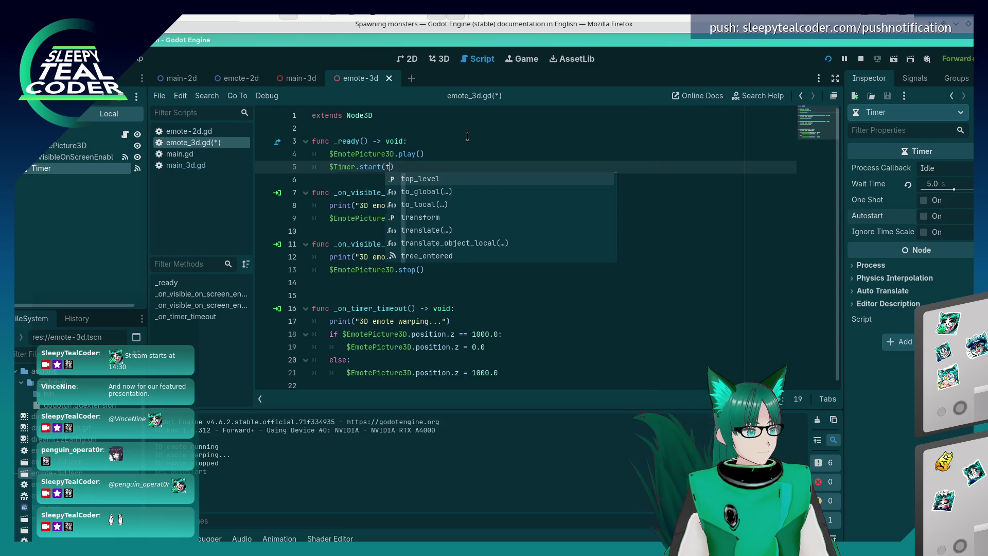
key(BackSpace)
text(0)
key(BackSpace)
key(BackSpace)
text(5.0)
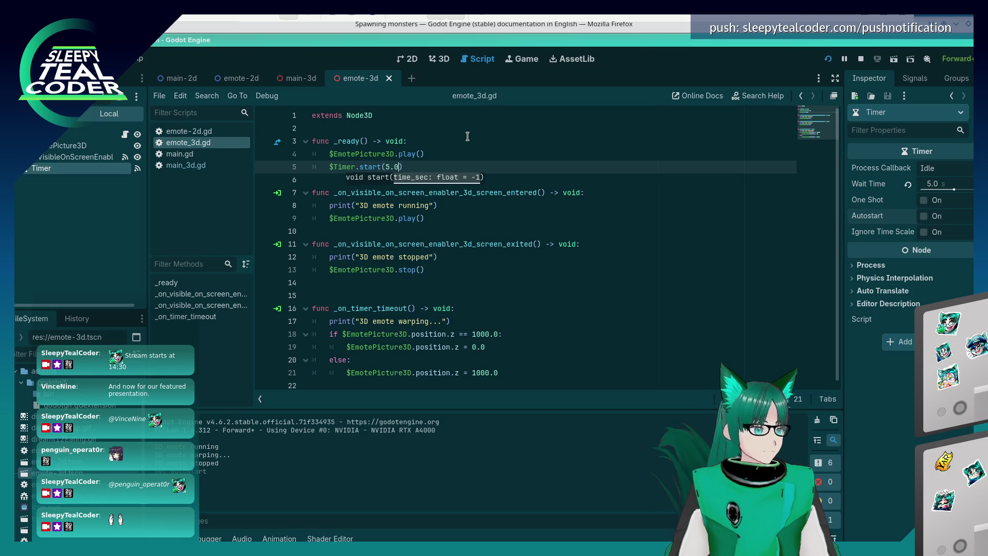
click(828, 60)
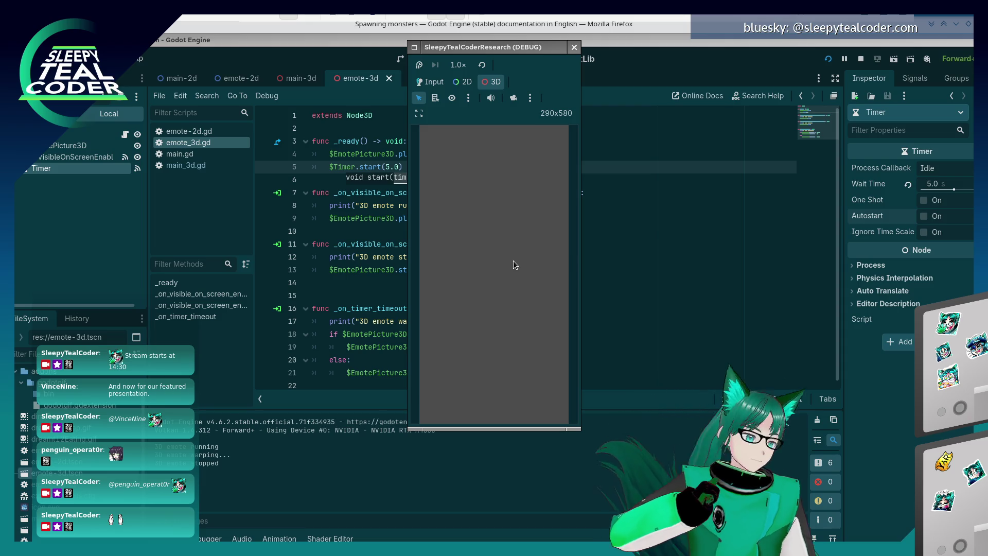
click(574, 48)
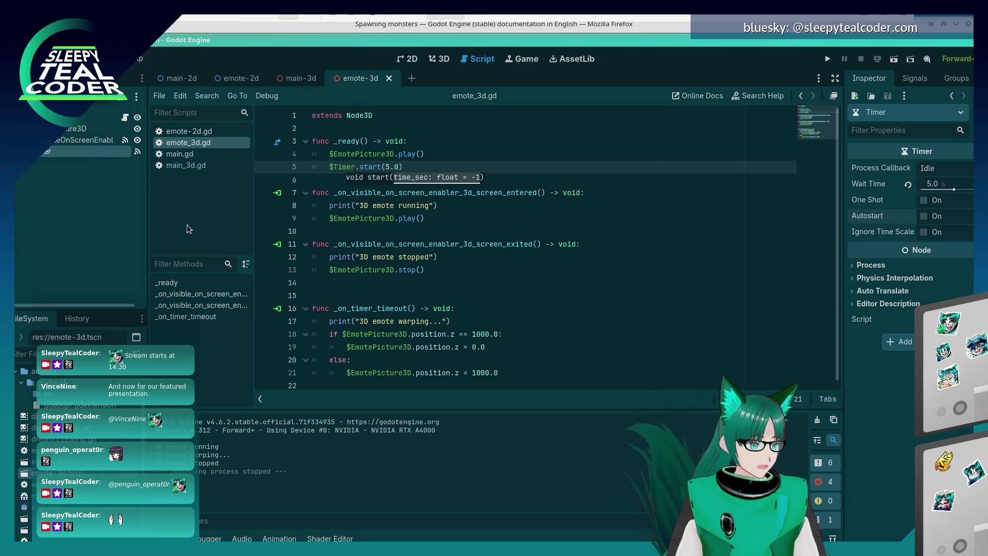
- Cut the _on_timer_timeout function, paste it back at line 15, and save the script
click(369, 348)
mouse_move(530, 372)
mouse_down()
mouse_move(334, 345)
mouse_move(312, 308)
mouse_up()
key(ctrl+c)
key(Delete)
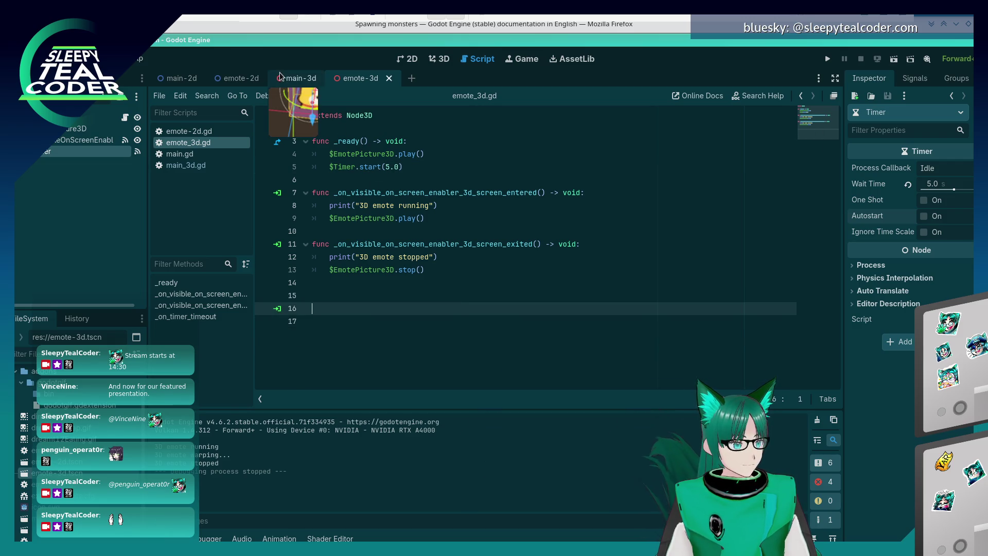
click(287, 78)
click(359, 297)
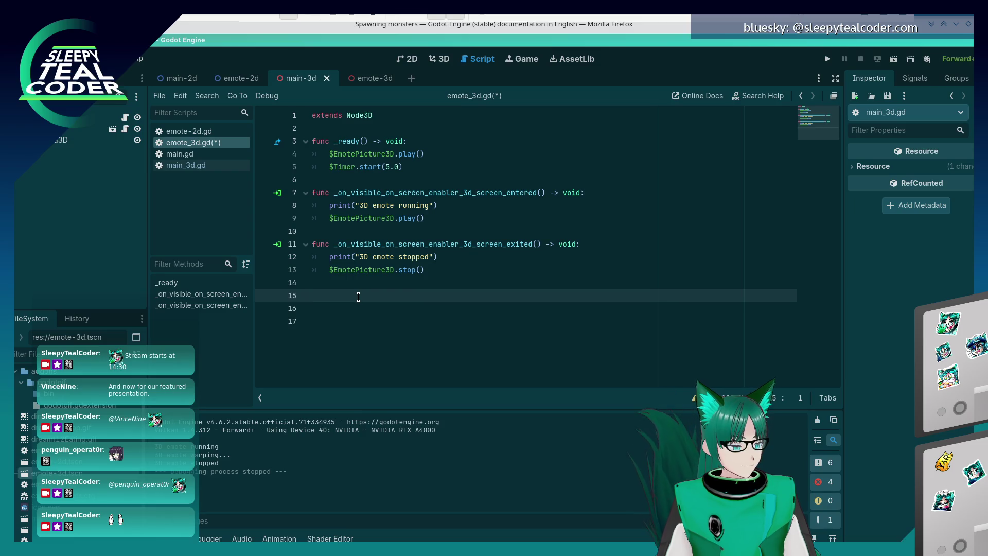
key(ctrl+v)
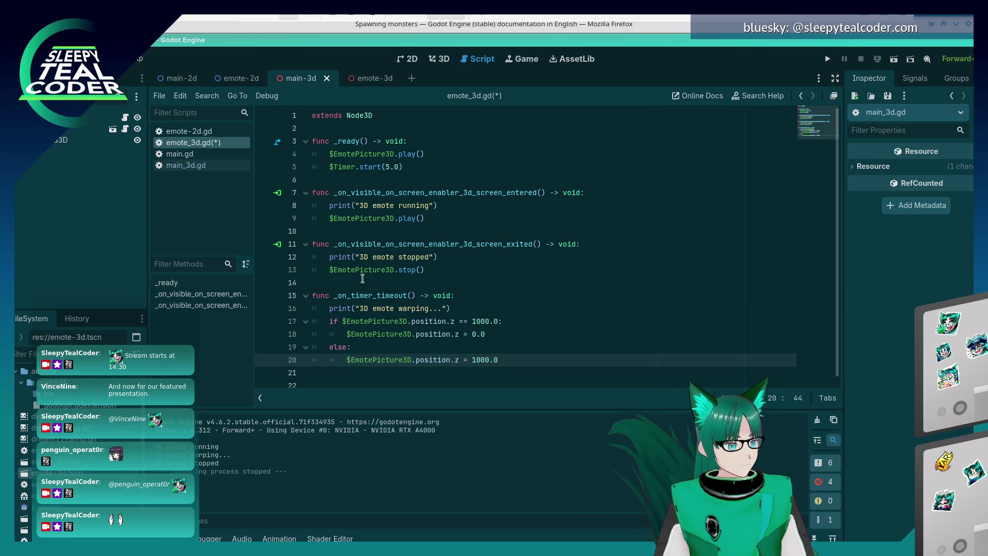
key(Up)
key(Up)
key(Up)
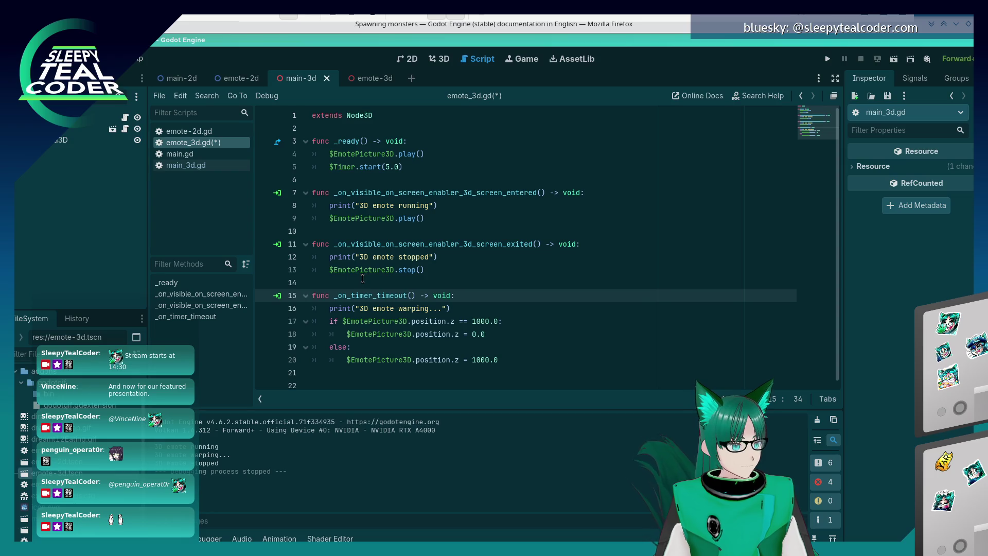
key(ctrl+s)
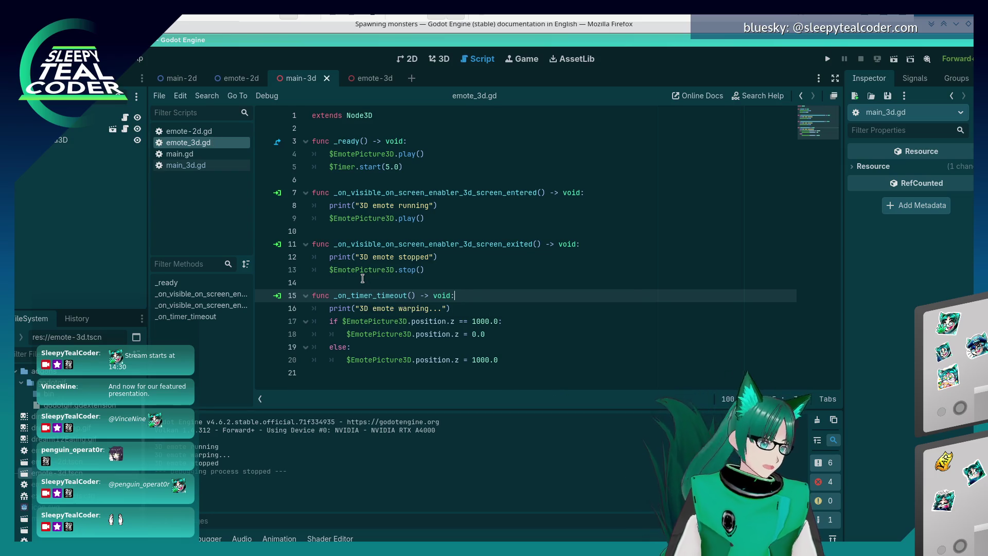
- Move the Timer node from emote-3d under Main-3D and turn its Autostart on
click(367, 84)
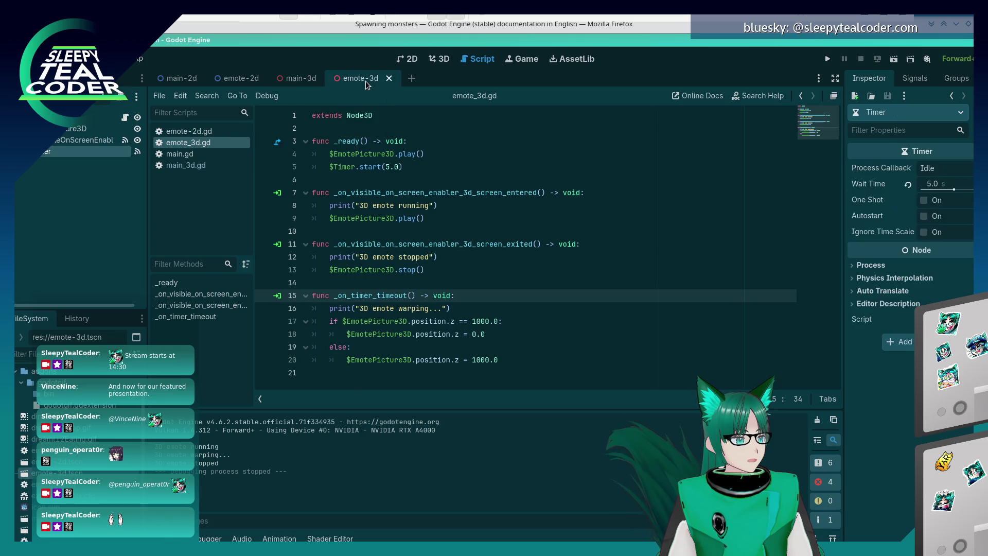
key(ctrl+x)
key(ctrl+shift+Tab)
key(ctrl+v)
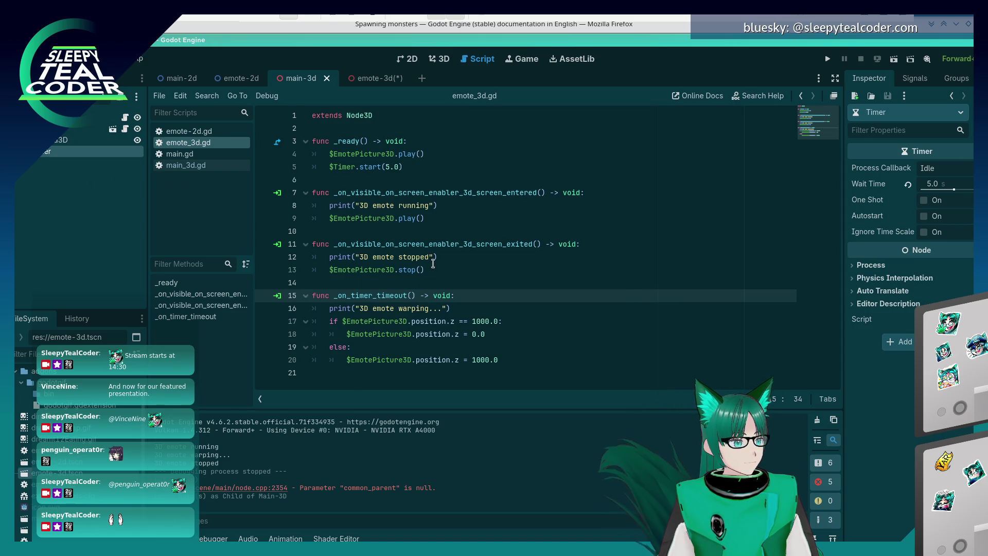
click(923, 216)
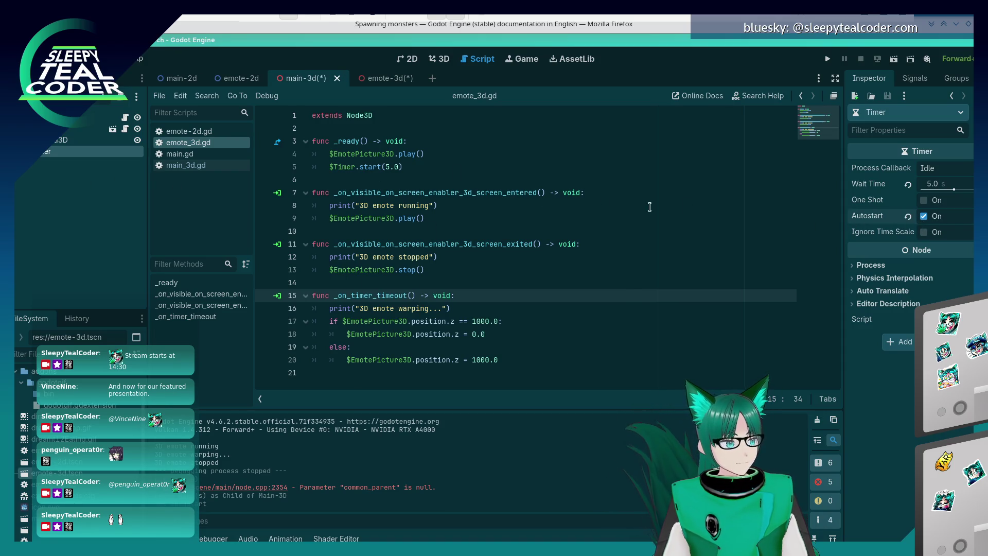
- Delete the $Timer.start(5.0) line, save both scenes, and run the game from main-3d
click(398, 167)
key(shift+Home)
key(shift+Home)
key(BackSpace)
key(BackSpace)
key(ctrl+s)
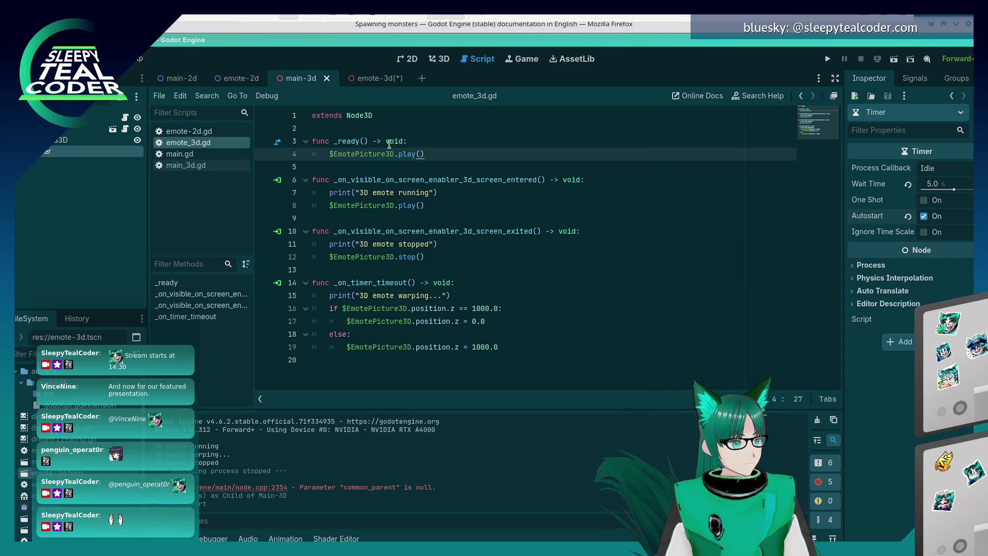
key(ctrl+shift+alt+s)
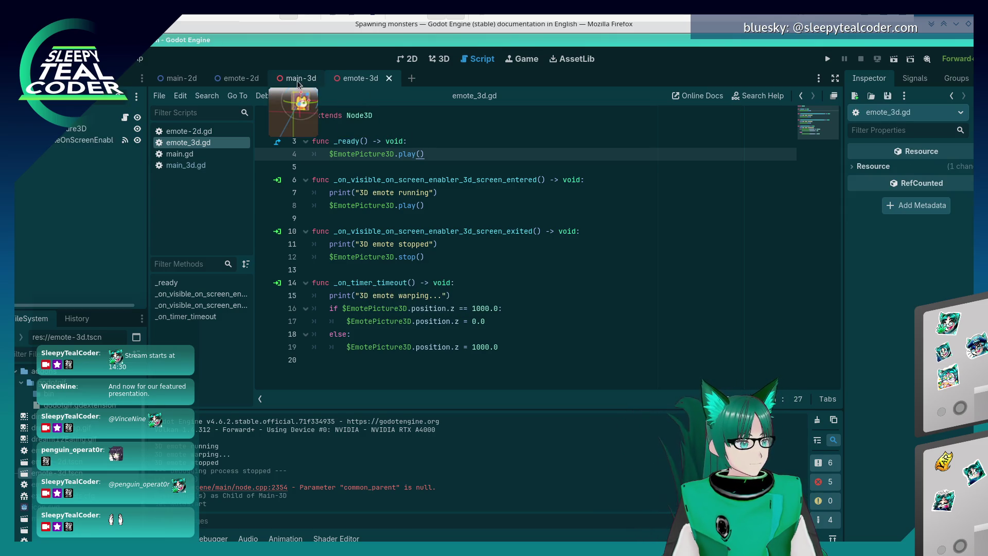
click(296, 79)
click(827, 60)
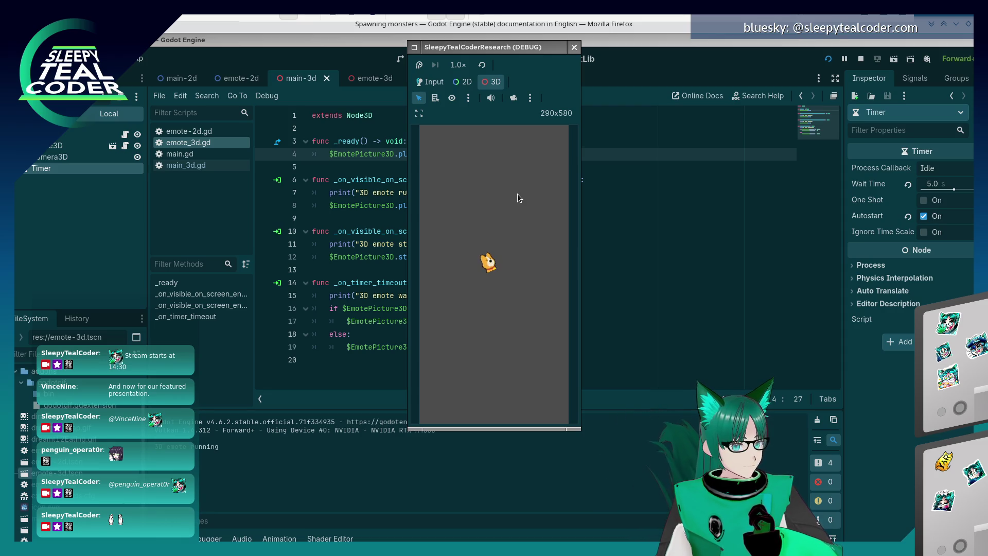
click(106, 192)
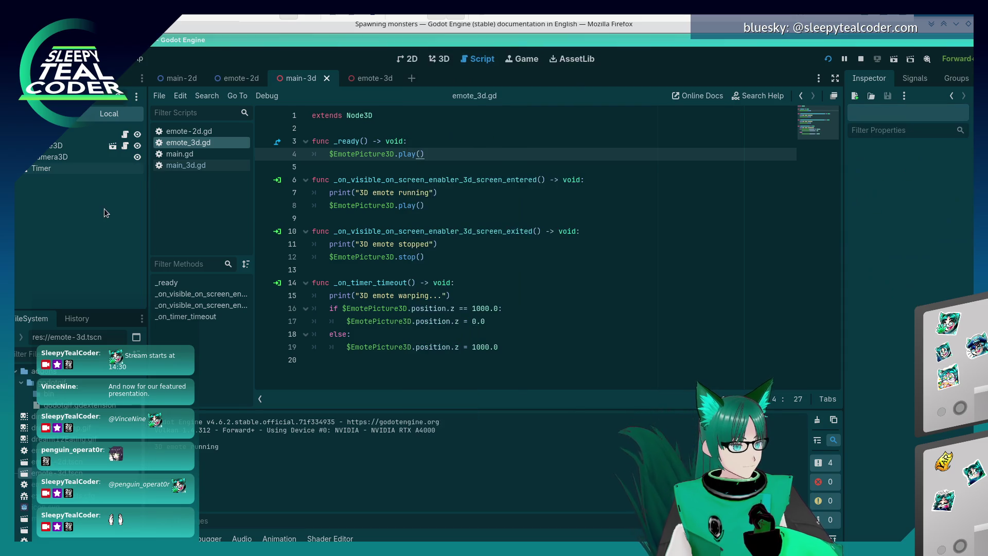
- Connect the Timer's timeout signal to a new method in main_3d.gd, then test-run
click(915, 79)
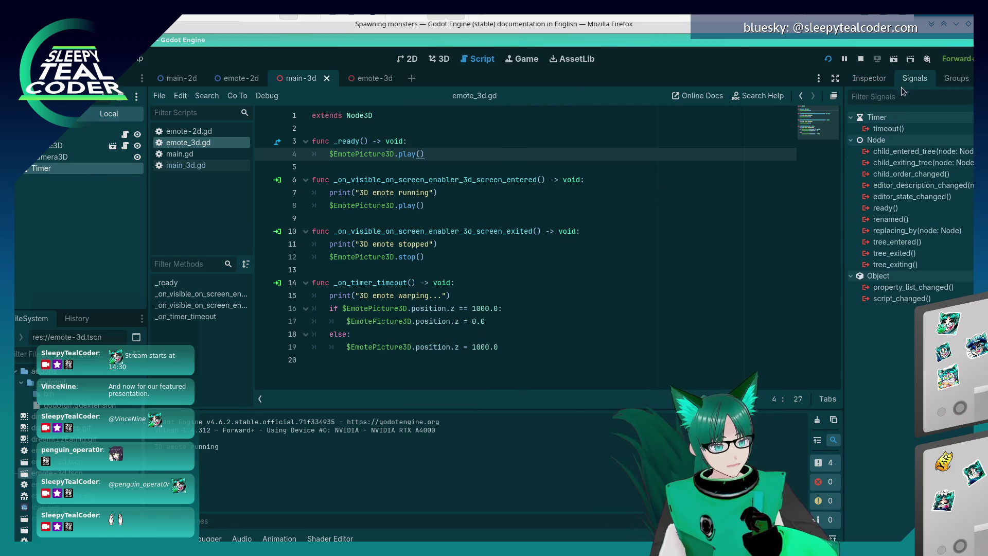
double_click(888, 128)
click(538, 407)
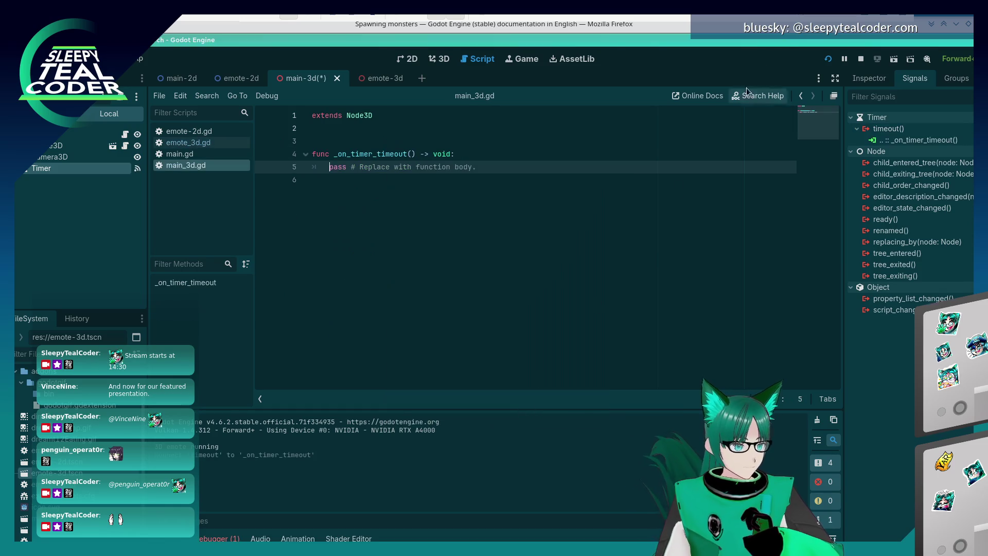
click(827, 59)
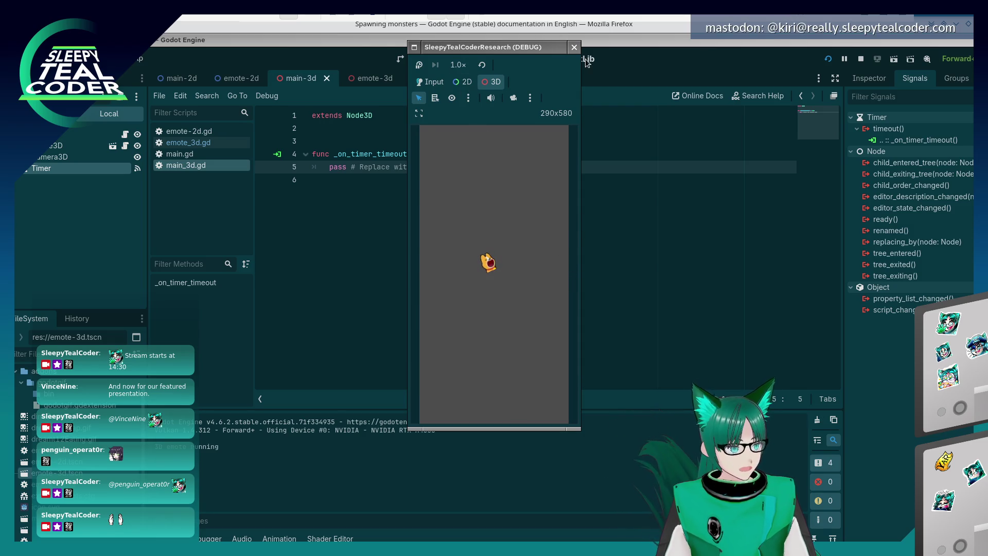
click(574, 47)
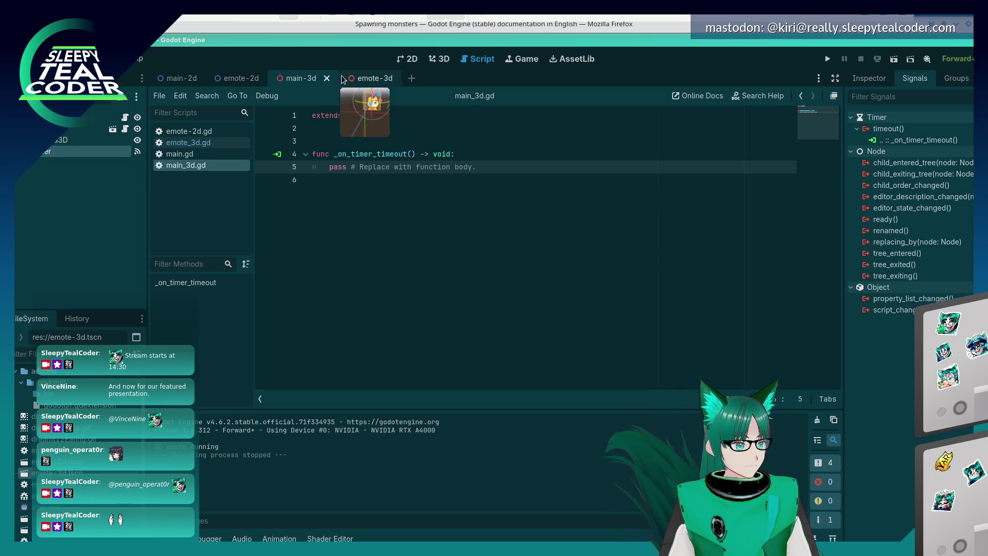
- Cut _on_timer_timeout out of emote_3d.gd and paste it at the end of main_3d.gd
click(215, 142)
drag(535, 346, 339, 270)
key(BackSpace)
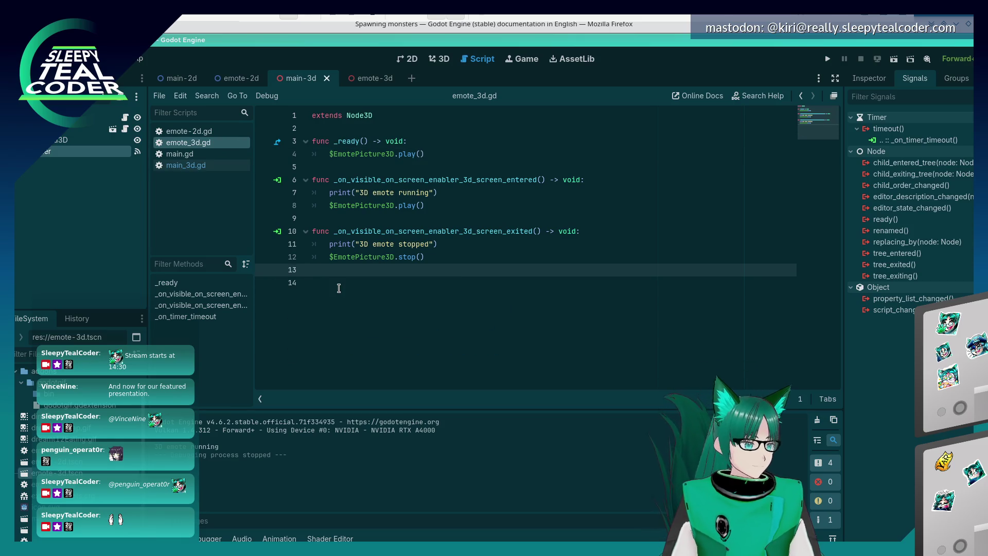
click(366, 78)
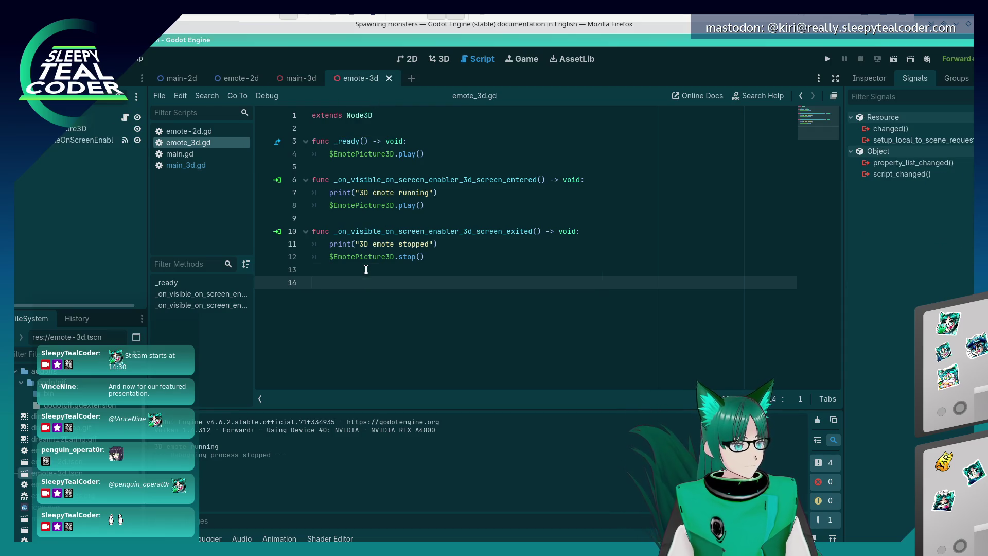
click(185, 165)
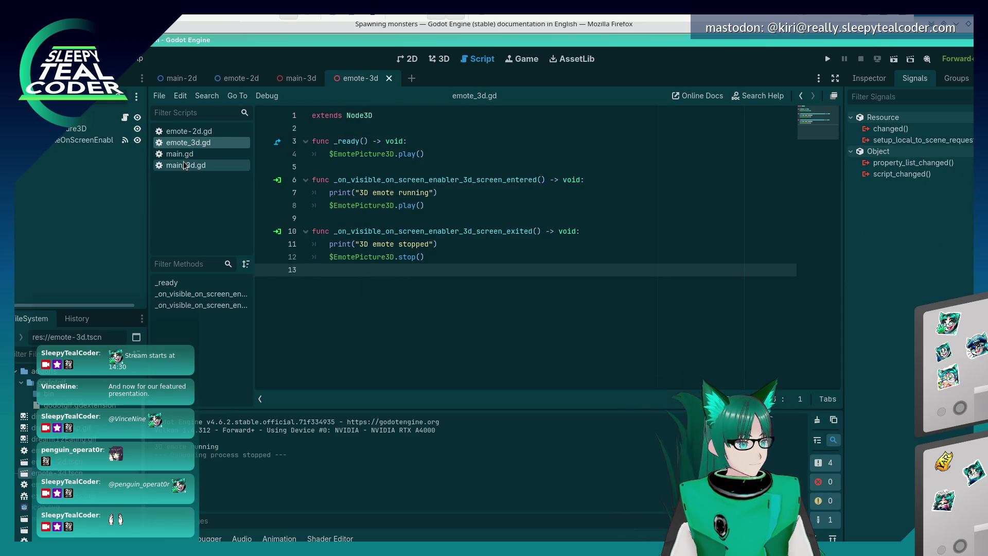
key(Down)
key(Down)
key(ctrl+v)
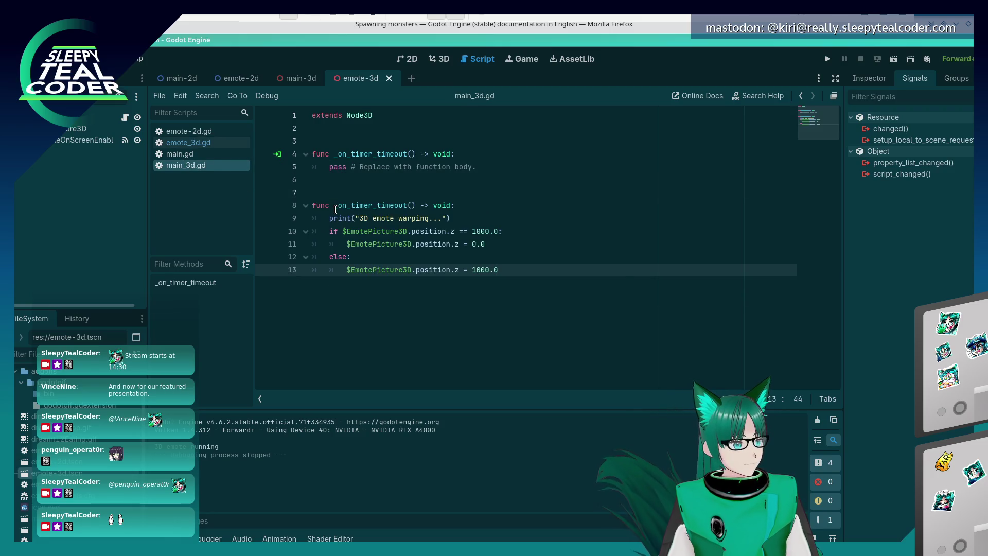
- Remove the extra blank line and the empty timeout stub, then run the project
click(342, 180)
key(Delete)
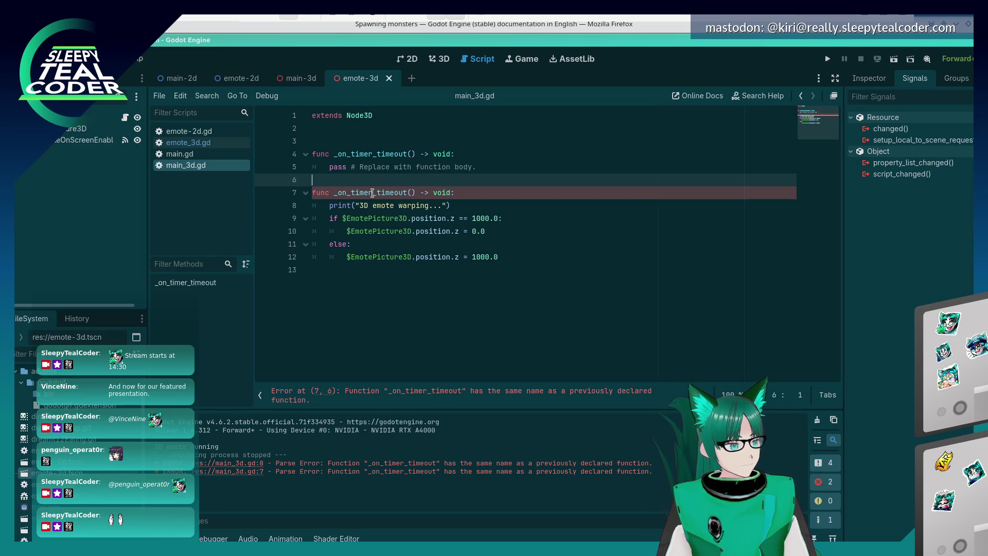
drag(406, 180, 391, 131)
key(BackSpace)
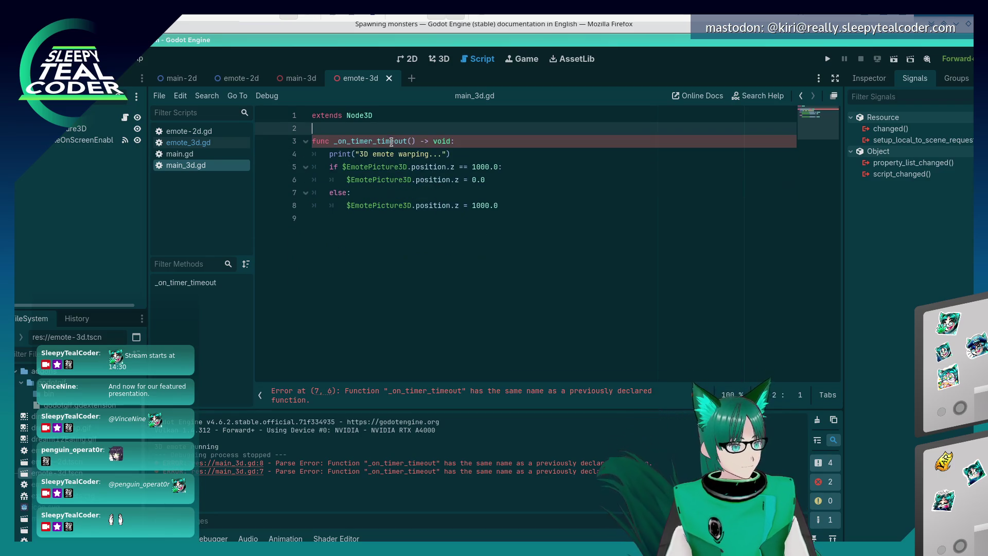
click(828, 59)
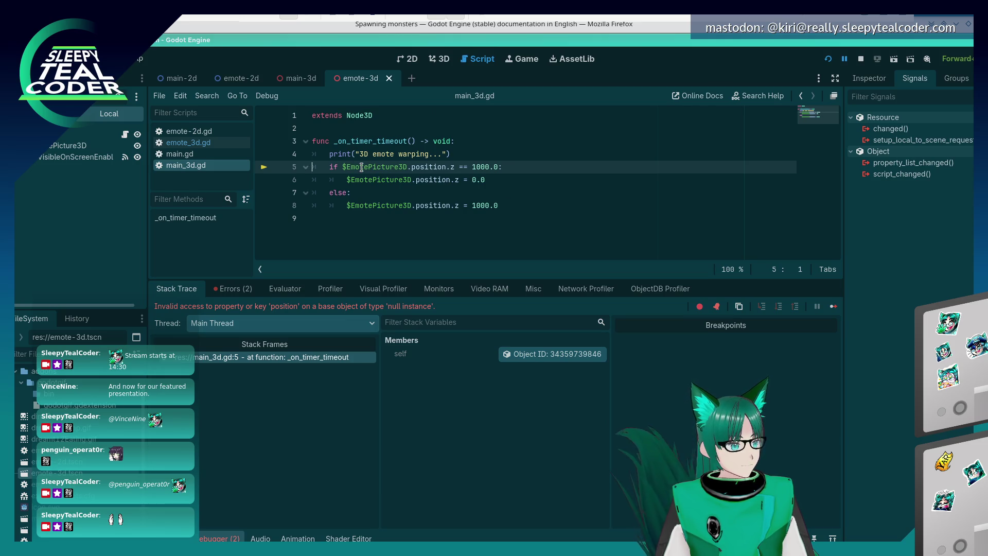
- Rename $EmotePicture3D to $Emote3D on lines 5, 6 and 8 of main_3d.gd and run with F5
click(299, 80)
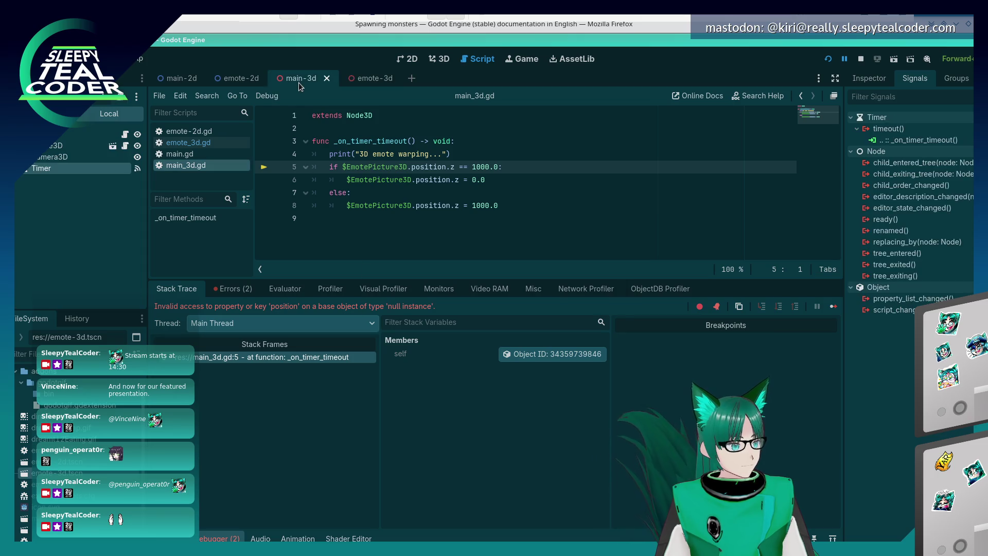
click(404, 167)
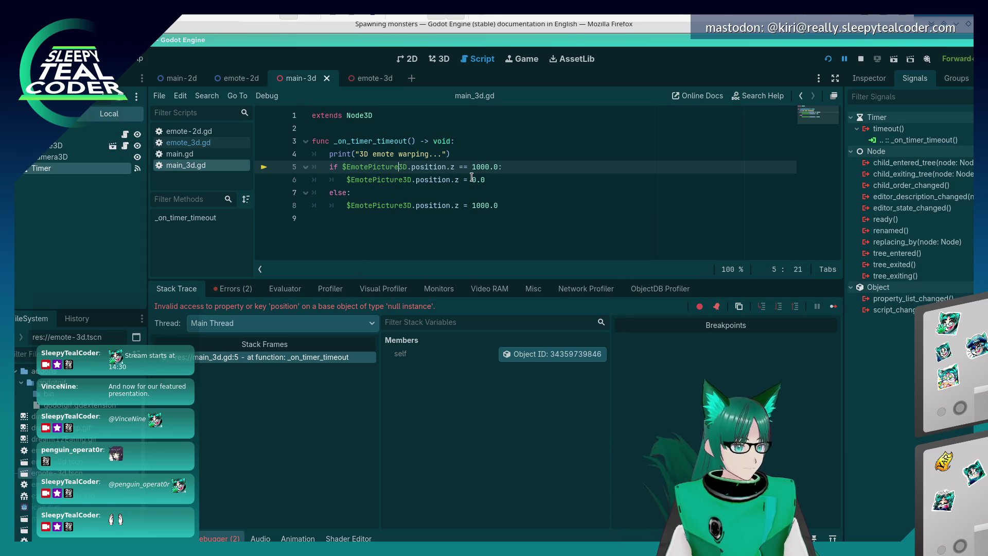
key(BackSpace)
key(BackSpace)
key(BackSpace)
key(Down)
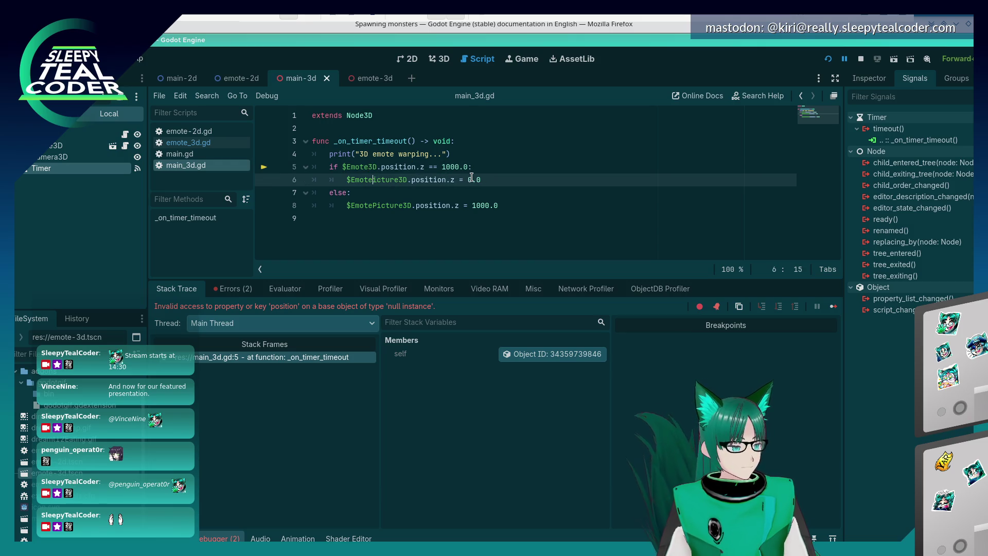
key(Delete)
key(Delete)
key(Delete)
key(Down)
key(Down)
key(Delete)
key(Delete)
key(Delete)
key(Delete)
text(3)
key(F5)
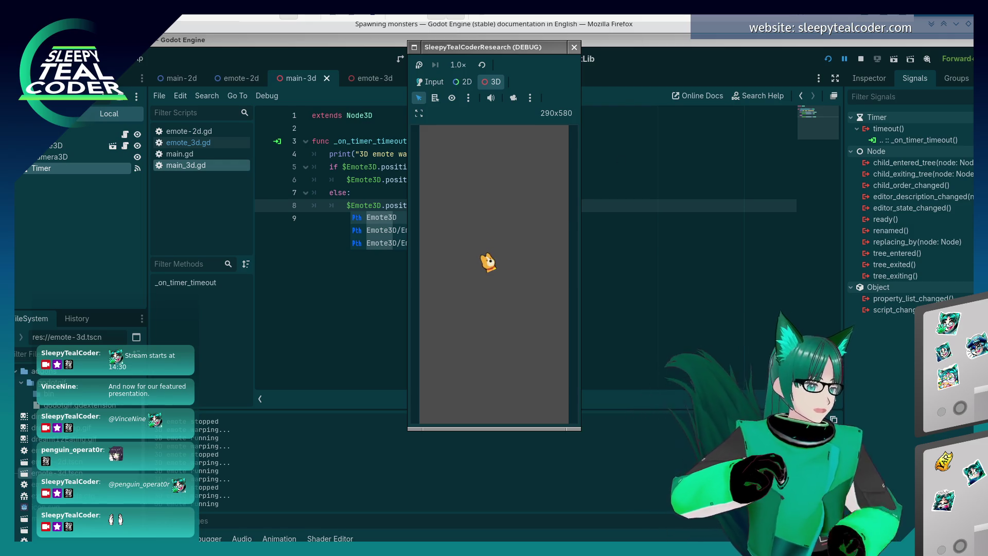
- Close the game, zoom out in the main-3d 3D view, and select the camera
click(571, 48)
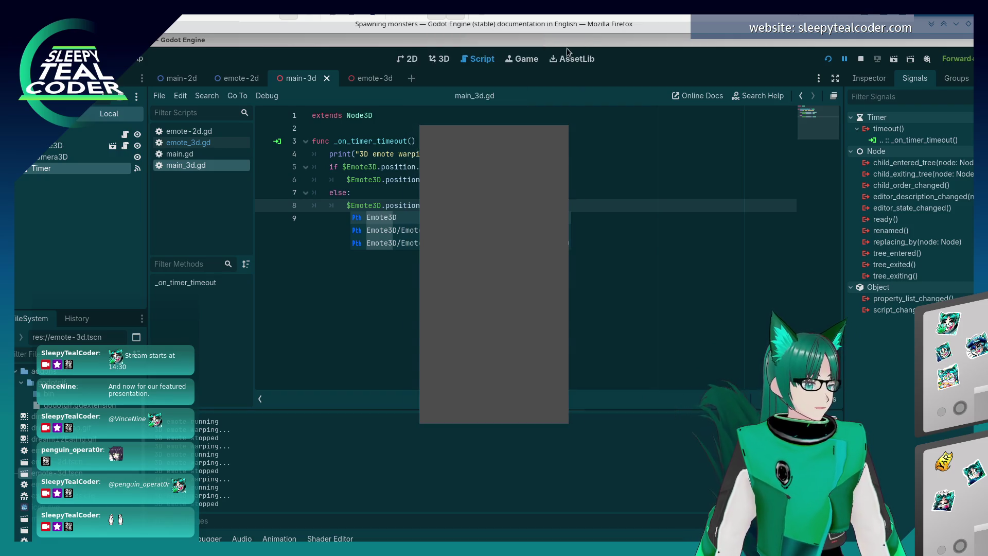
click(447, 64)
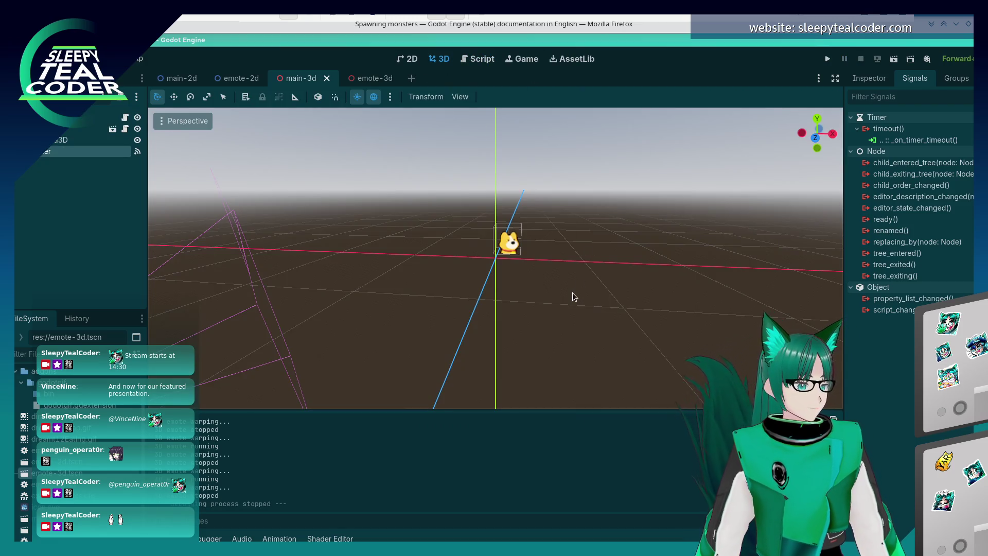
scroll(574, 296, down, 5)
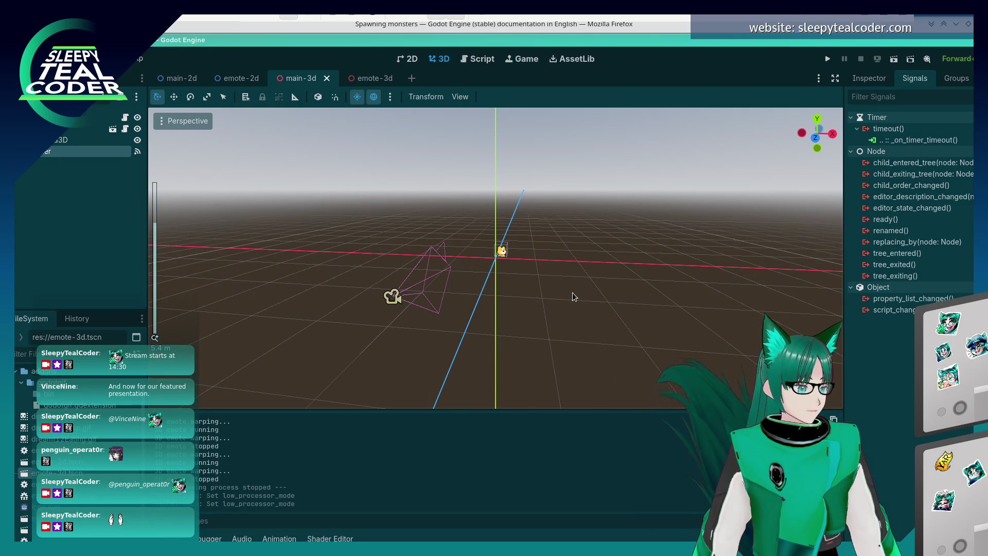
click(572, 292)
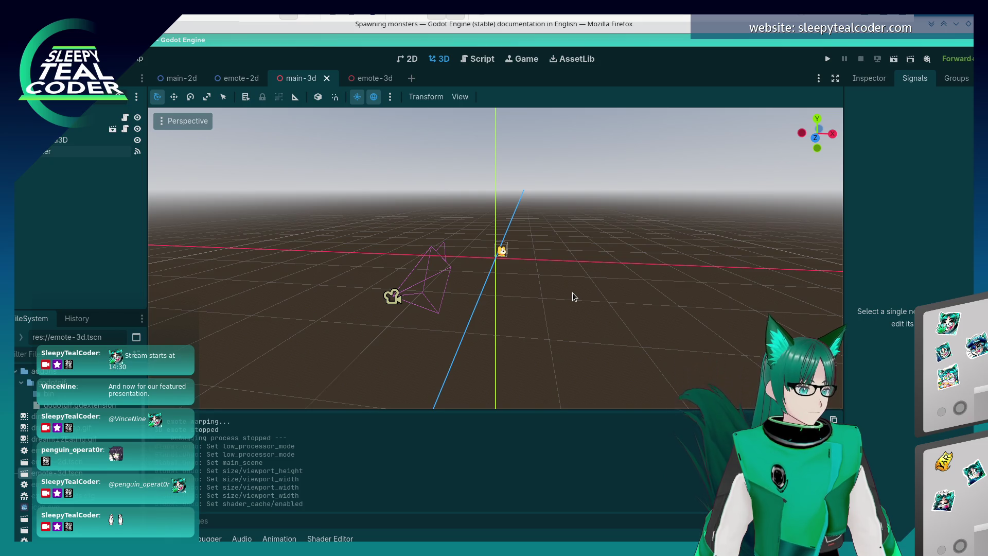
click(403, 296)
- Set the Camera3D's Transform Position x to 0 and Rotation y to 0
drag(452, 303, 532, 304)
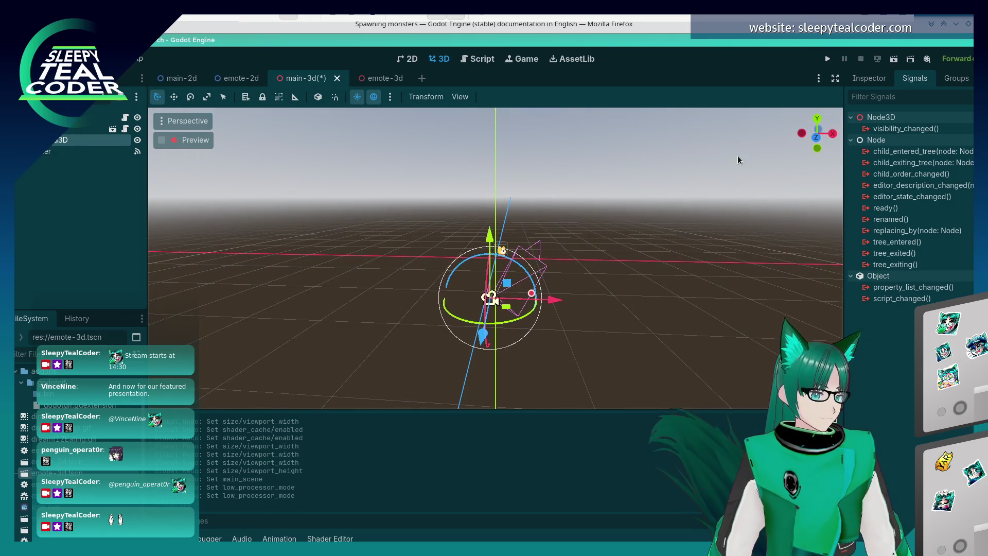
click(868, 78)
scroll(888, 360, down, 2)
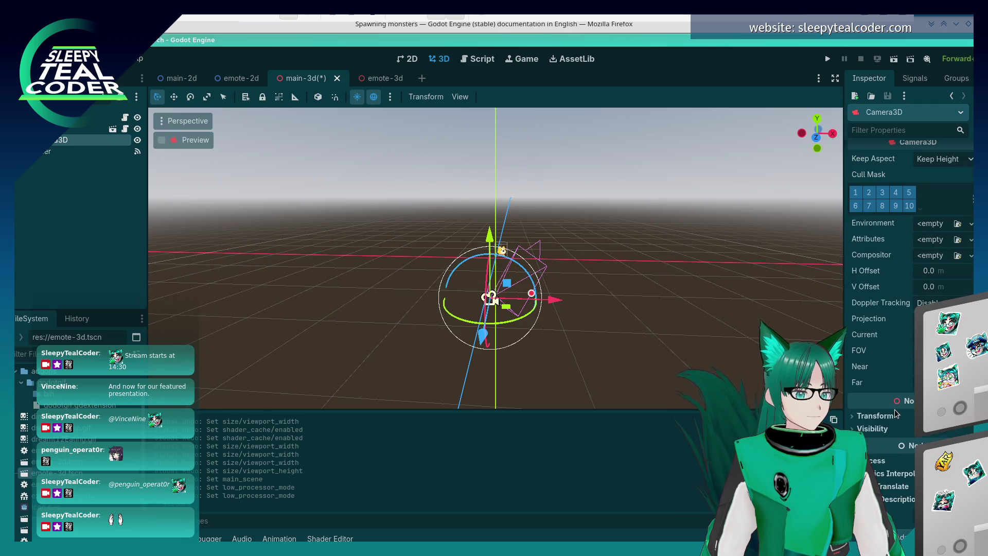
click(881, 416)
scroll(888, 391, down, 2)
click(896, 343)
text(0)
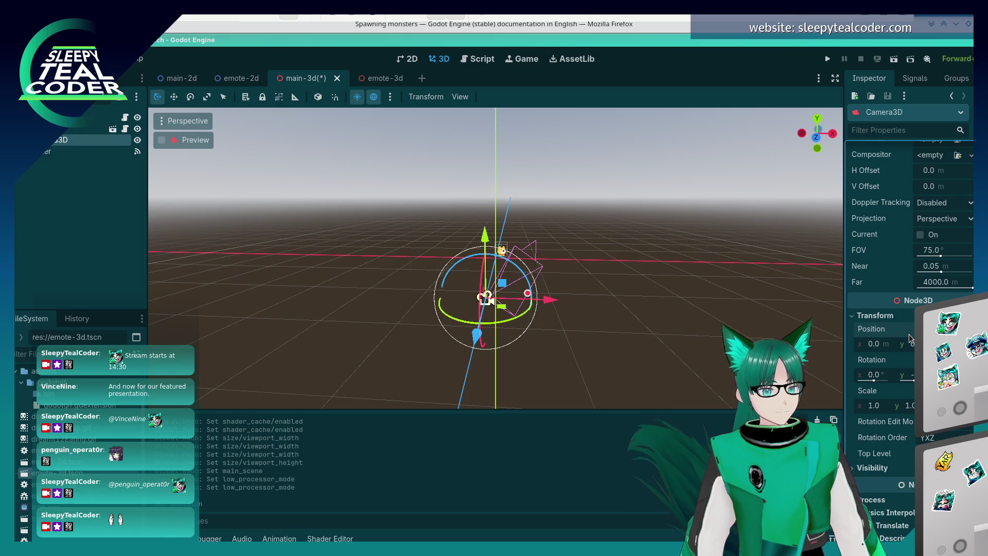
key(Tab)
key(Tab)
key(Tab)
key(Tab)
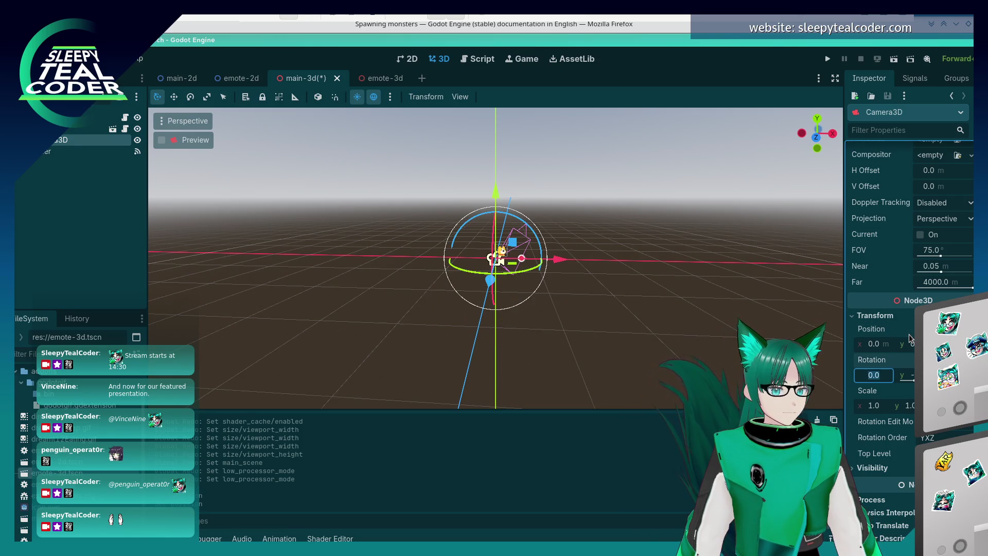
text(0)
key(Tab)
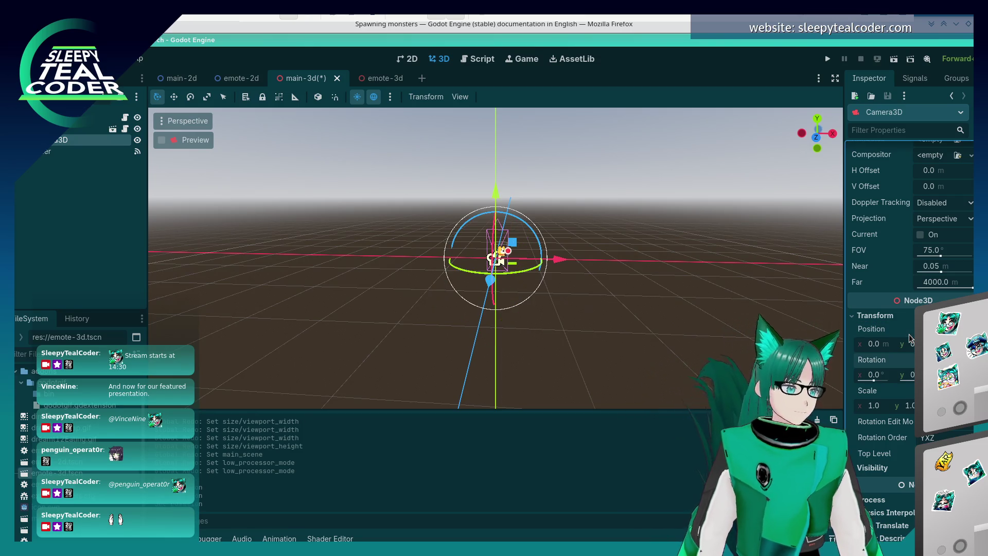
- Pull the camera back along Z and orbit the viewport to check the framing
drag(536, 287, 591, 289)
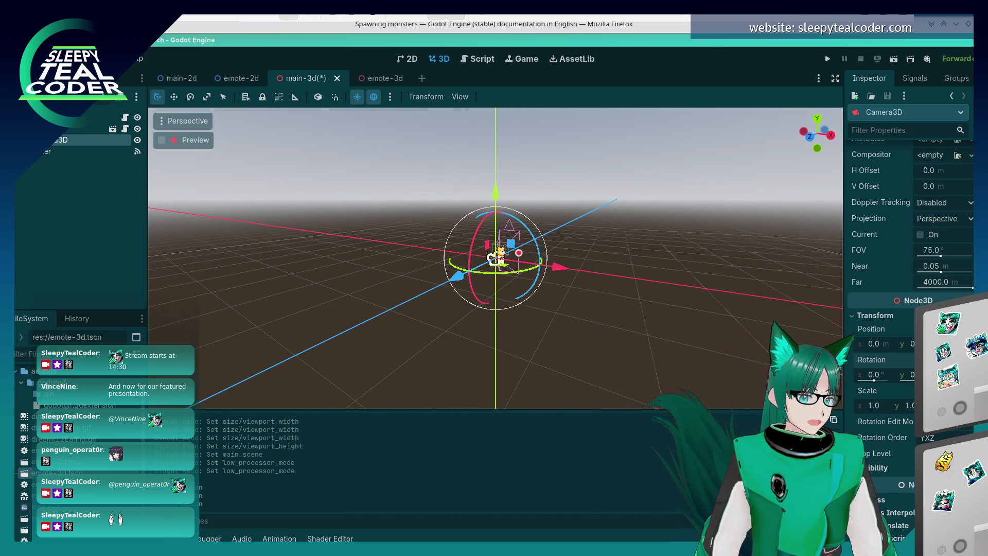
scroll(908, 257, up, 4)
mouse_move(746, 338)
mouse_down()
mouse_move(696, 350)
mouse_move(591, 242)
mouse_move(570, 257)
mouse_move(667, 267)
mouse_move(586, 305)
mouse_move(517, 321)
mouse_up()
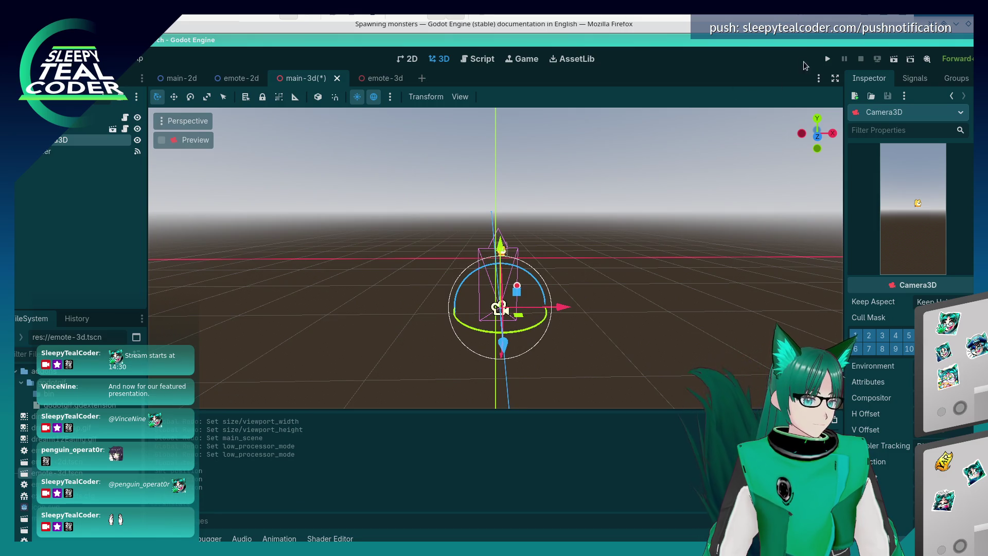
- Test-run the project twice, orbiting to an angled view in between, then close the game
key(F5)
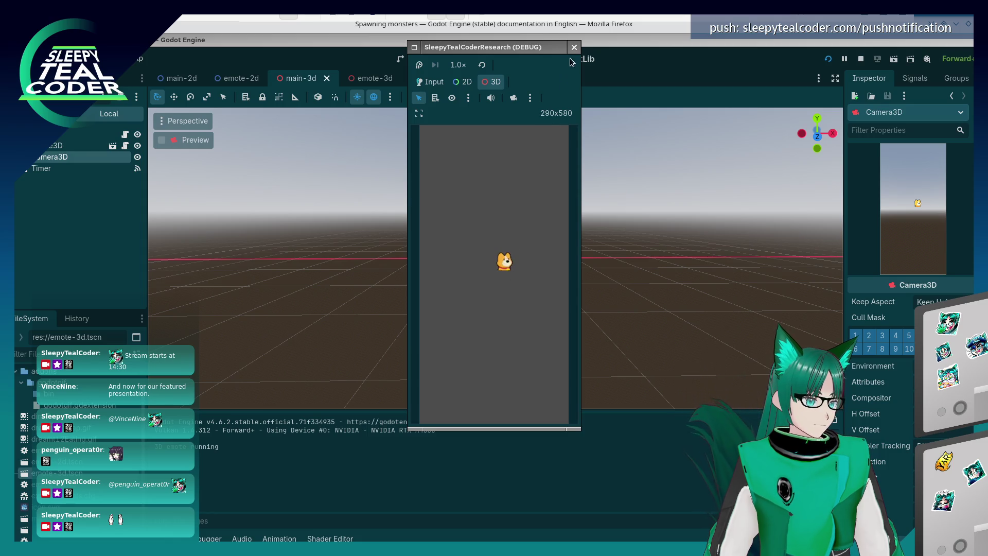
mouse_move(566, 216)
mouse_down()
mouse_move(645, 329)
mouse_move(719, 337)
mouse_up()
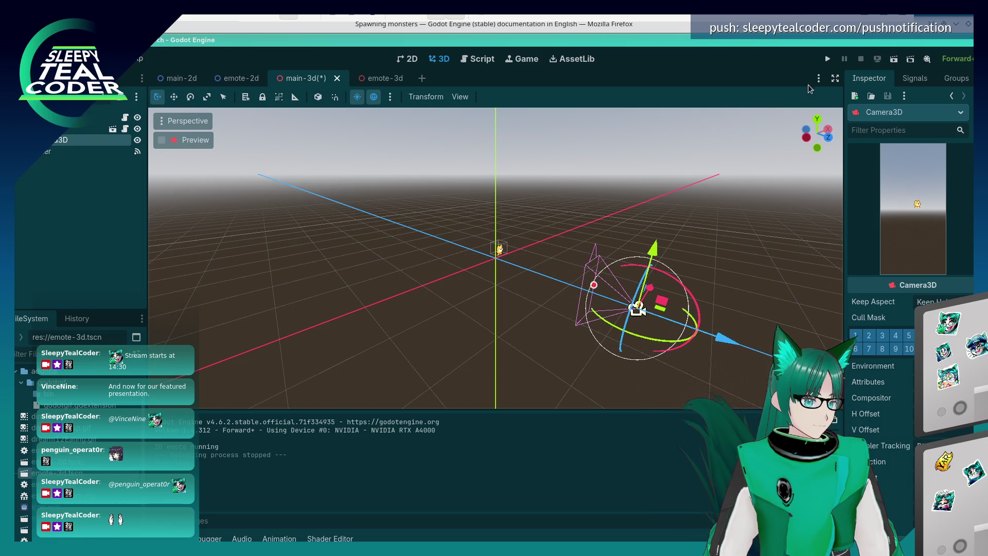
click(828, 58)
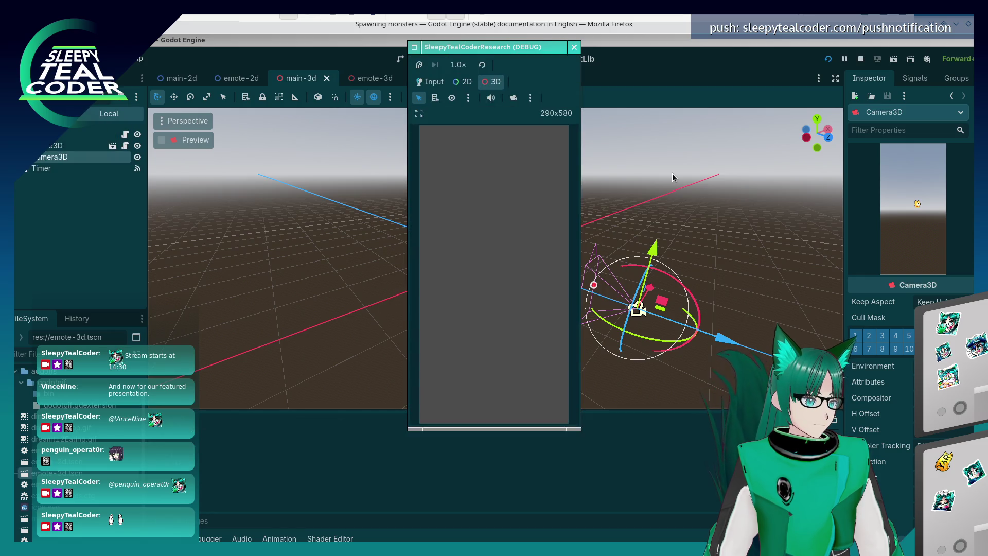
click(575, 48)
- Move the camera along Z, test-run to check it, then stop and go to emote-3d
drag(638, 308, 706, 333)
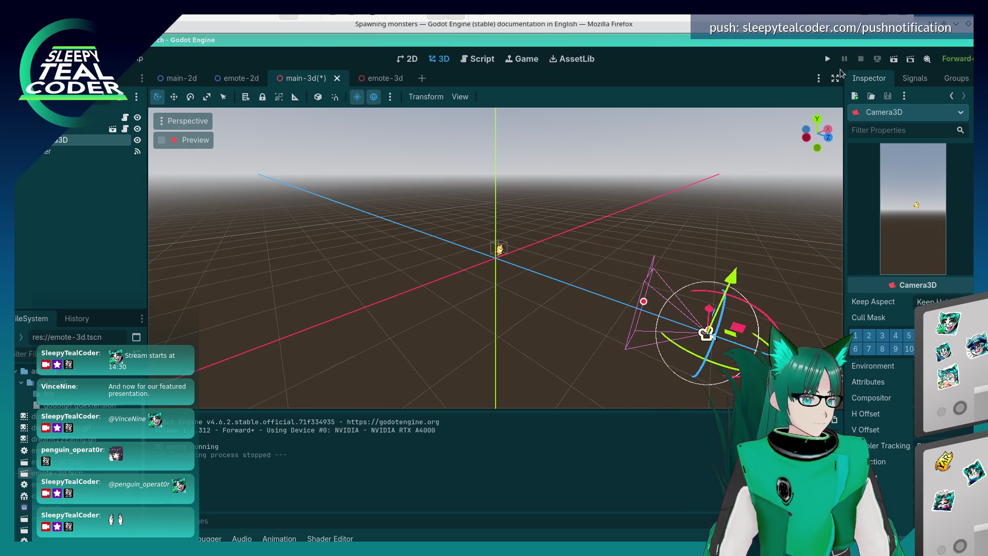
click(827, 59)
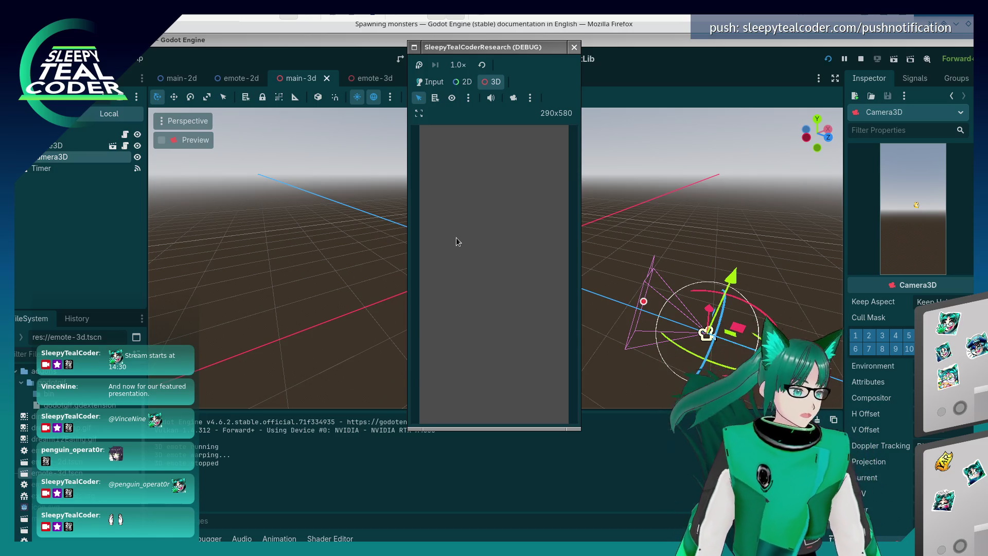
click(573, 47)
click(366, 77)
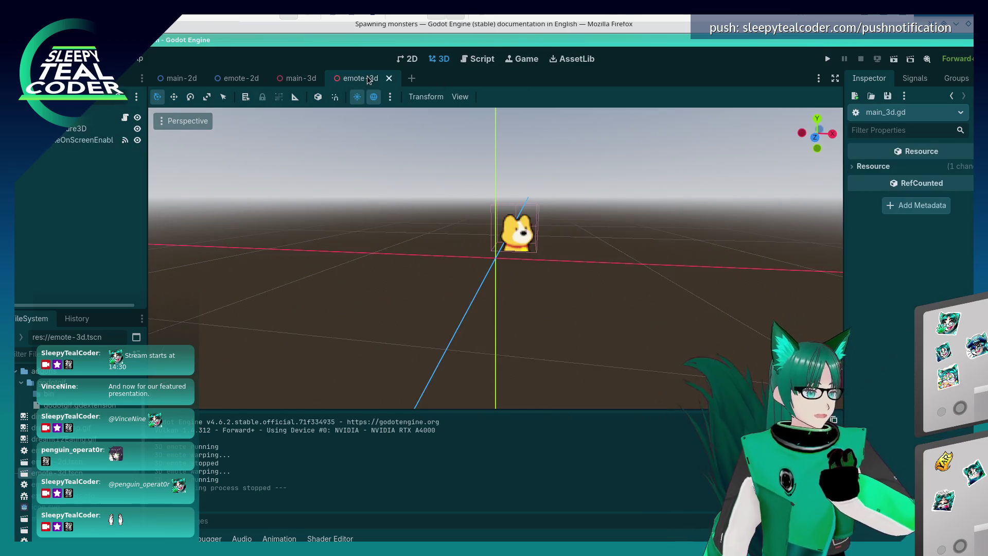
- Delete the leftover function code so main_3d.gd is just extends Node3D, then view emote_3d.gd
click(315, 79)
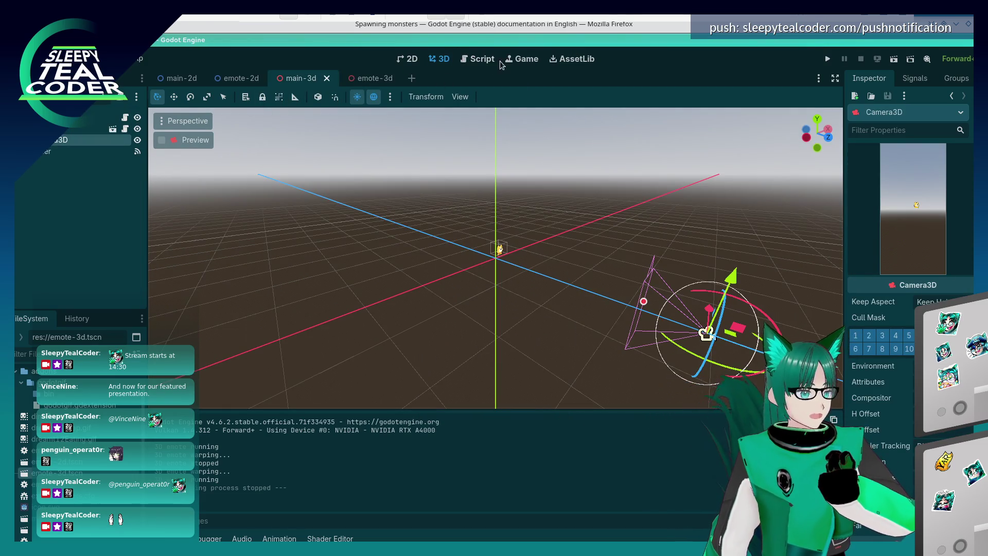
click(483, 60)
mouse_move(416, 243)
mouse_down()
mouse_move(319, 168)
mouse_move(308, 141)
mouse_up()
key(BackSpace)
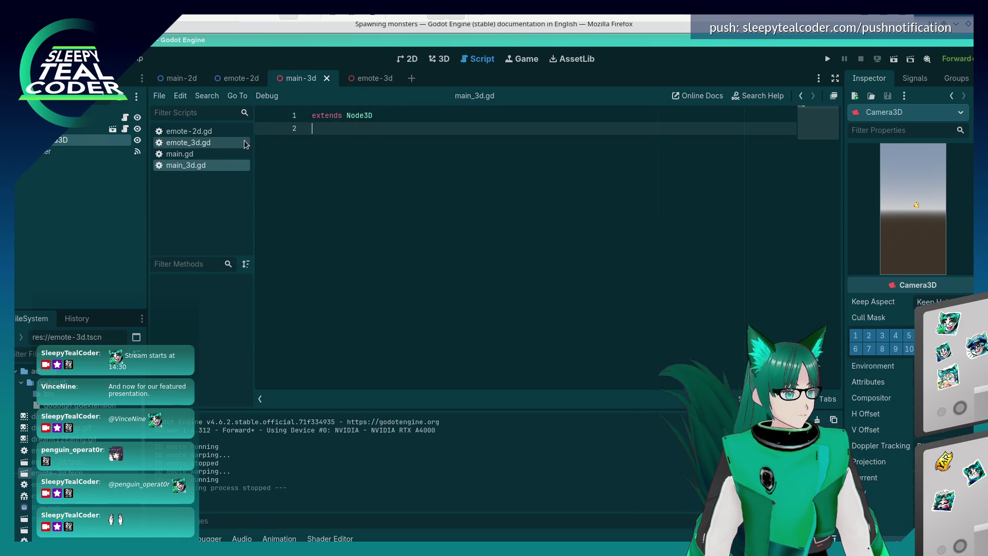
click(361, 79)
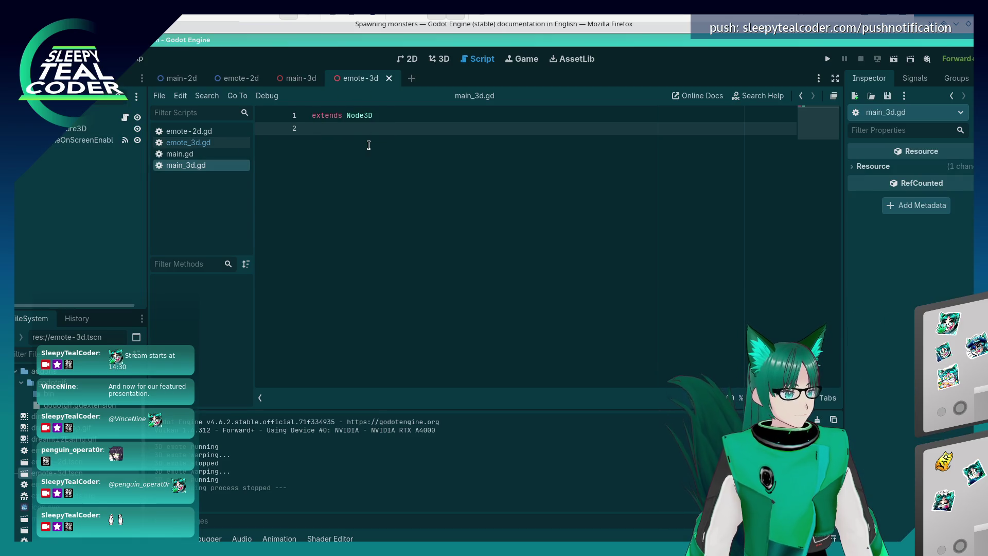
click(198, 142)
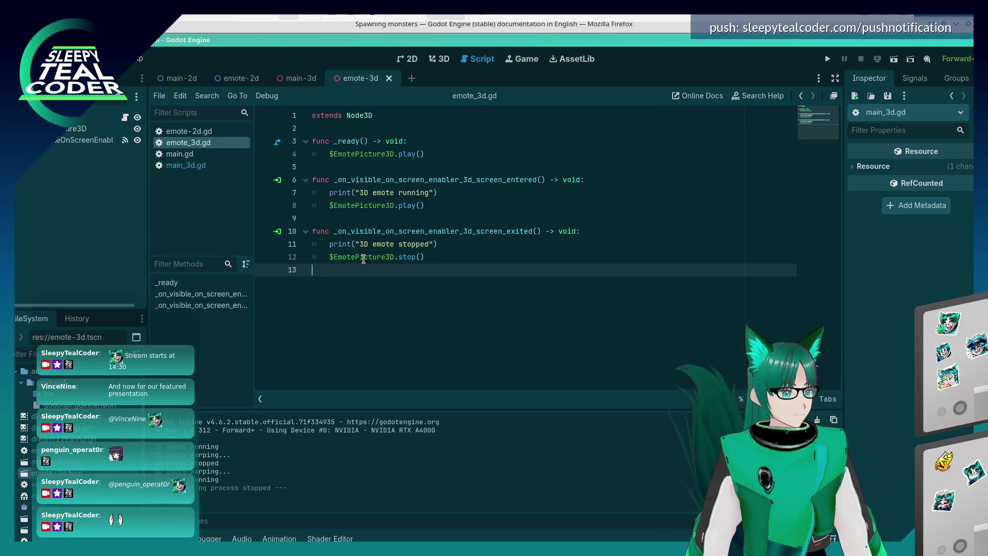
- Disconnect the Timer's timeout from _on_timer_timeout in the Signals tab and save main-3d
click(298, 78)
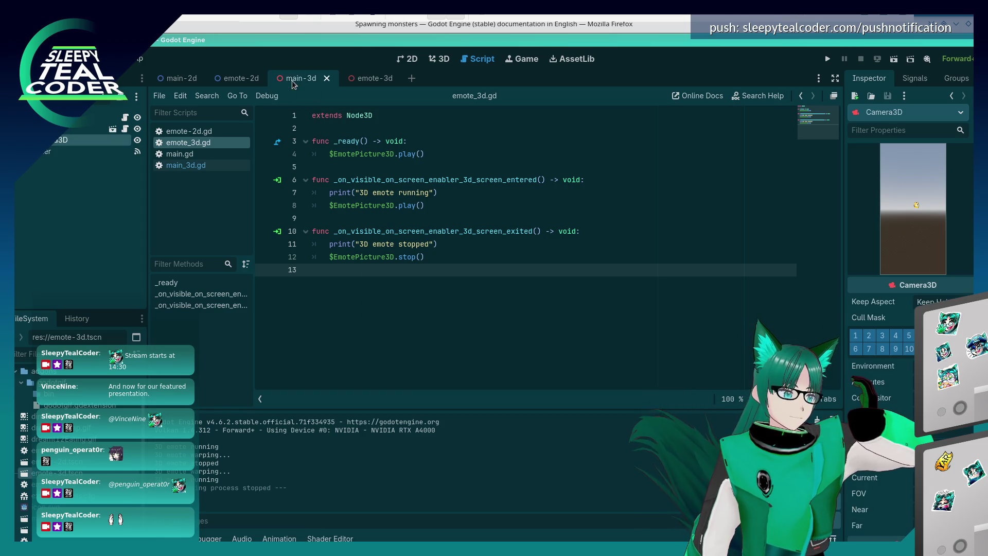
click(110, 157)
click(111, 157)
click(915, 78)
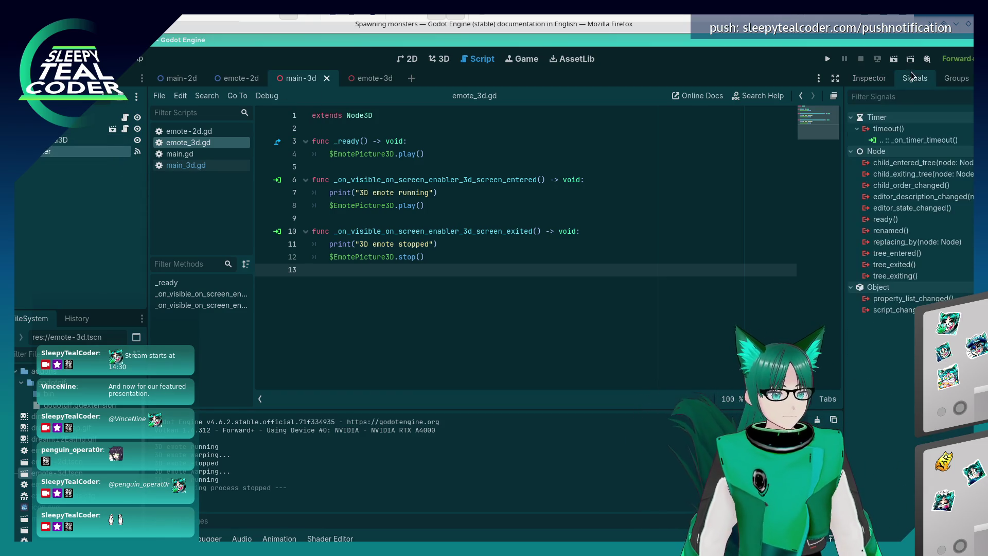
right_click(898, 141)
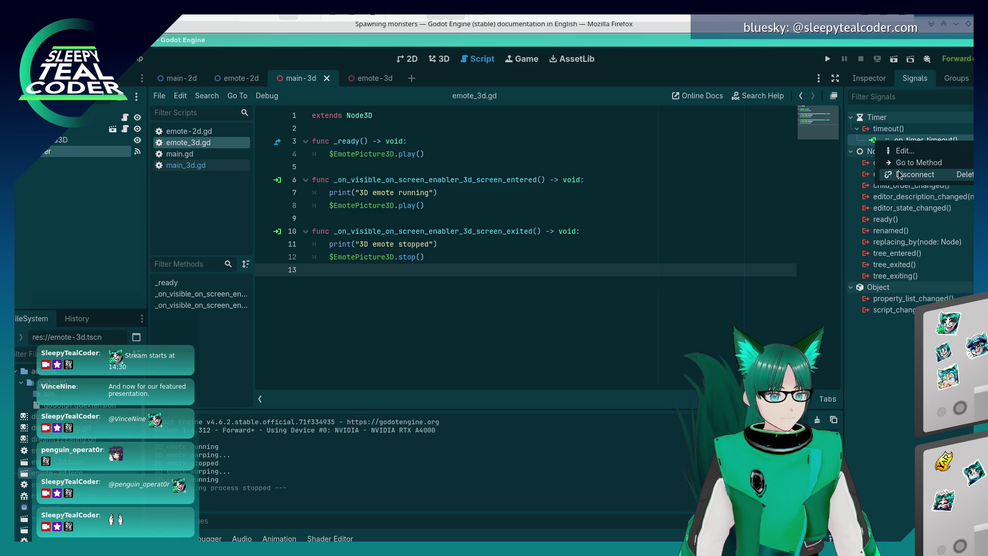
click(880, 178)
key(ctrl+s)
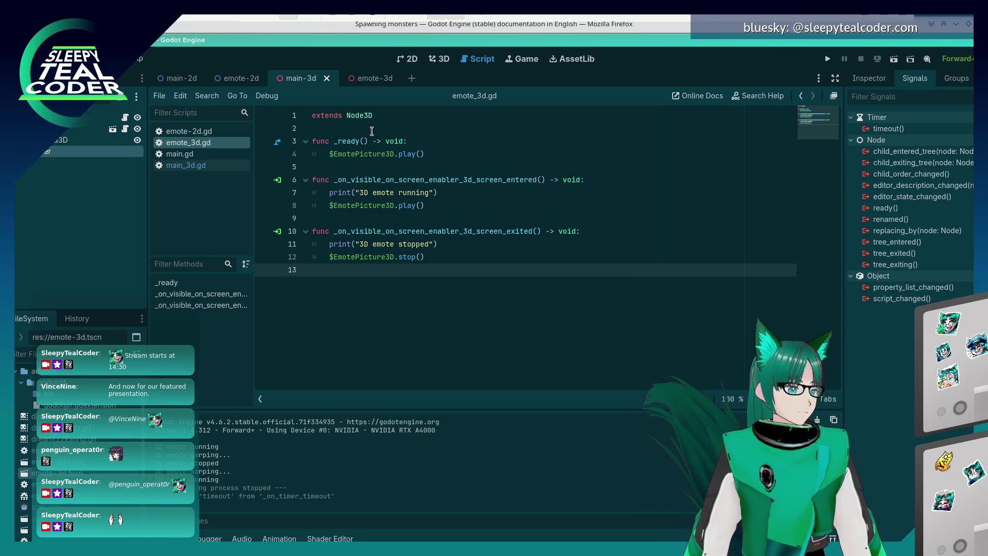
click(363, 82)
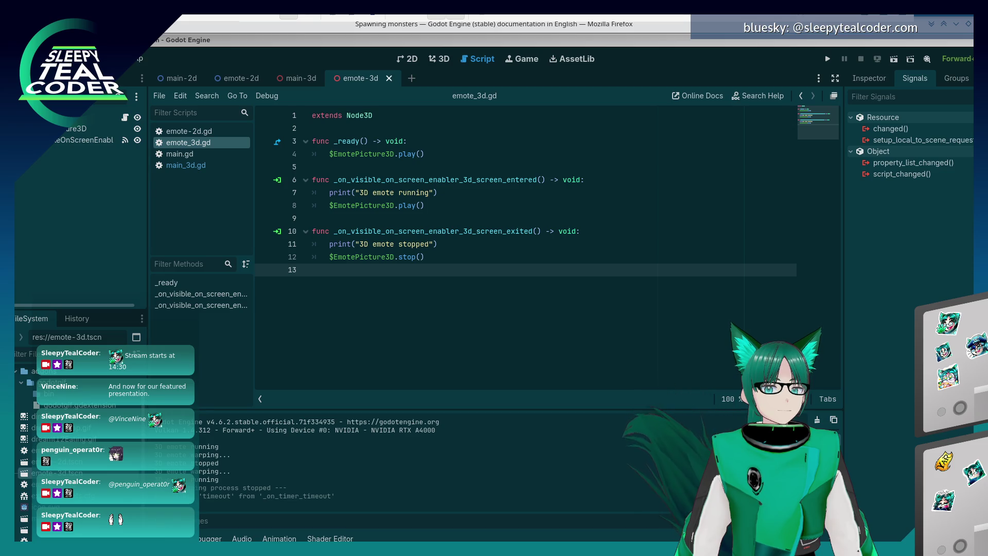
- Put the caret on line 8 of emote_3d.gd, flip between scene tabs, and open the Project menu
click(542, 200)
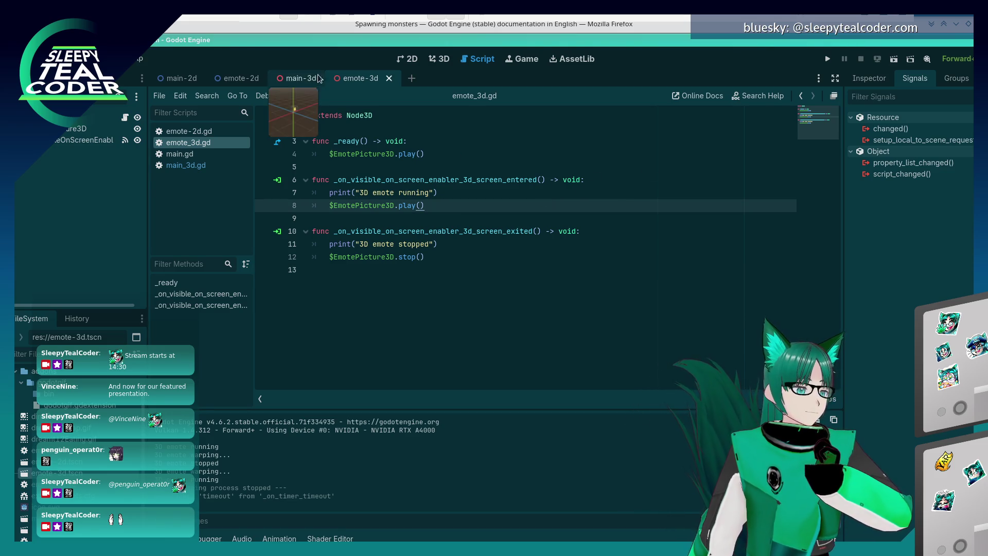
click(300, 79)
click(366, 81)
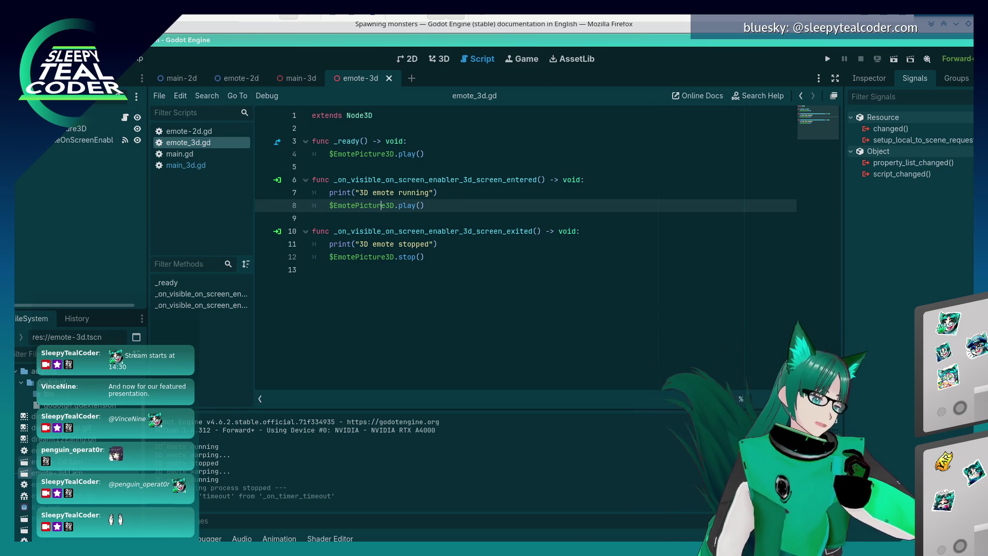
click(58, 59)
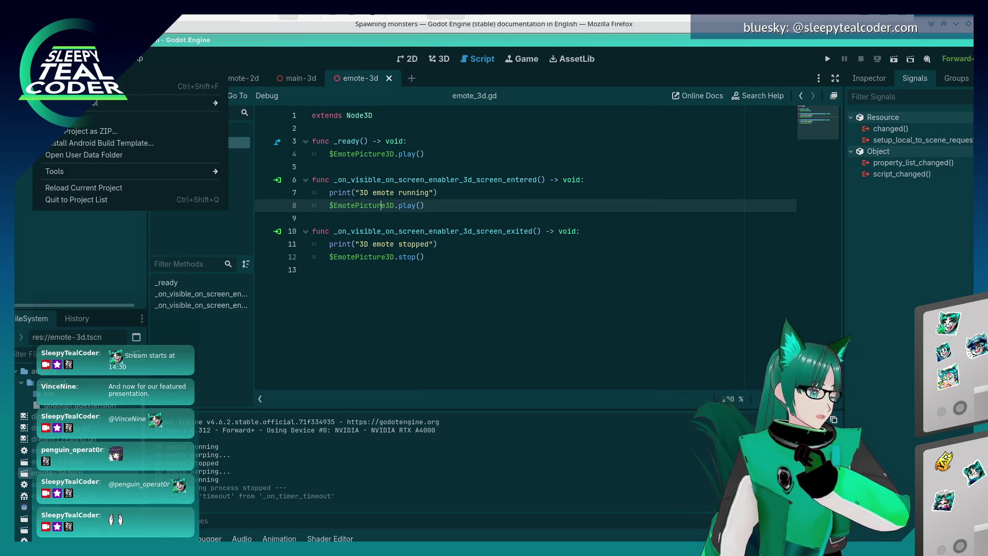
- Clear the 'low p' filter and set Application > Run > Main Scene to res://main-2d.tscn
click(77, 70)
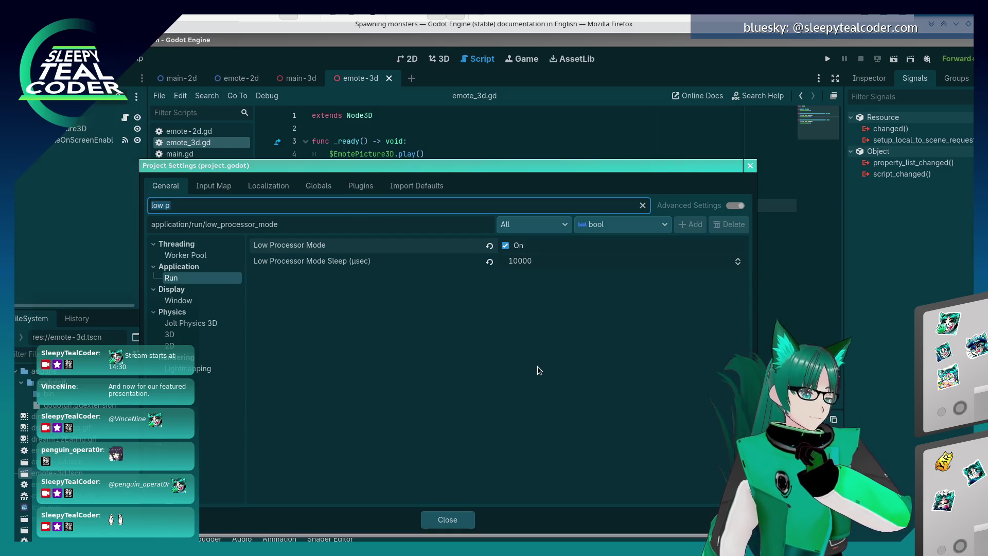
click(215, 218)
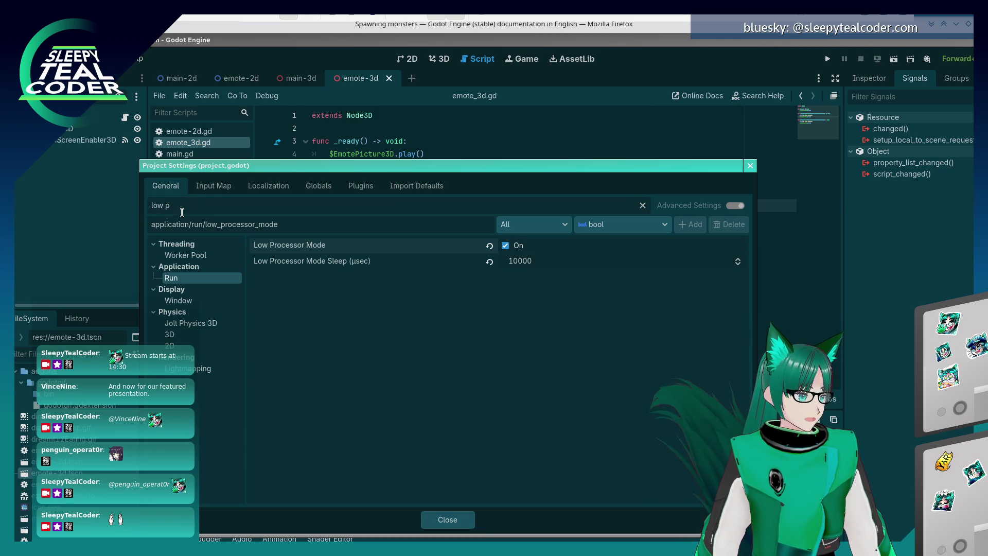
triple_click(181, 208)
key(BackSpace)
click(193, 279)
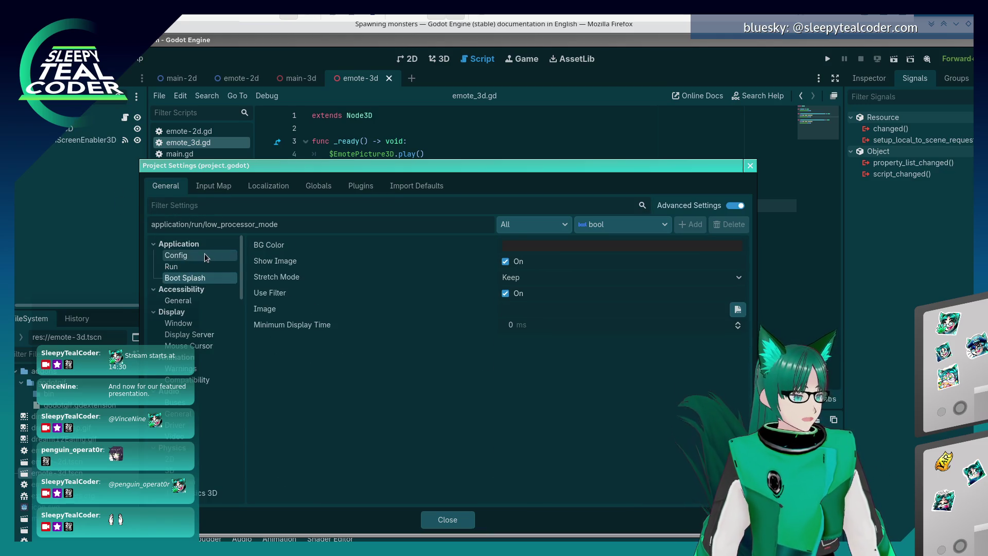
click(205, 254)
click(171, 266)
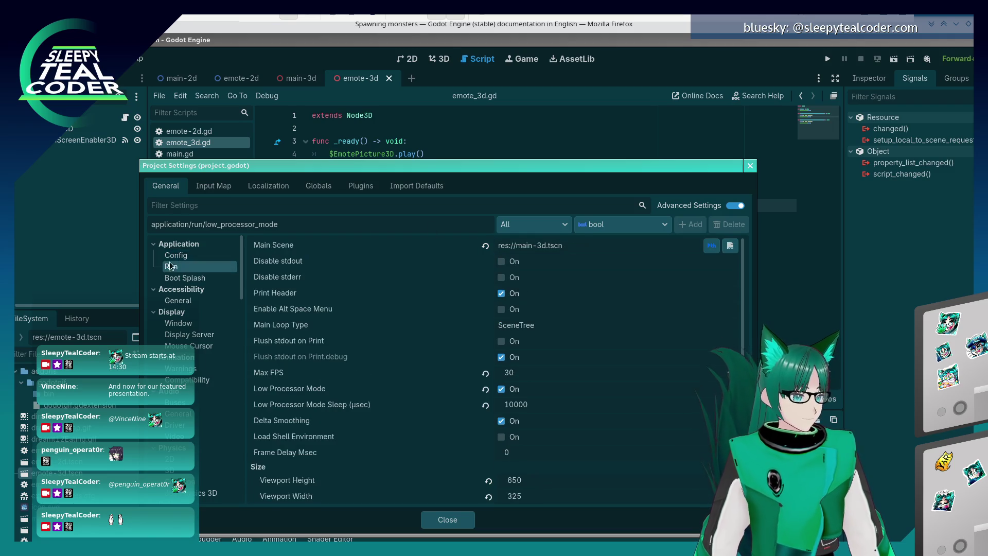
click(530, 245)
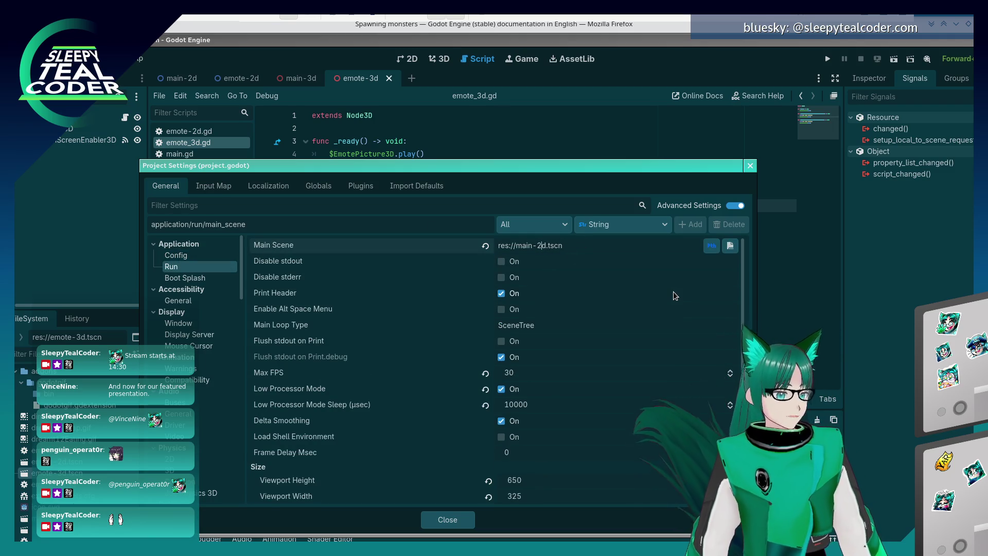
click(434, 520)
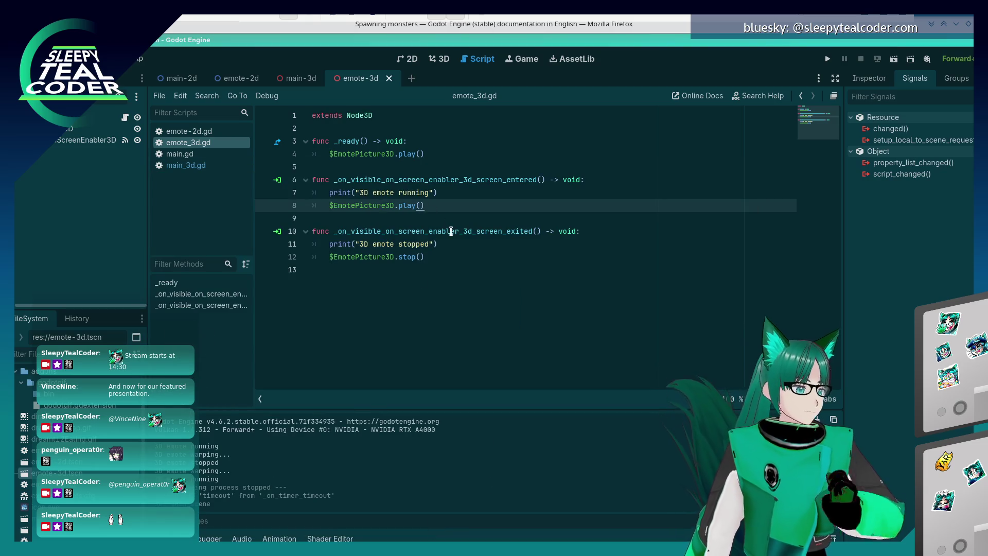
- Review loadEmote in emote-2d.gd, where GifManager loads sprite frames before $EmotePicture plays
click(252, 81)
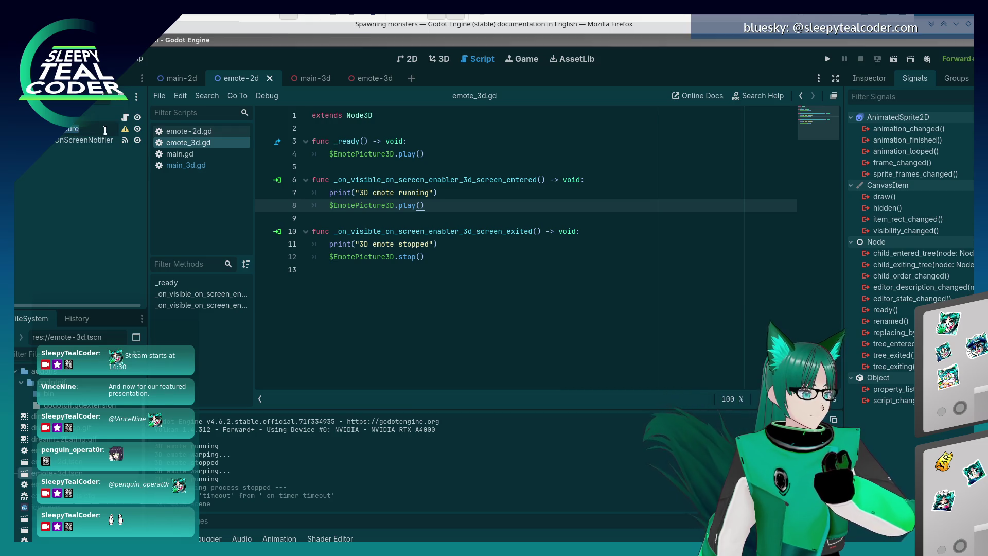
click(185, 132)
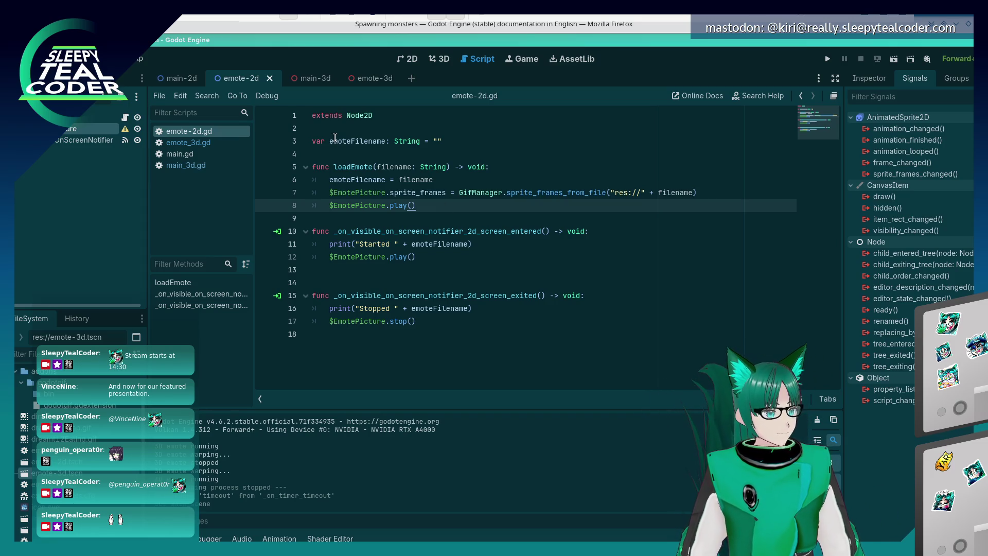
click(557, 194)
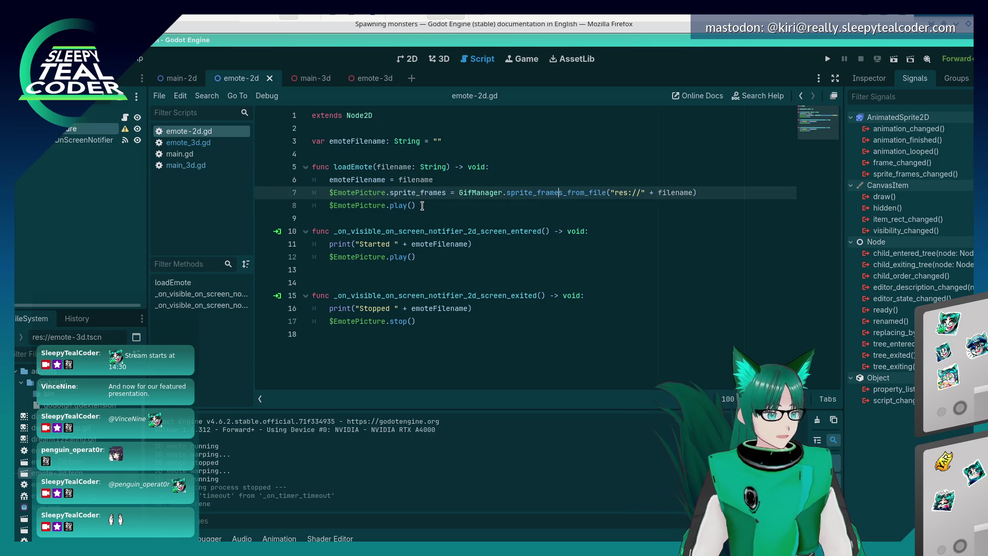
click(419, 204)
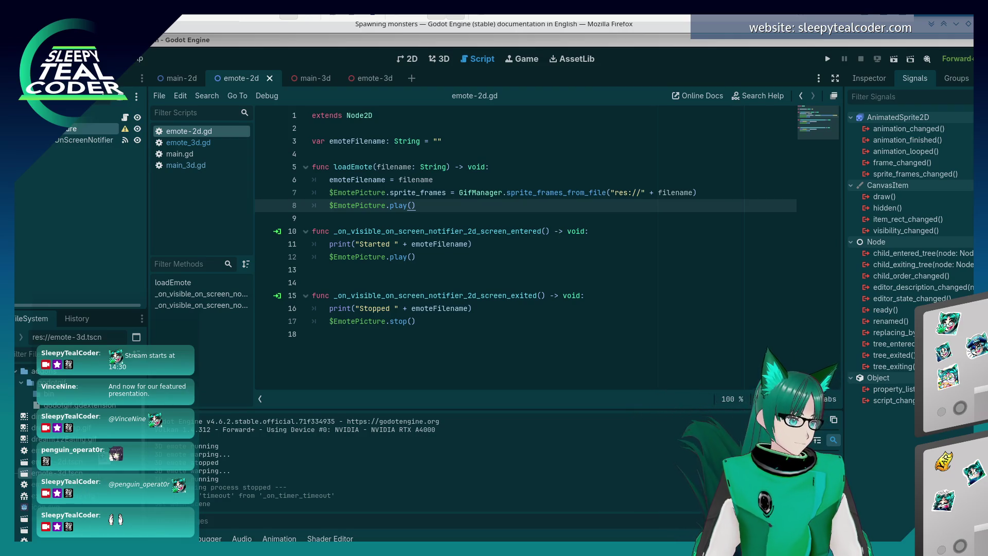
click(103, 496)
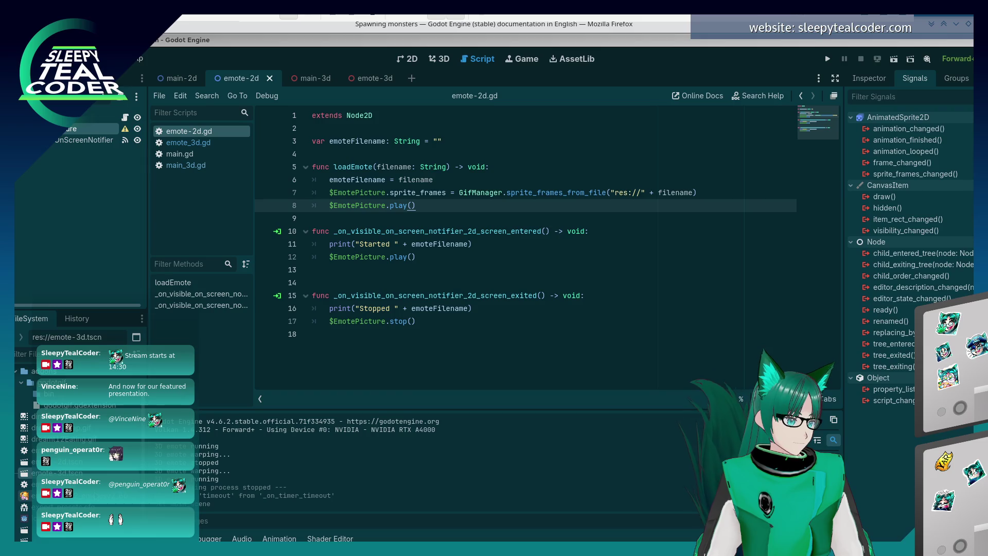
- Rename the selected emote file to dreamt12Sip.png
right_click(103, 495)
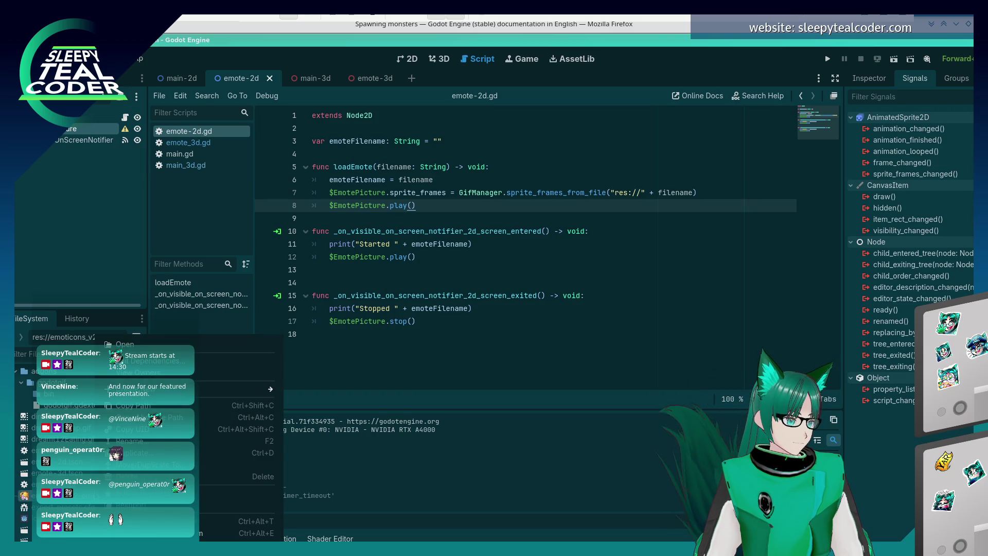
click(147, 441)
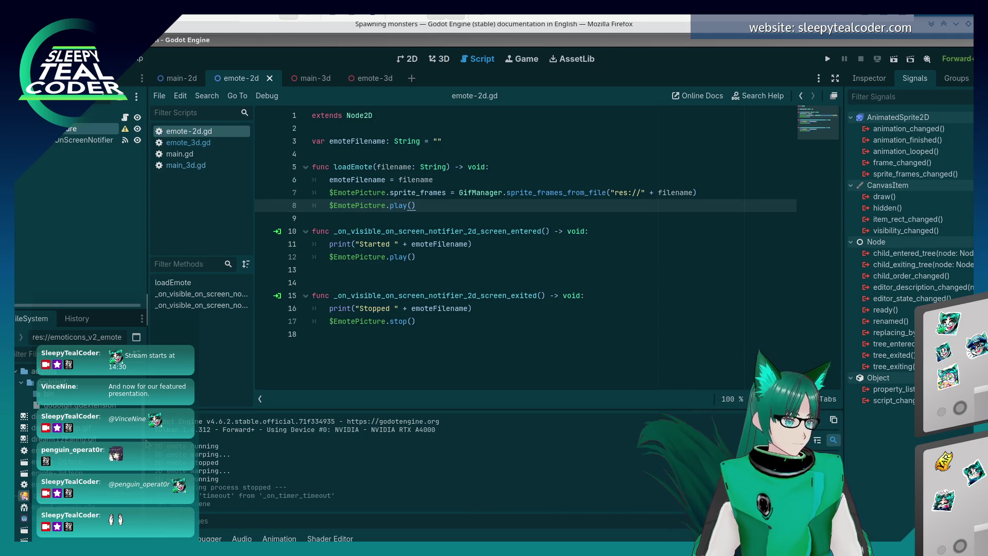
key(Return)
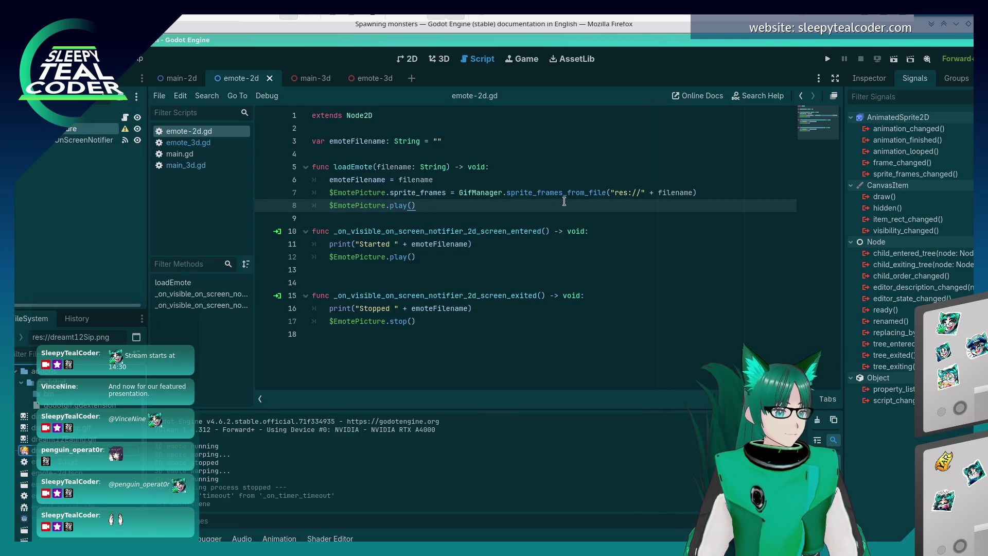
- Instance emote-2d.tscn into main-2d as the child scene Emote5
click(181, 79)
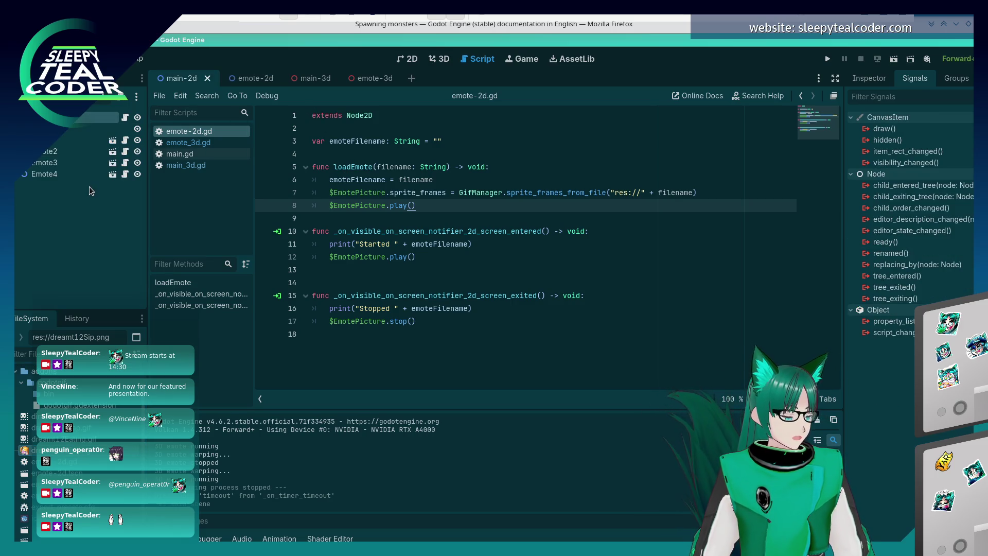
right_click(70, 198)
right_click(47, 199)
right_click(47, 203)
click(82, 230)
key(Escape)
right_click(75, 205)
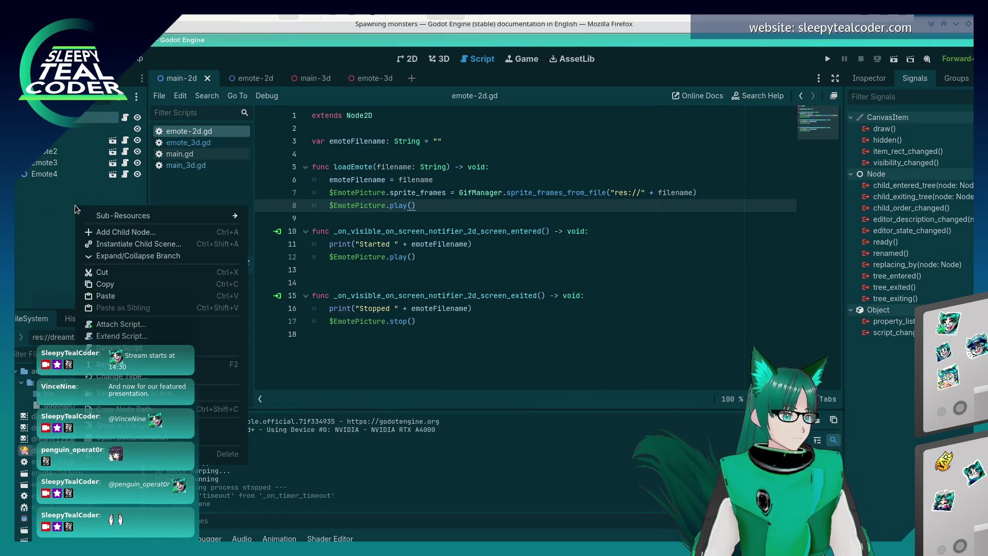
click(100, 239)
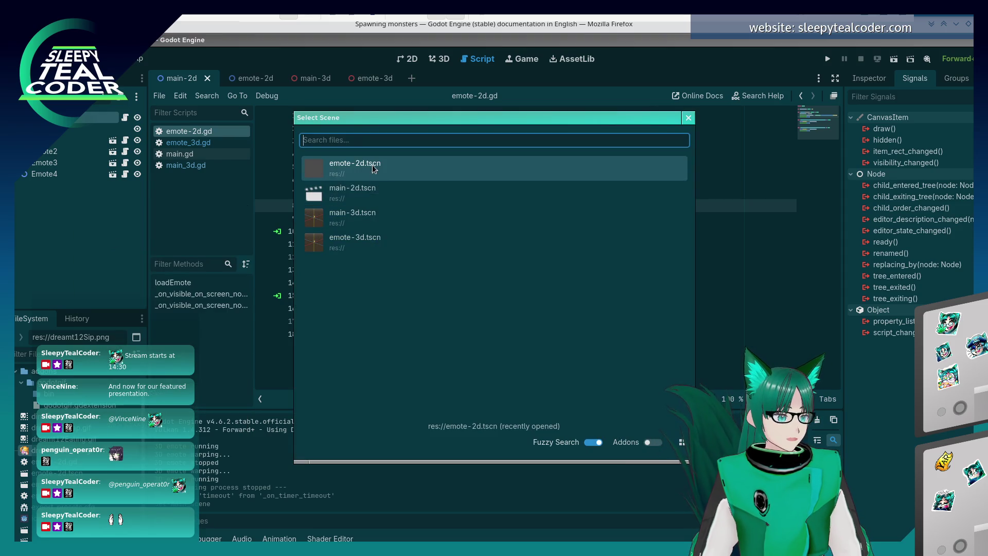
key(Return)
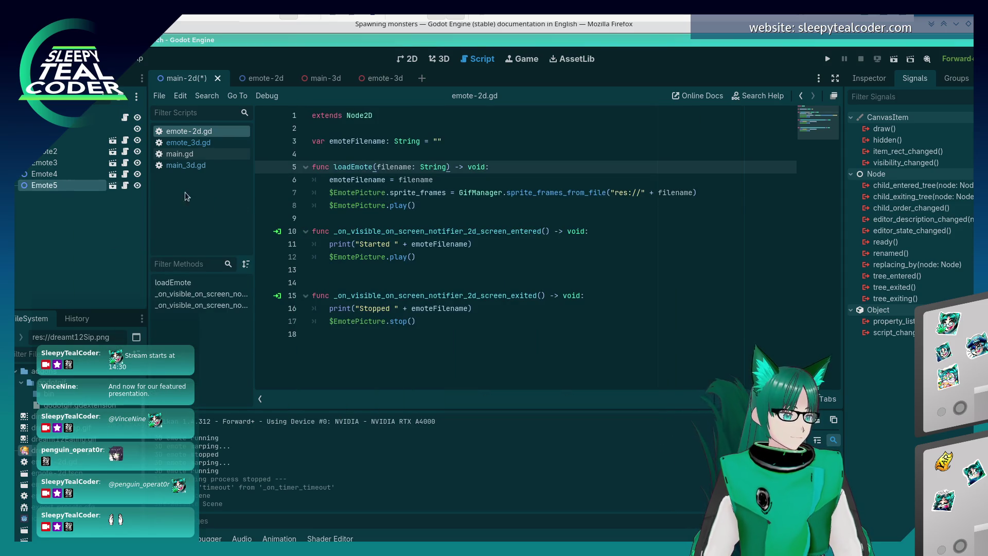
- Duplicate the $Emote4 loadEmote line in main.gd
click(125, 117)
scroll(467, 185, down, 5)
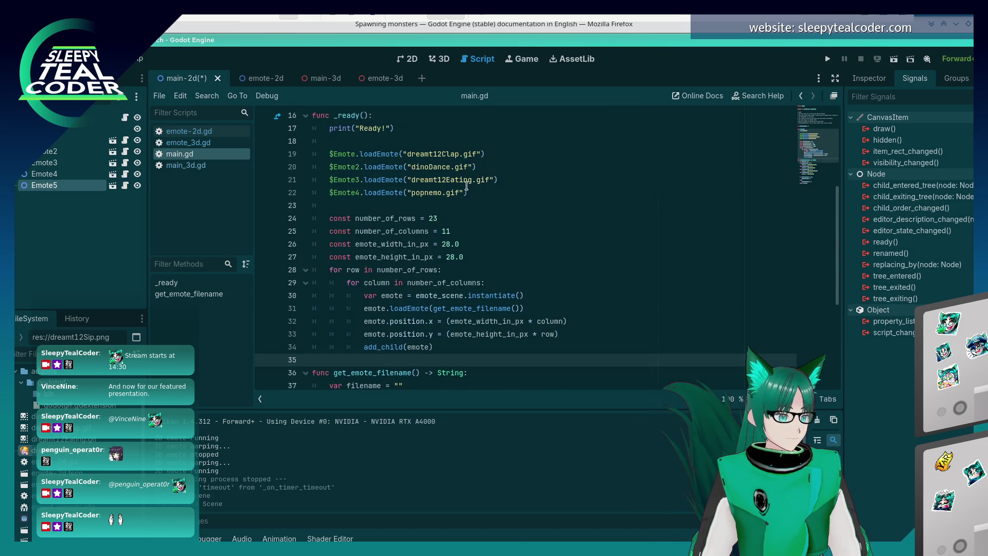
click(502, 191)
key(ctrl+c)
key(ctrl+v)
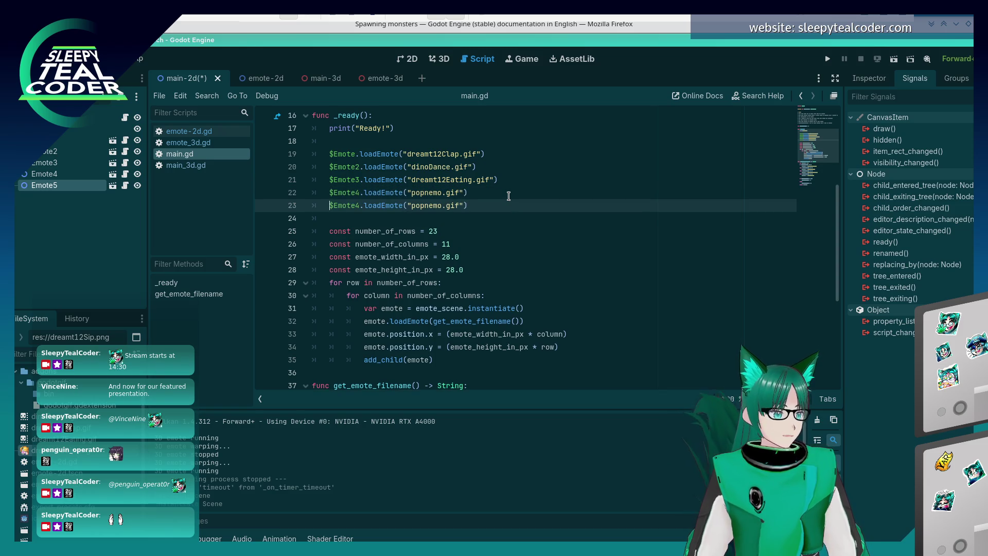
key(ctrl+Right)
key(ctrl+Right)
key(ctrl+Right)
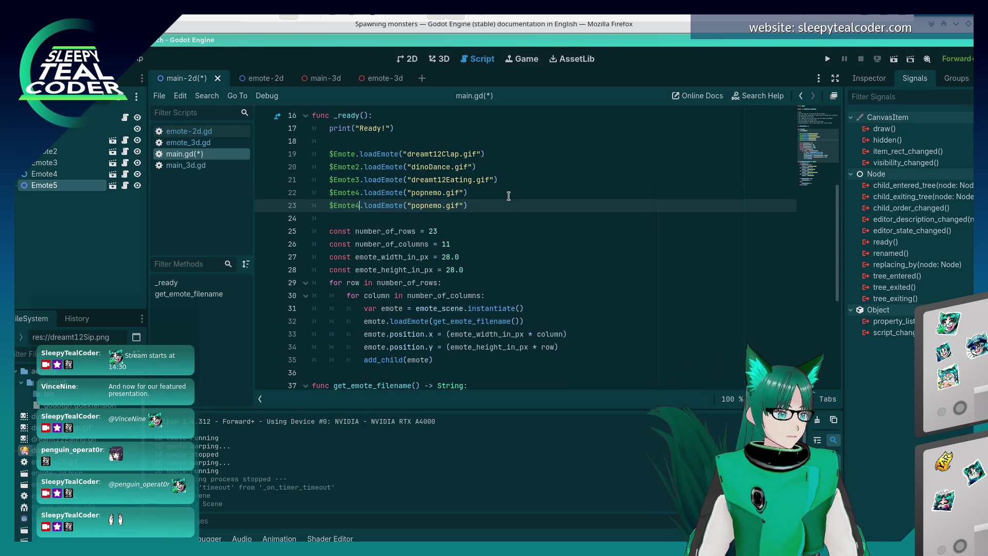
- Change the copied line to $Emote5.loadEmote("dreamt12Sip.png")
key(BackSpace)
key(BackSpace)
key(BackSpace)
text(dreamt12Sip)
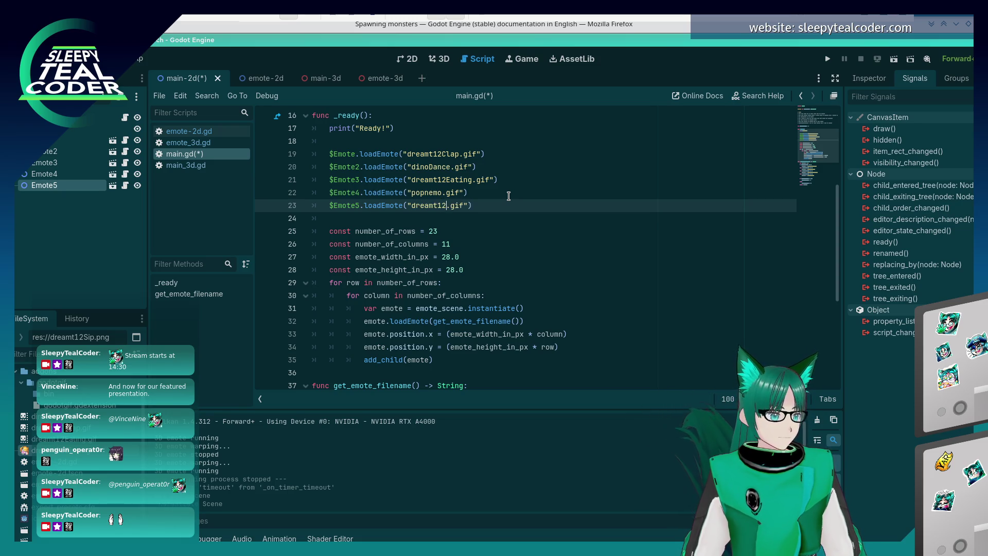
key(Right)
key(Delete)
key(Delete)
key(Delete)
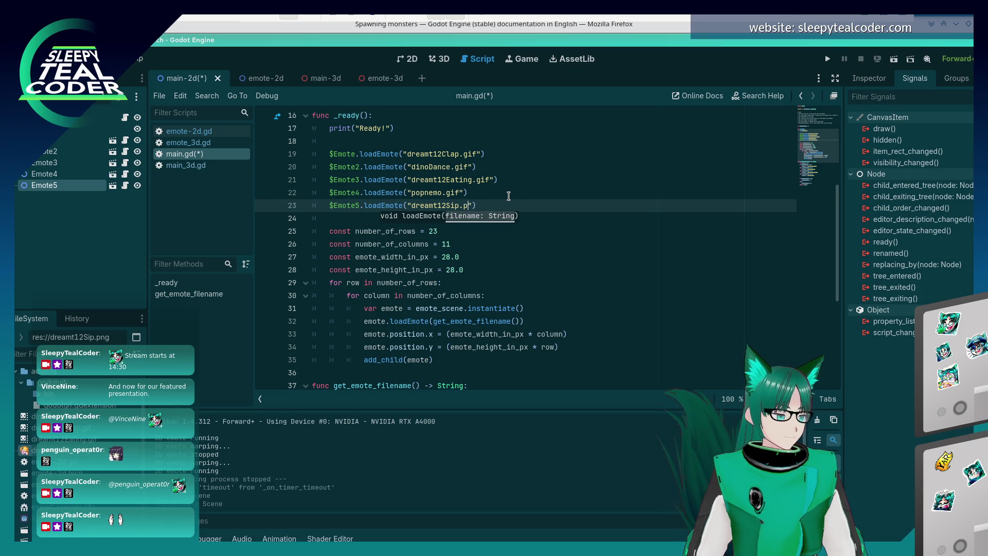
text(png)
right_click(334, 229)
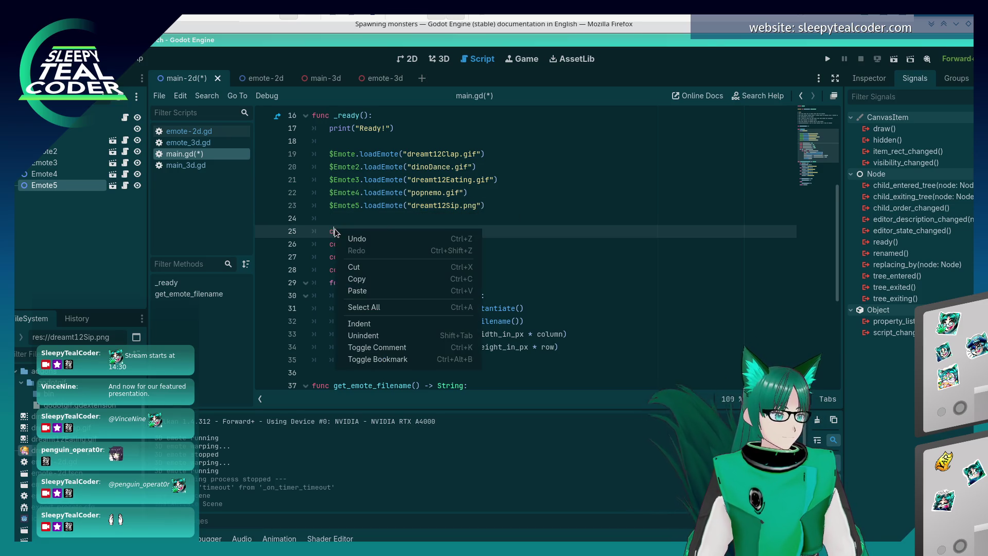
key(Escape)
- Comment out the grid-spawning loop on lines 25–35 and save main.gd
mouse_move(527, 363)
mouse_down()
mouse_move(345, 286)
mouse_move(293, 236)
mouse_up()
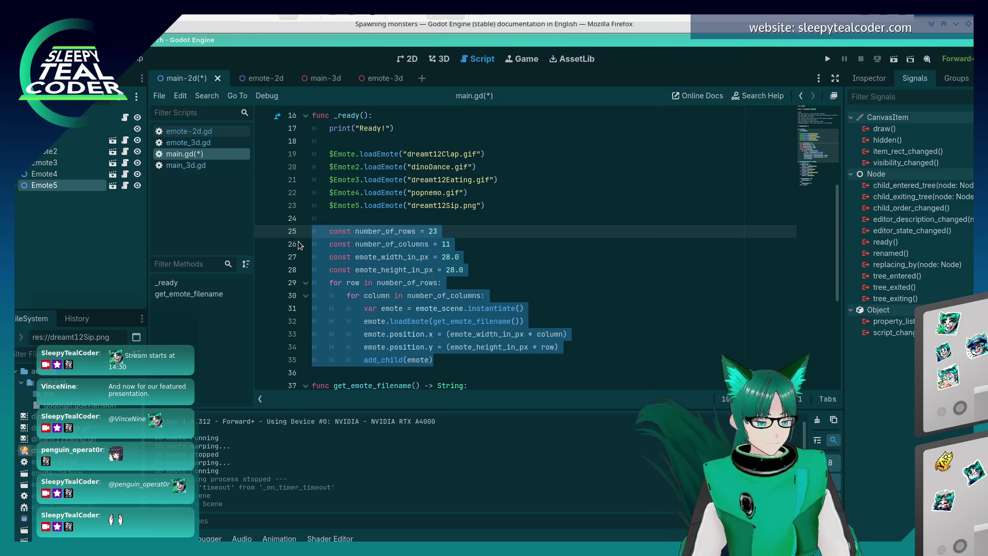
key(ctrl+k)
click(460, 222)
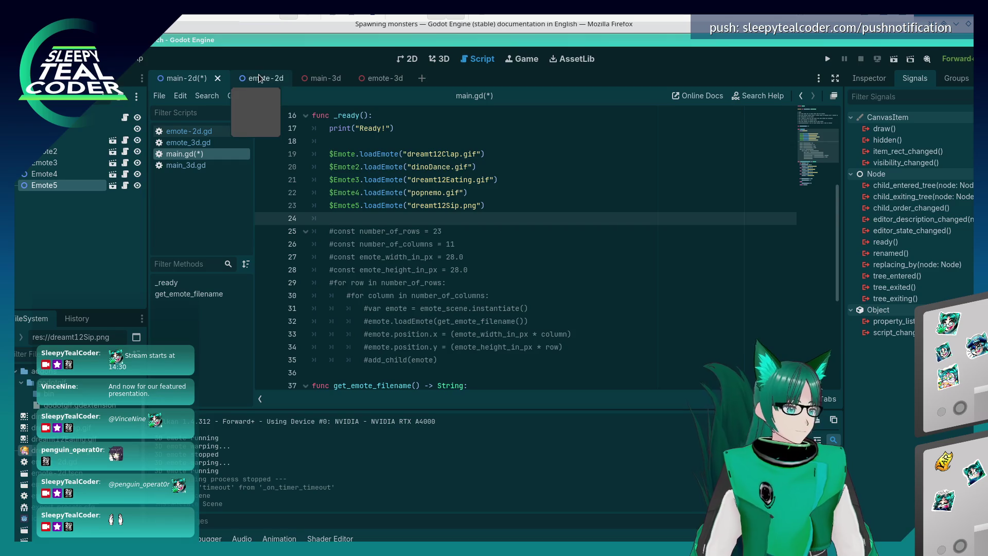
key(ctrl+s)
click(405, 59)
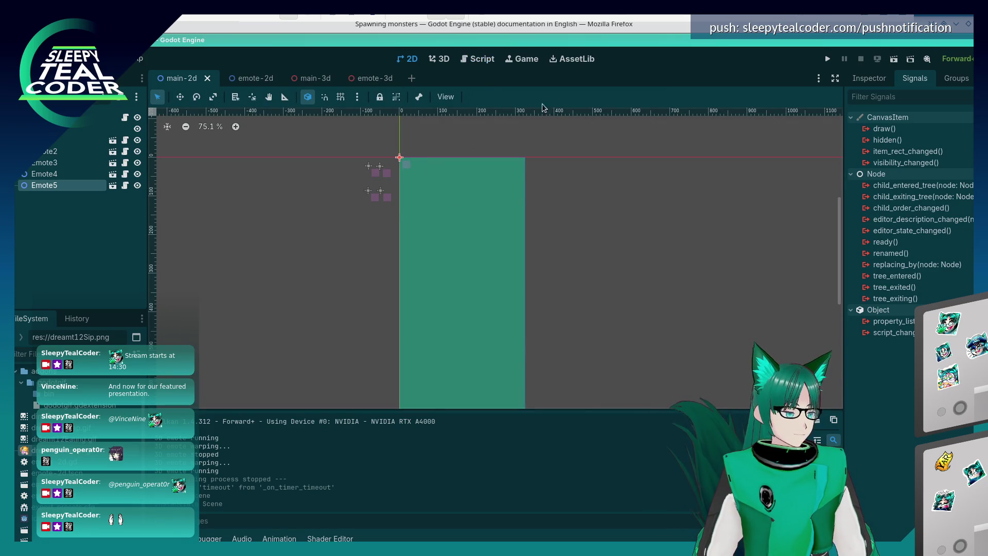
- Test-run main-2d with the new Emote5, close the game, and check debugger output
click(827, 58)
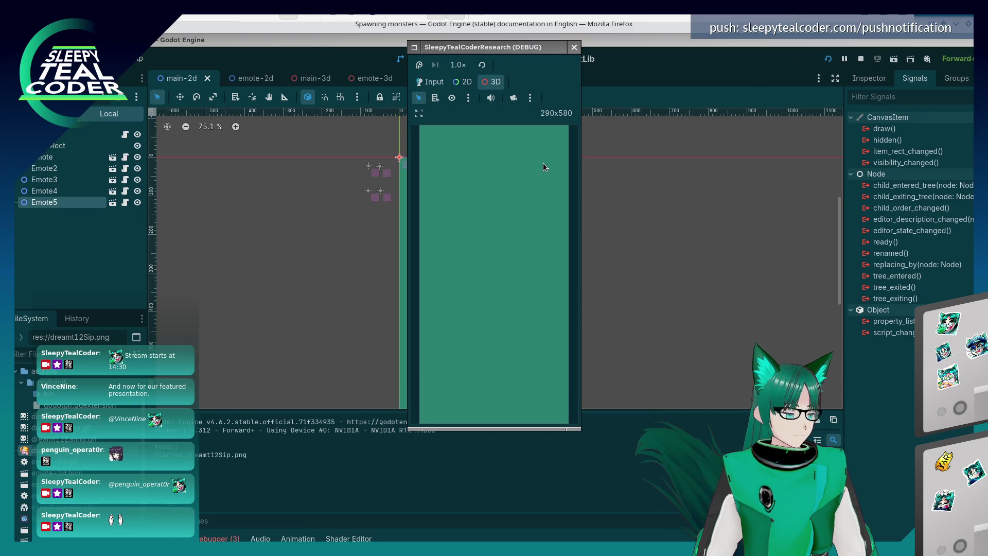
click(574, 47)
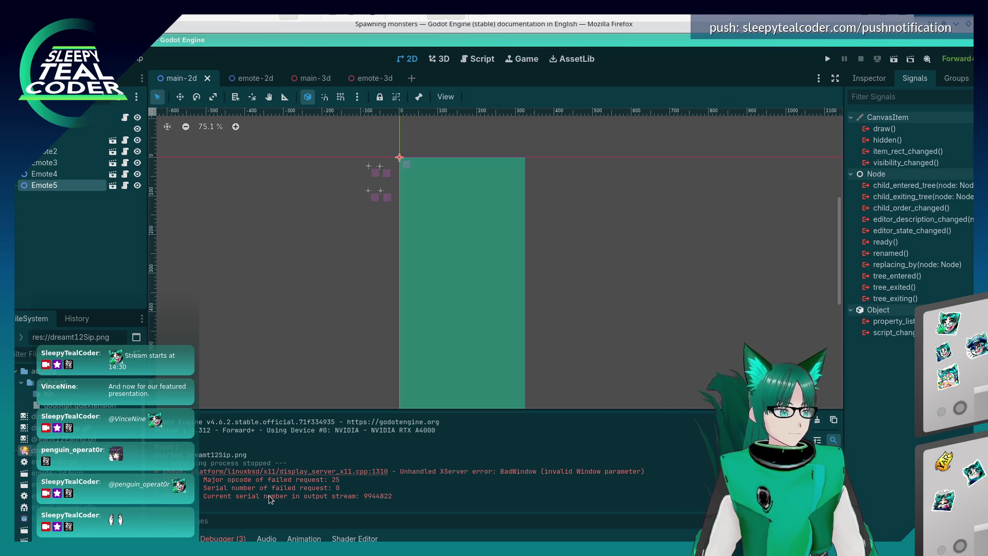
click(222, 539)
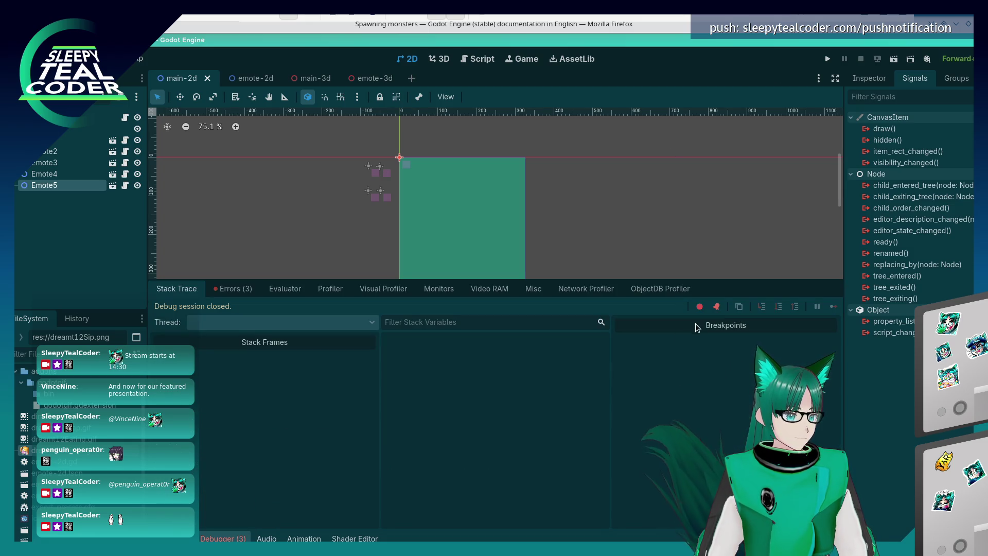
- Inspect the three dreamt12Sip.png unrecognized-image errors, compare both scenes, and return to main.gd
click(241, 292)
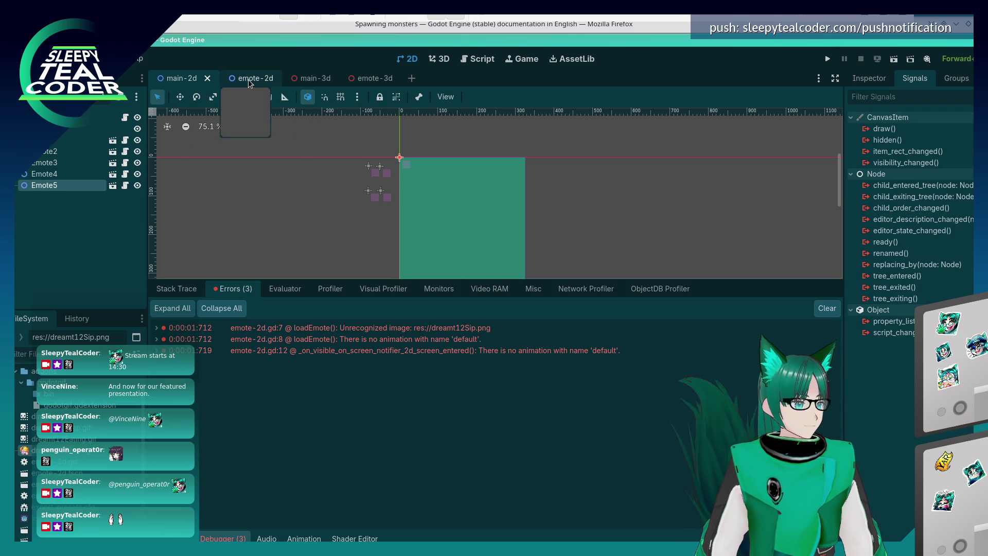
click(248, 79)
click(187, 82)
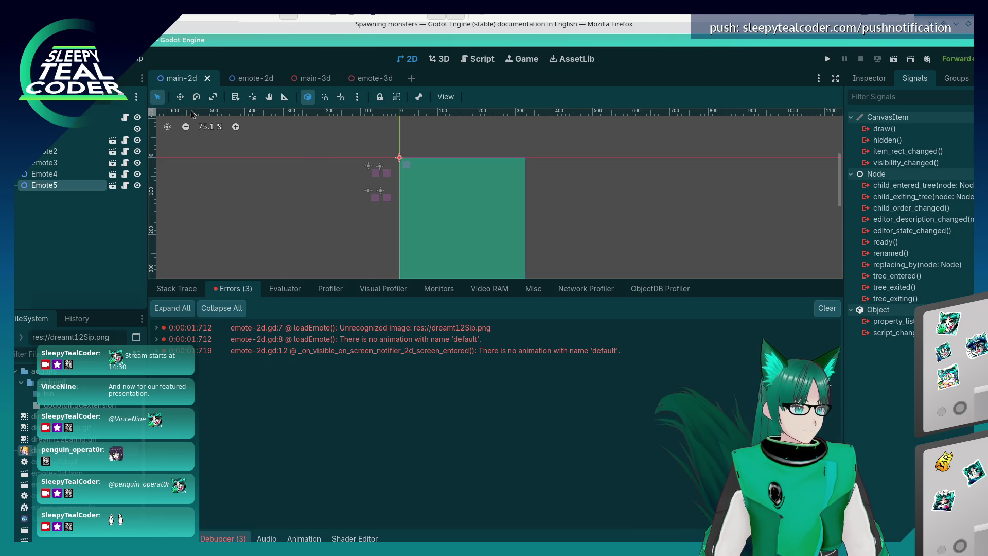
click(250, 79)
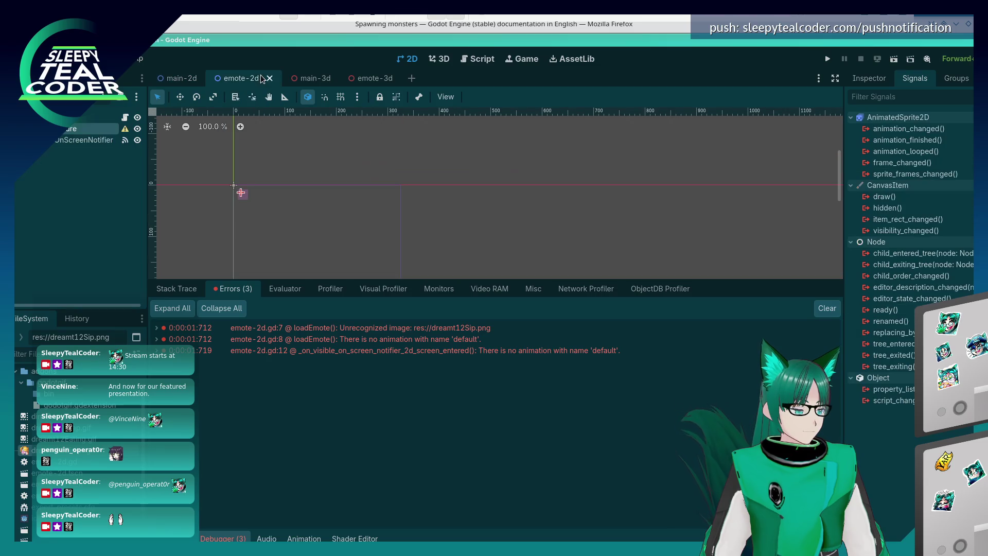
click(173, 80)
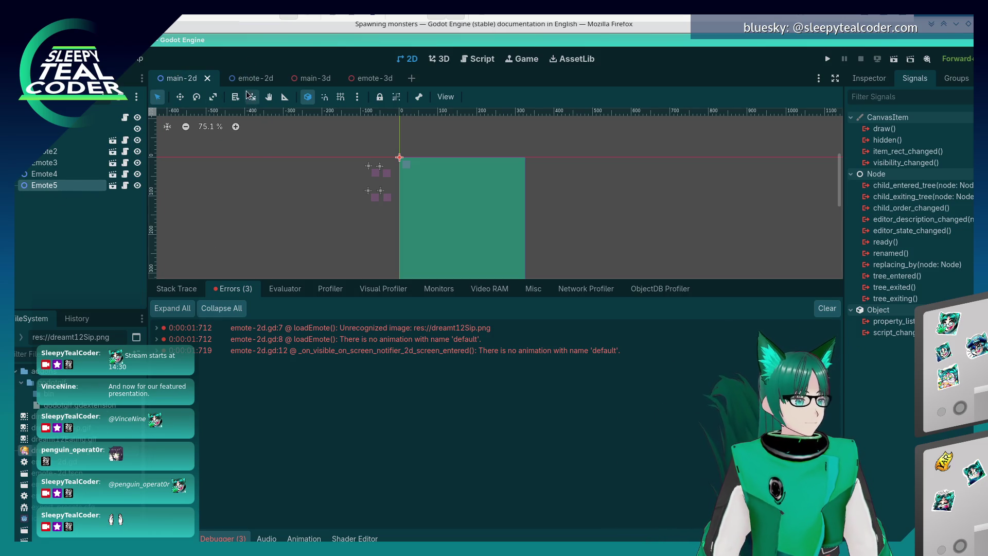
click(237, 79)
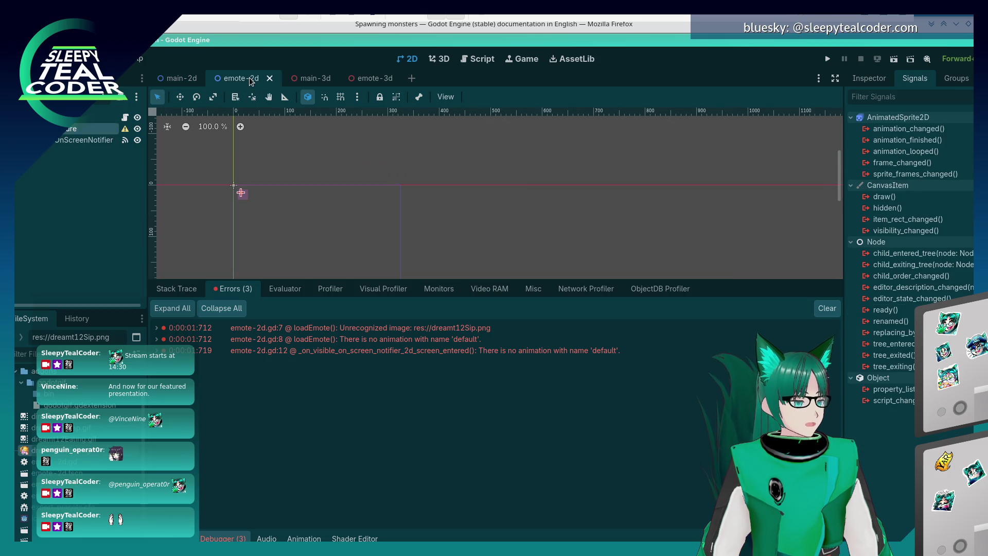
click(180, 79)
click(482, 58)
scroll(424, 191, down, 5)
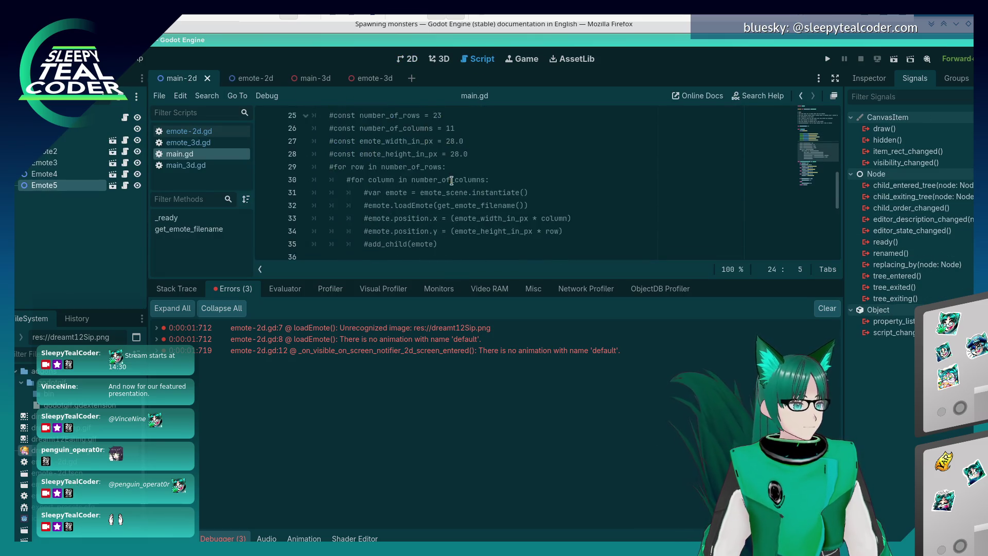
- Check main.gd's Emote5 load line, then bring up emote-2d.gd at loadEmote
scroll(437, 191, up, 3)
scroll(452, 191, down, 3)
scroll(452, 190, up, 4)
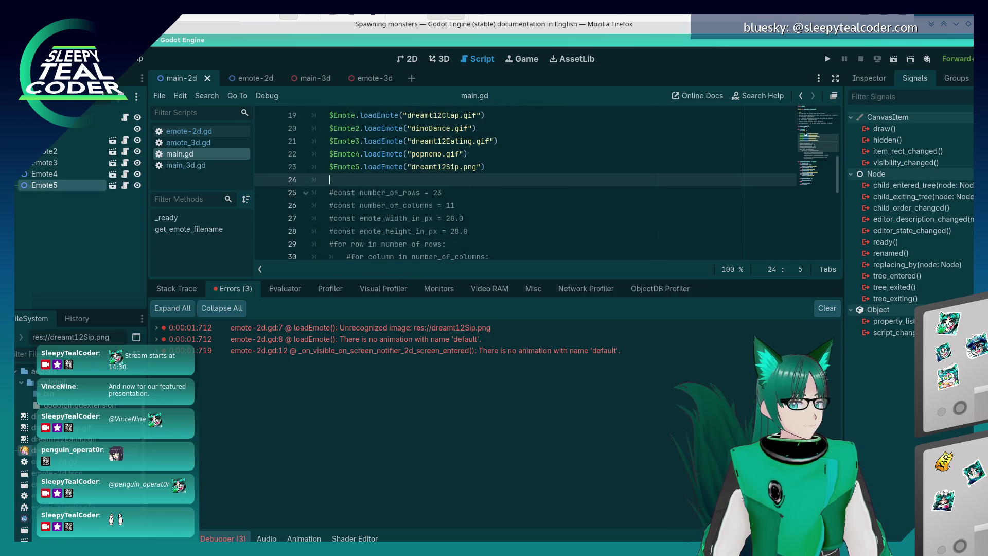
click(389, 166)
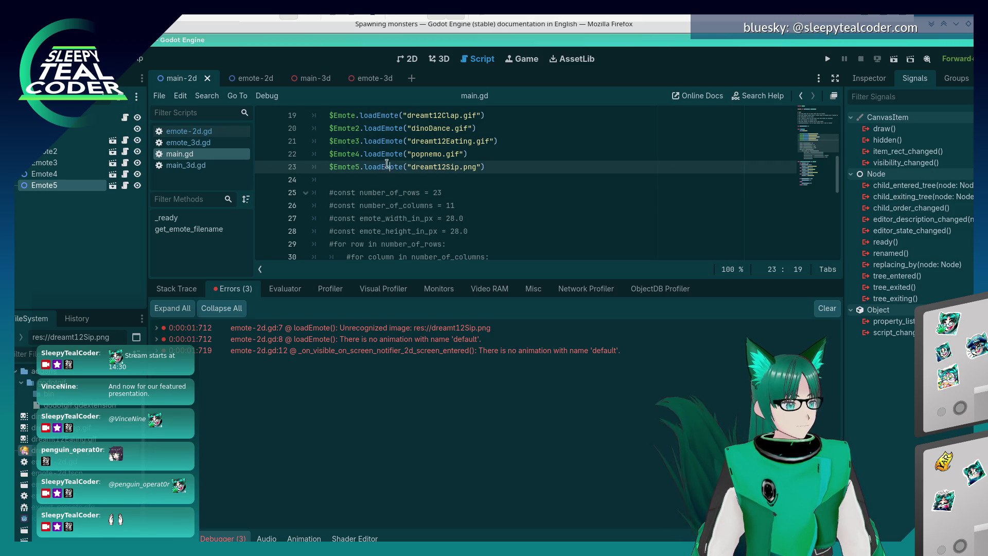
click(214, 133)
scroll(490, 167, down, 1)
scroll(489, 184, up, 1)
- Add an if filename.ends_with(".png") check at the start of loadEmote
click(498, 167)
key(Return)
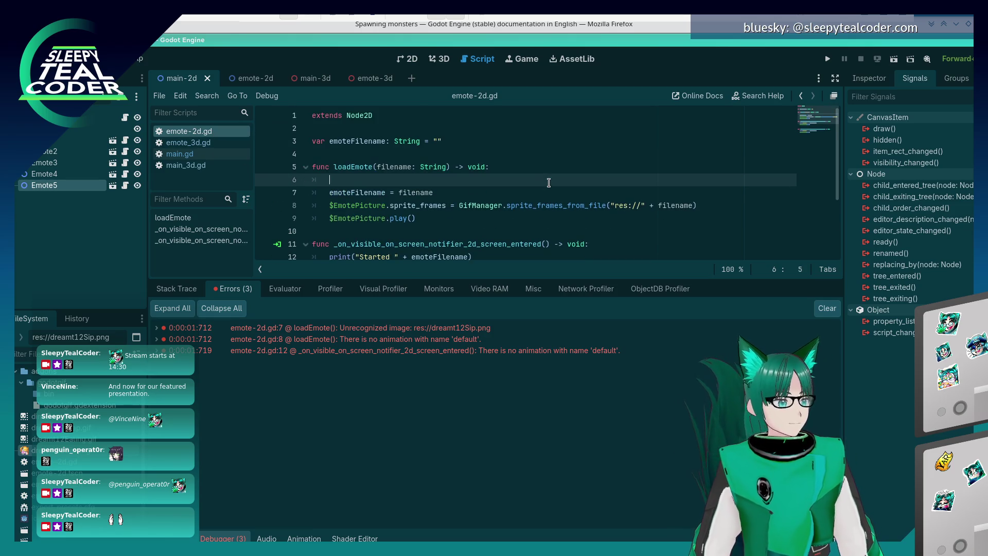
text(if ()
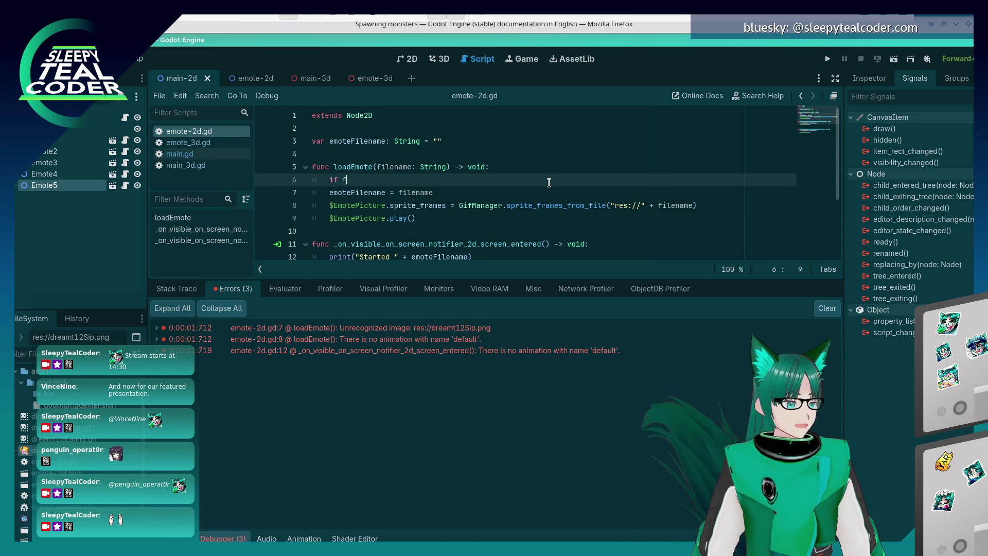
key(BackSpace)
text(filename.)
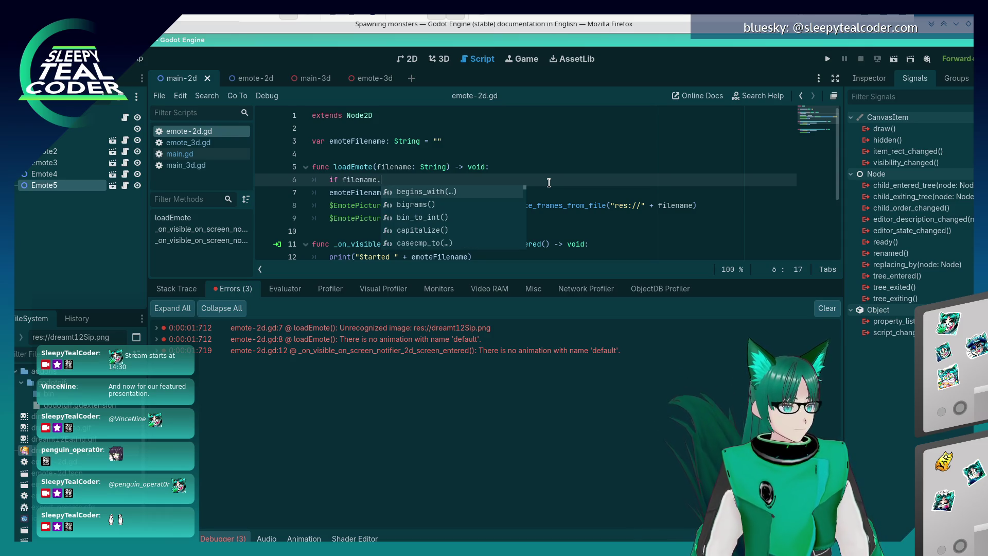
key(Down)
key(Down)
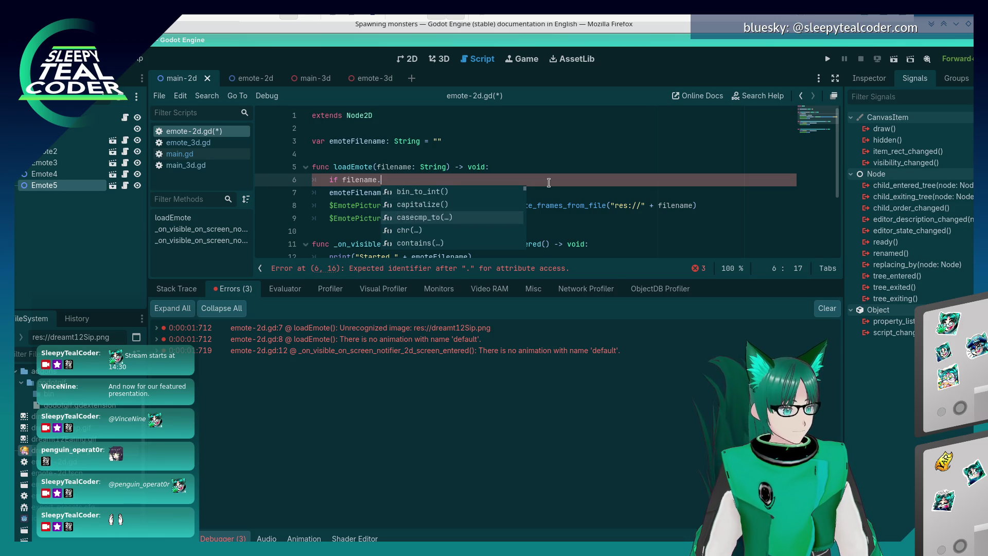
key(Up)
key(Up)
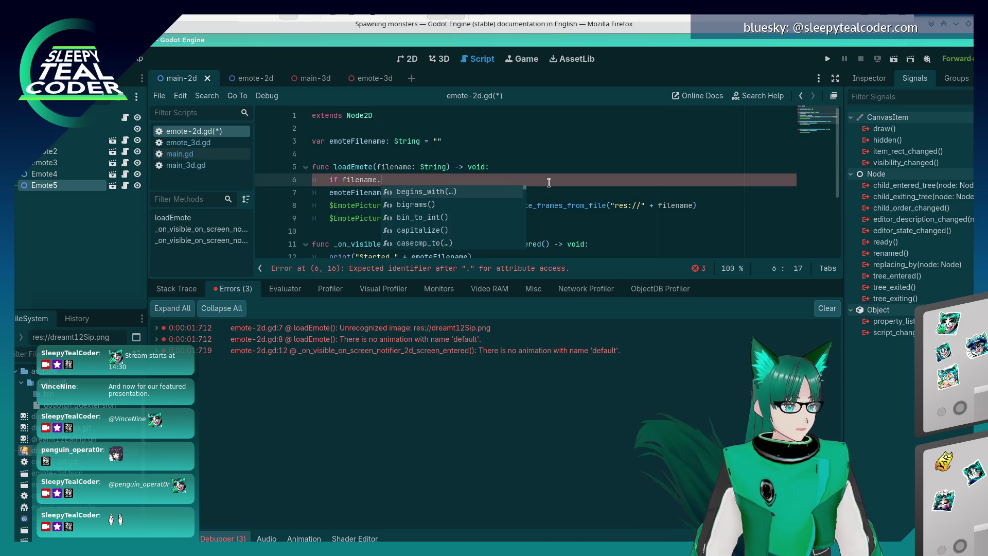
text(end)
key(Return)
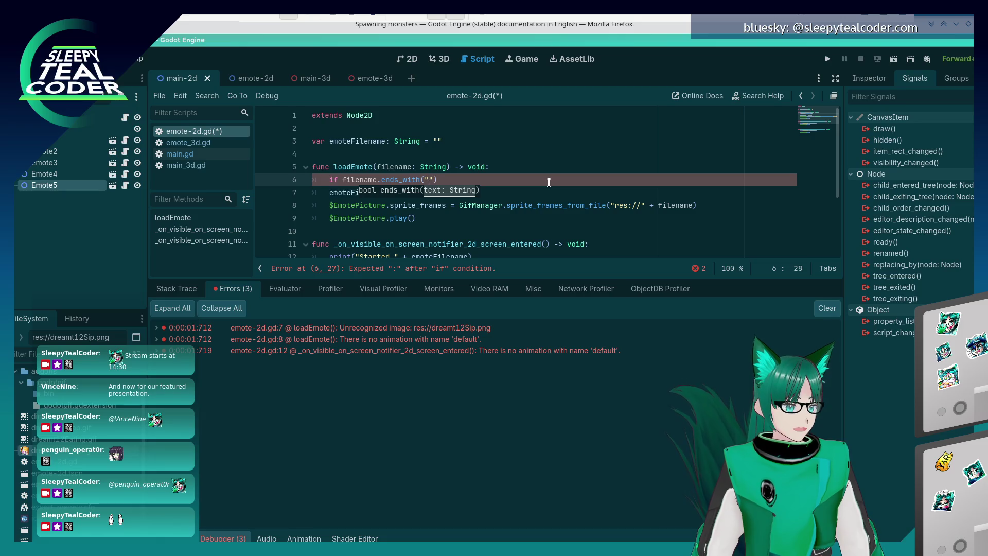
text(.png")
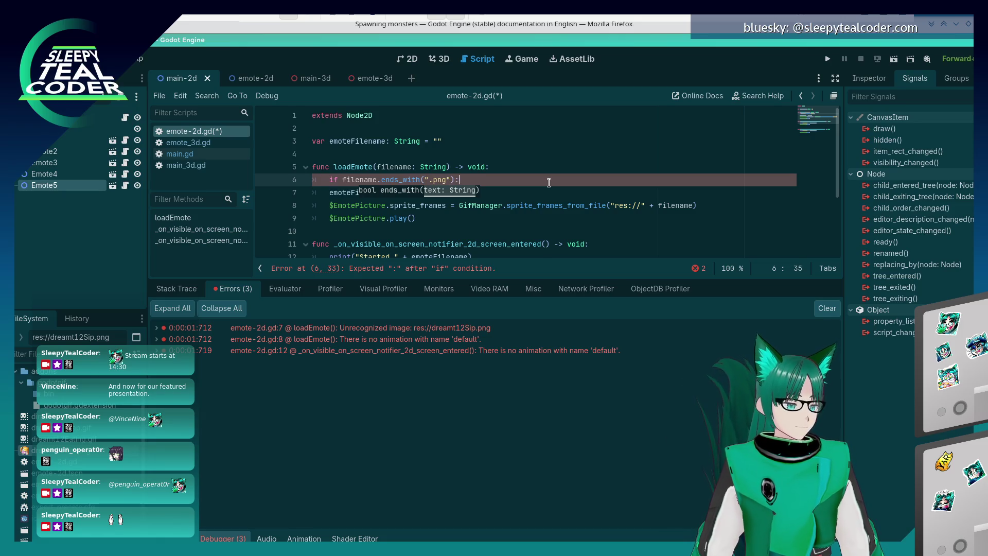
- Add an else branch, change the check to ".gif", and cut the GifManager sprite_frames line
key(Return)
text(se)
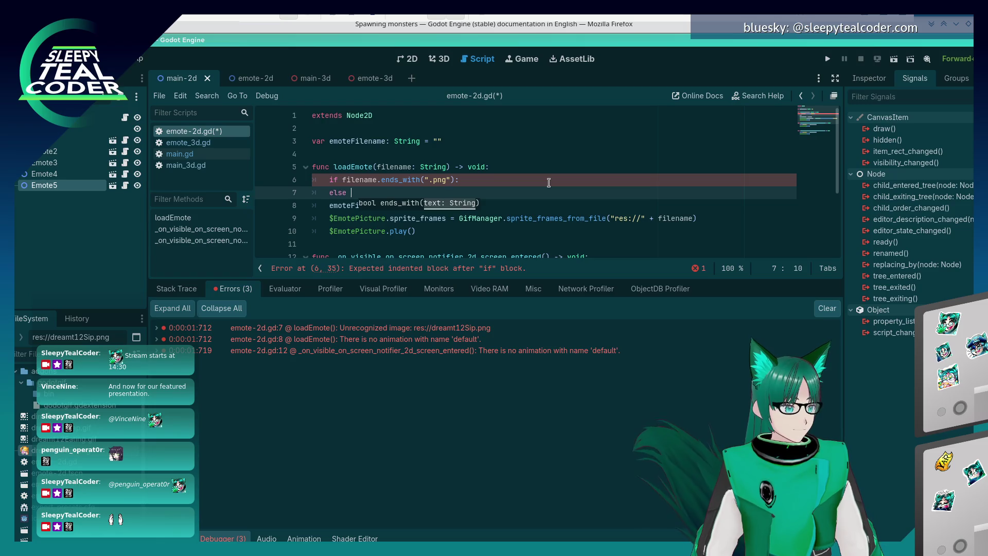
key(Up)
key(Left)
key(BackSpace)
key(BackSpace)
key(BackSpace)
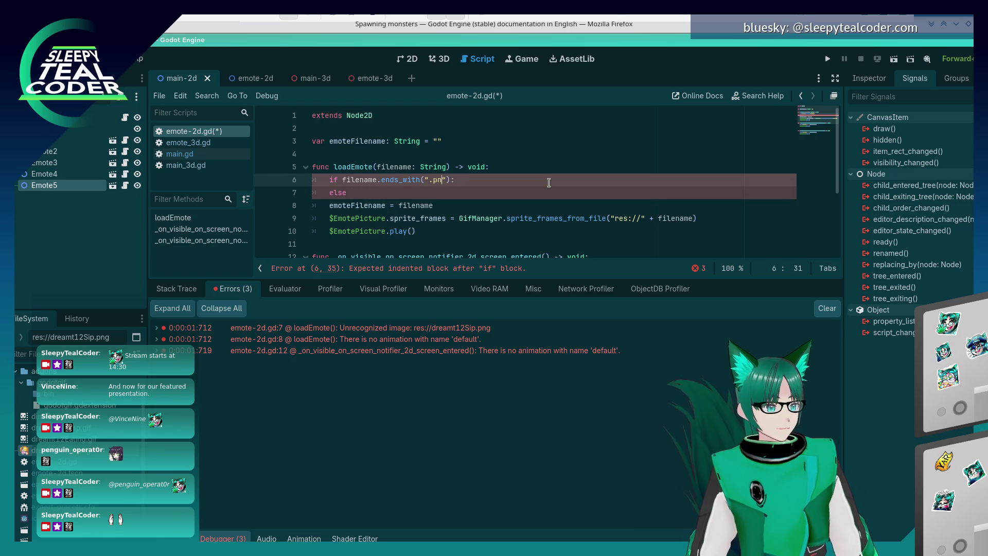
text(gif)
key(Down)
key(Down)
key(Down)
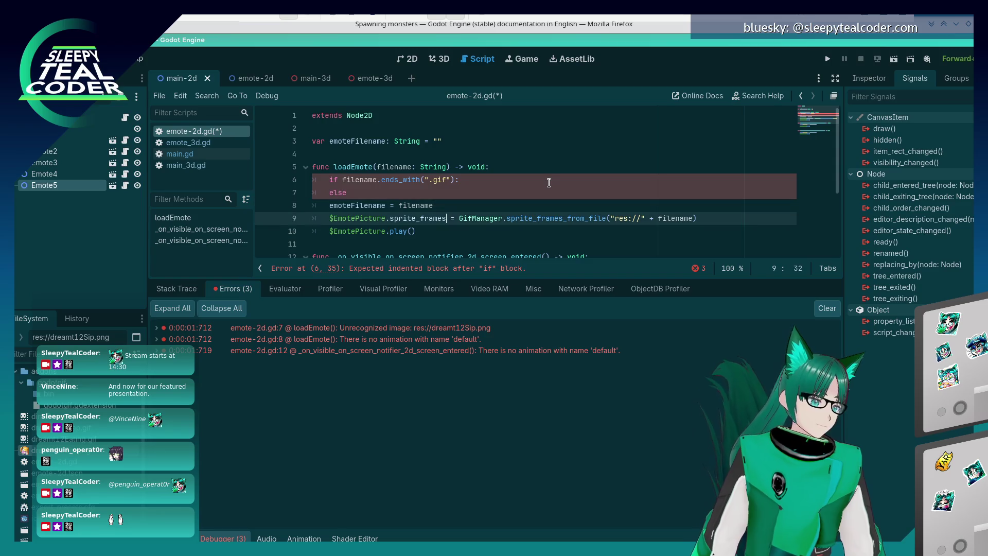
key(shift+Home)
key(alt+Up)
key(alt+Up)
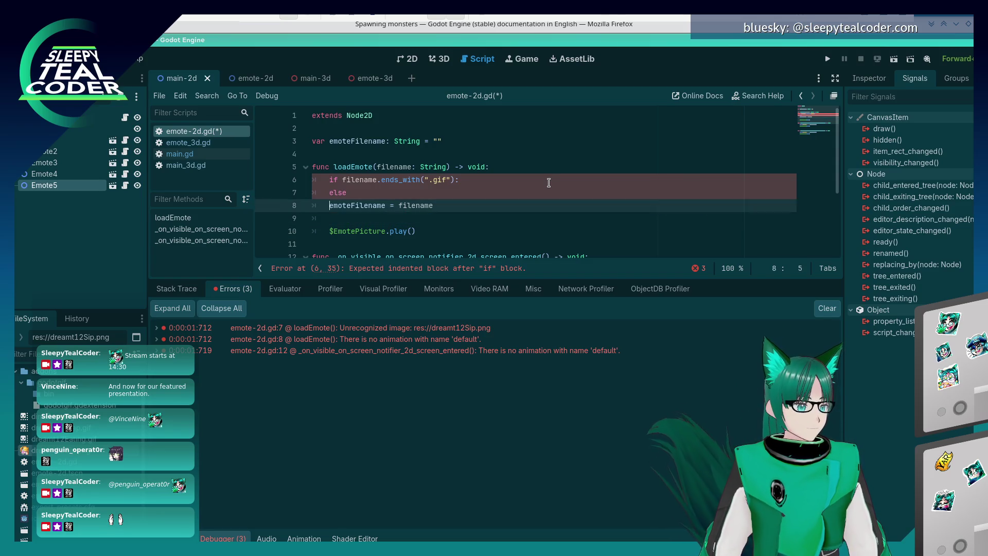
- Put the GifManager line under the .gif check, move emoteFilename = filename to the top, and save
key(Tab)
key(Down)
key(Down)
key(End)
key(shift+Home)
key(shift+Home)
key(ctrl+c)
key(BackSpace)
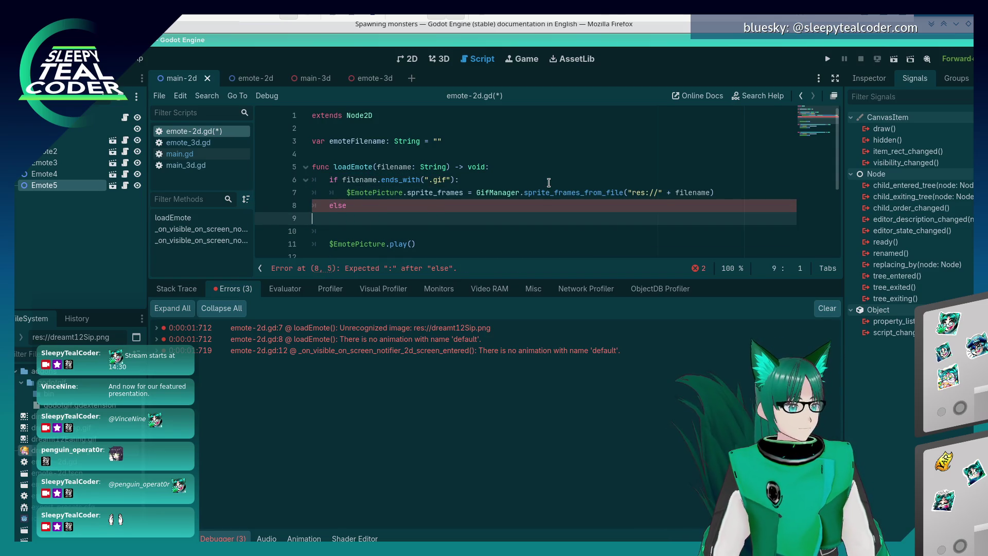
key(Up)
key(Up)
key(Up)
key(End)
key(Return)
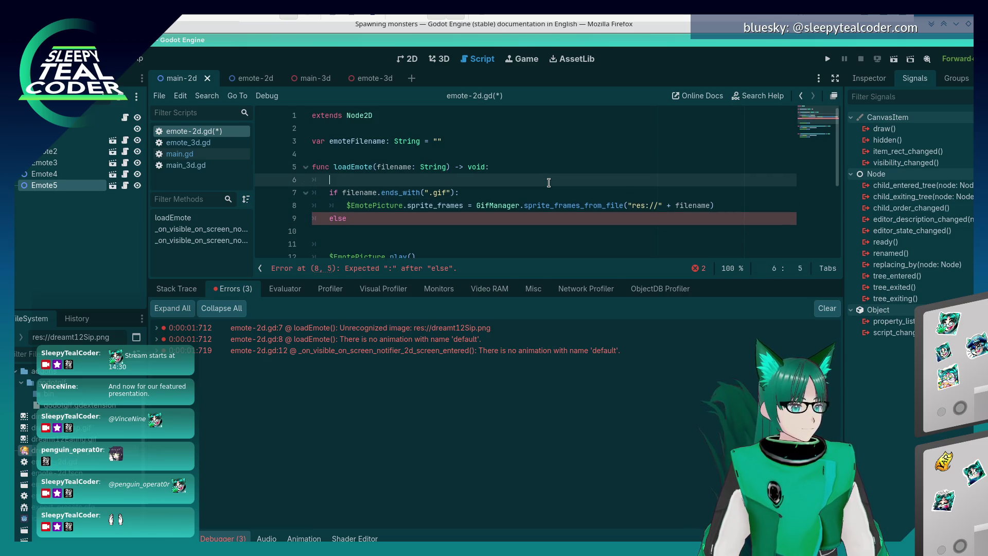
key(ctrl+v)
key(ctrl+s)
- Begin an else-branch $EmotePicture.sprite_frames assignment, trying PngManager, Picture and load_ values
scroll(548, 183, down, 4)
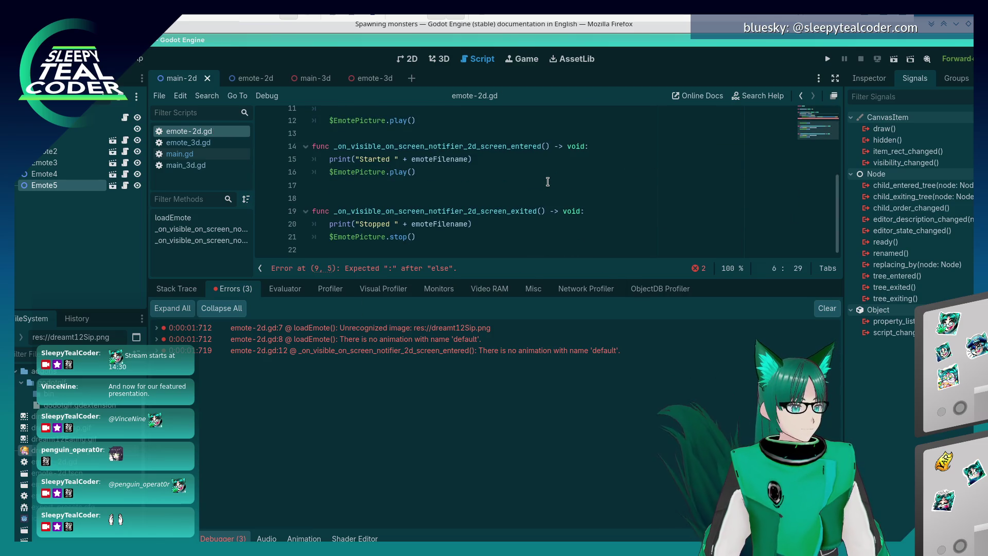
scroll(437, 204, up, 3)
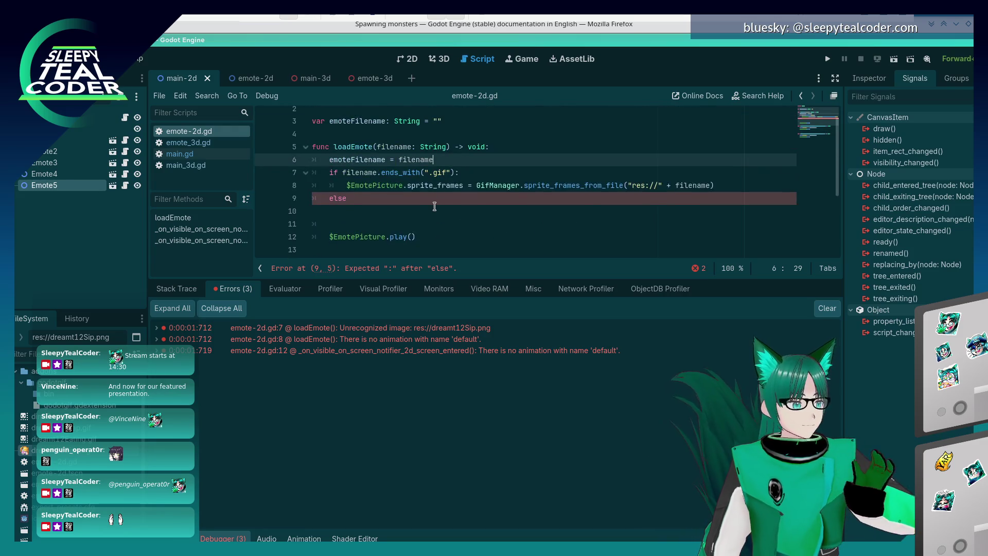
click(394, 198)
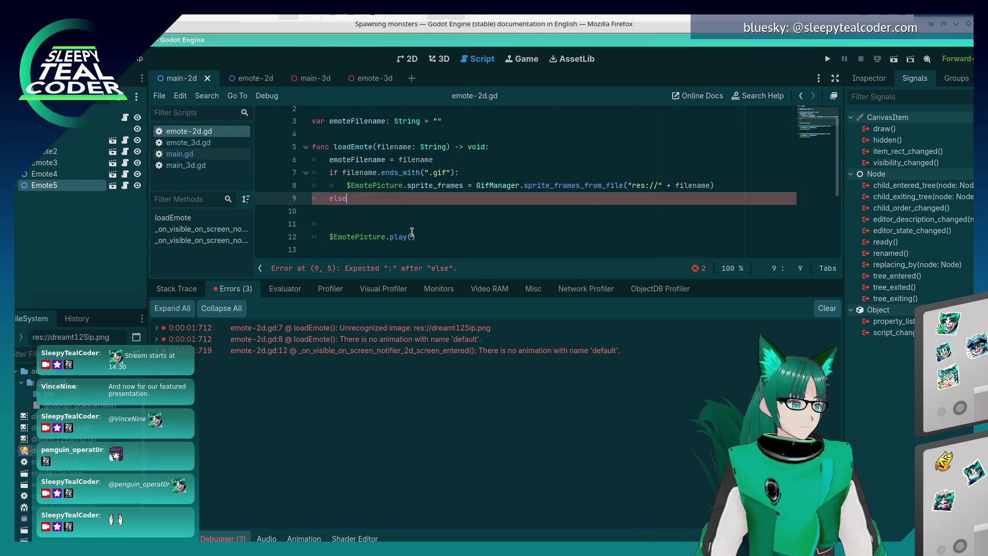
key(Down)
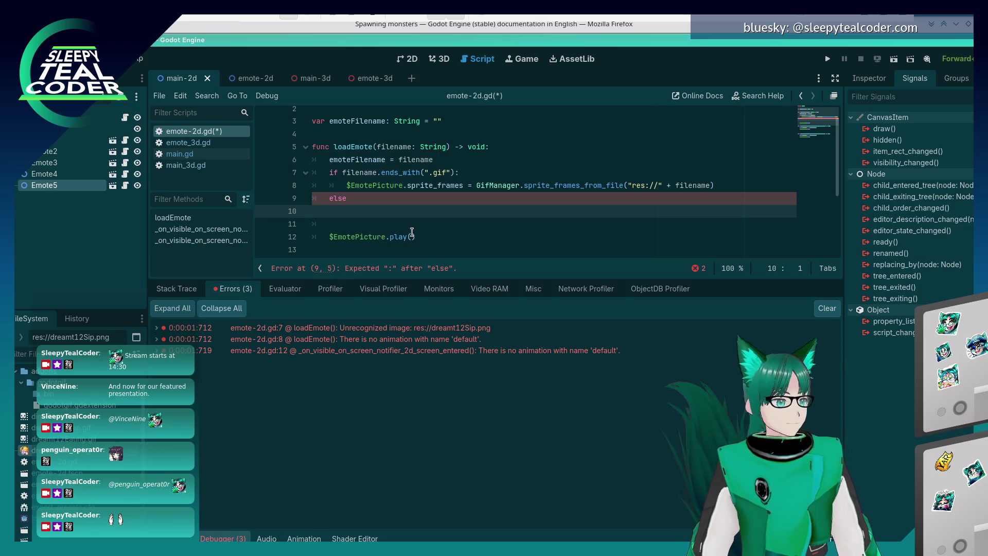
key(Tab)
text($EmotePicture)
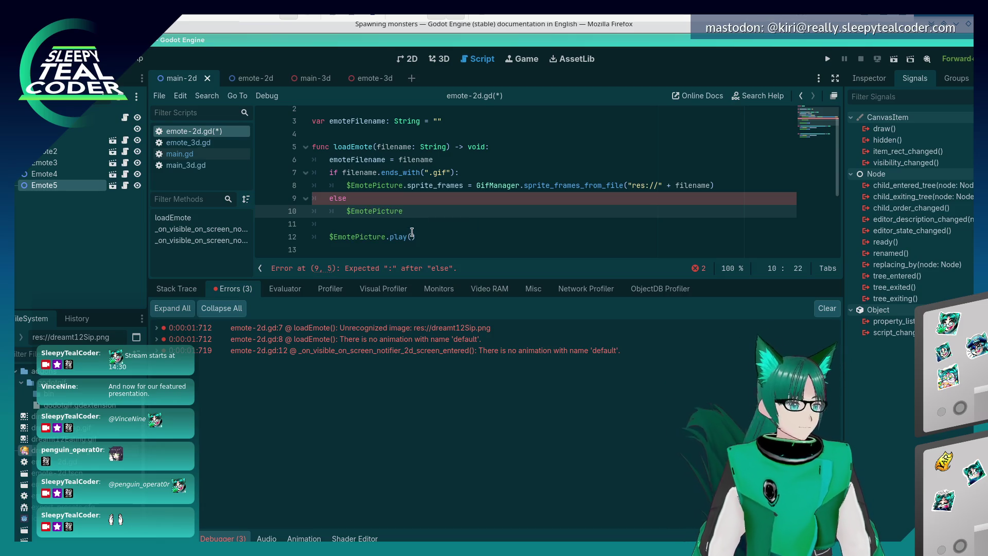
text(.sp)
key(Down)
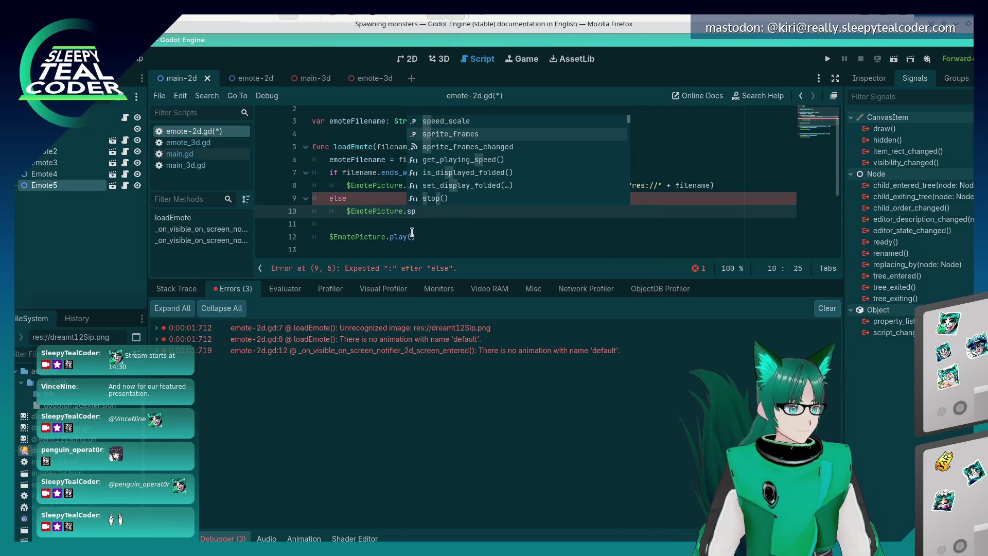
key(Return)
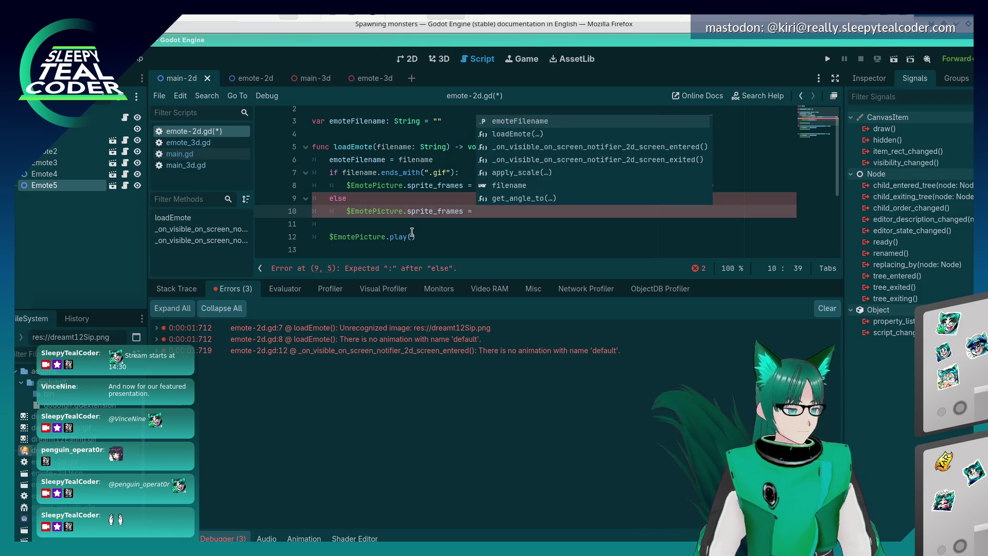
key(Escape)
text(Png)
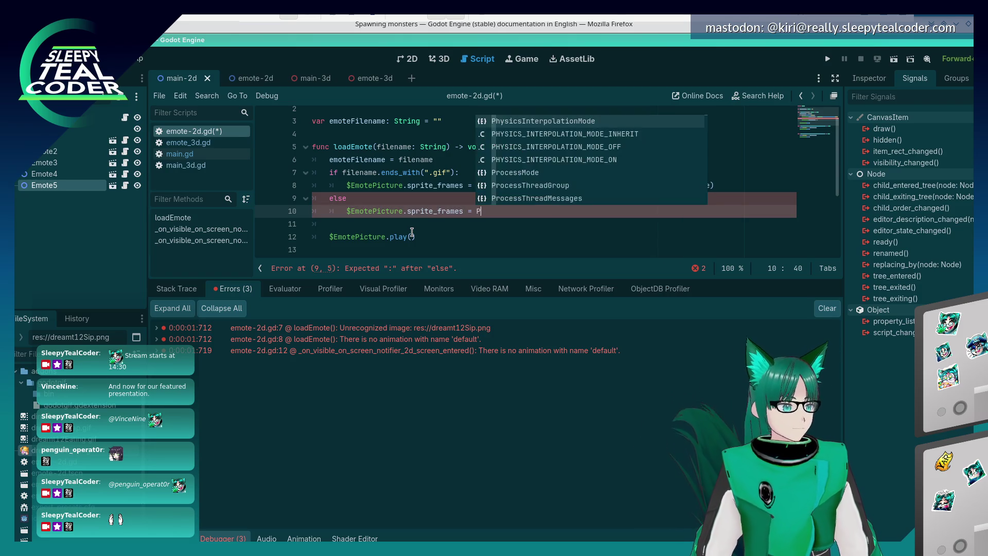
text(Mana)
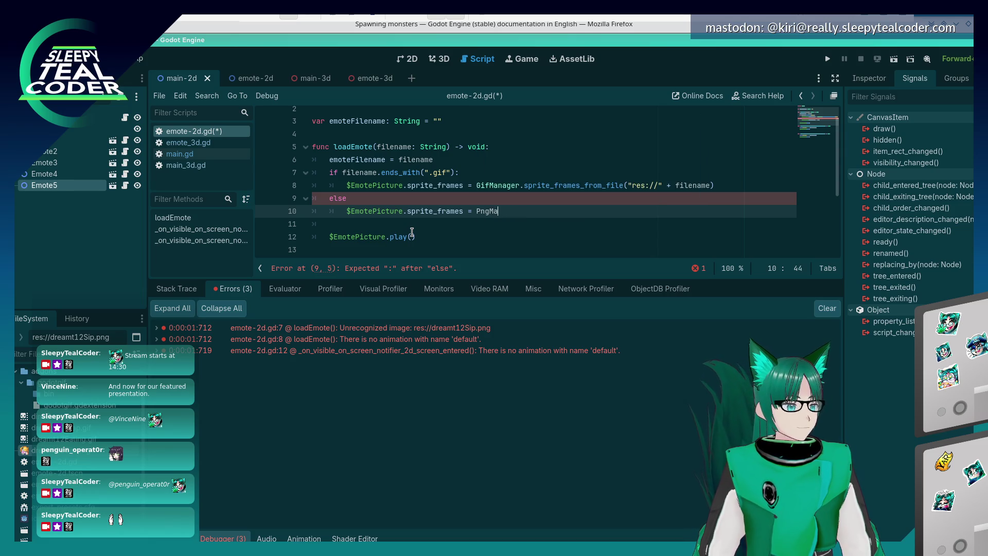
key(BackSpace)
key(BackSpace)
key(BackSpace)
text(P)
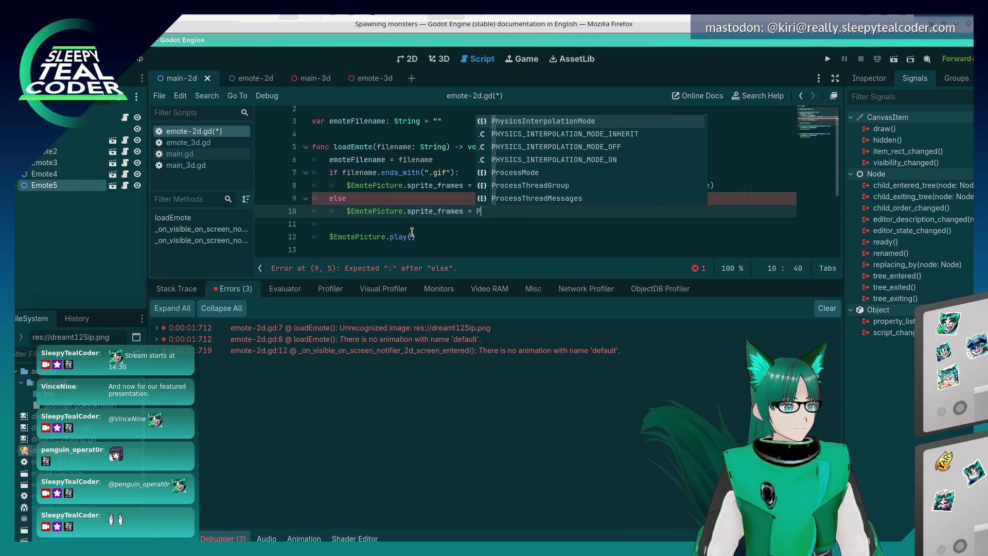
text(icture)
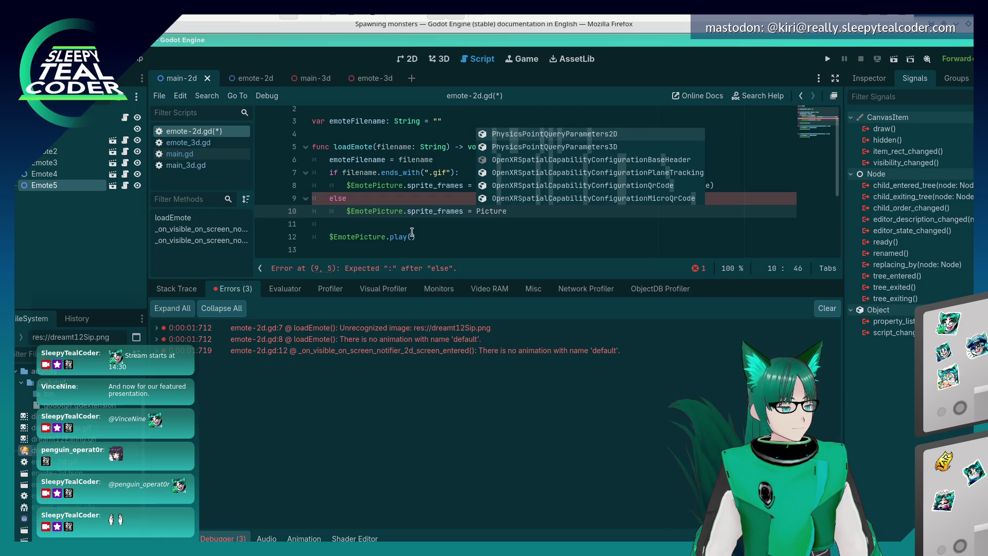
key(BackSpace)
key(BackSpace)
key(BackSpace)
text(lo)
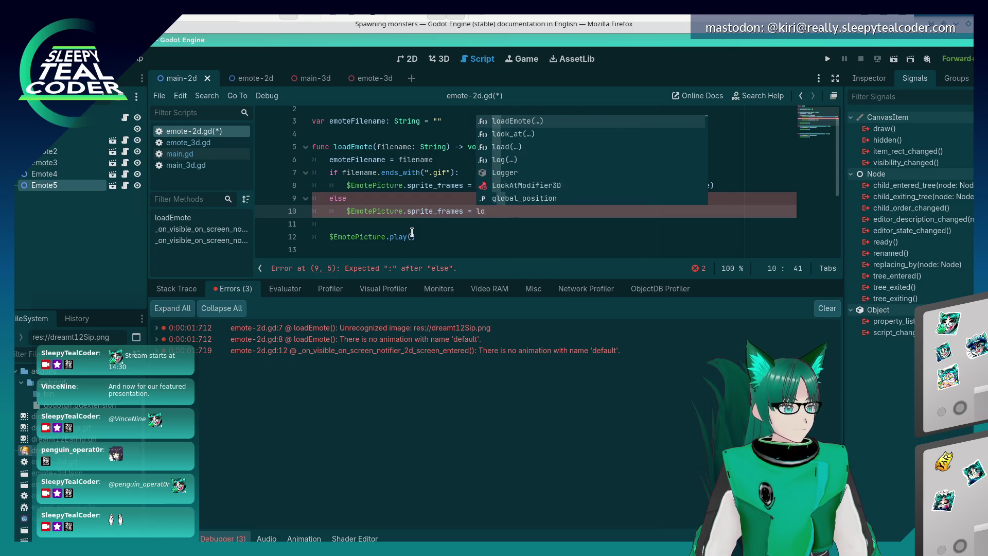
text(ad_)
key(Escape)
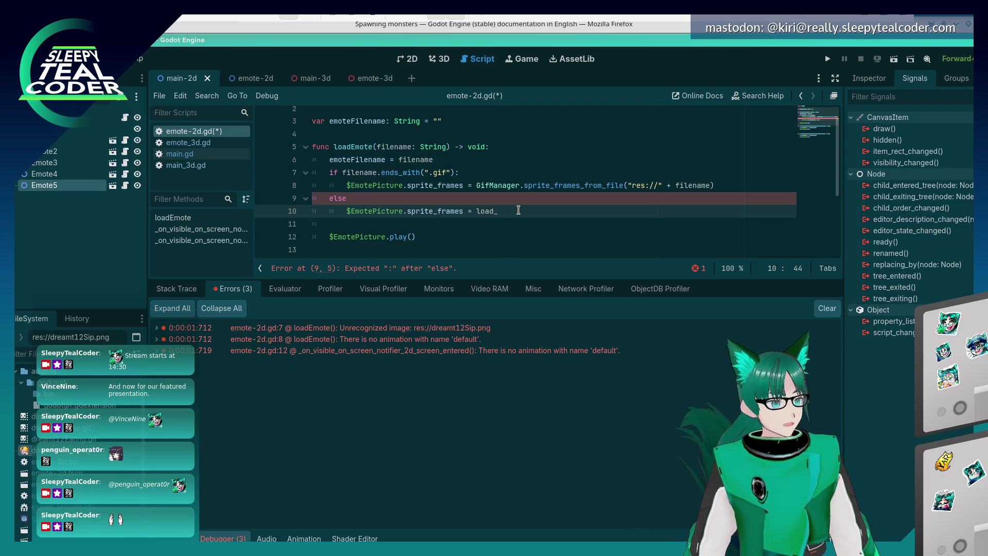
- Erase the unfinished load_ call text from the else-branch assignment
key(BackSpace)
key(BackSpace)
key(BackSpace)
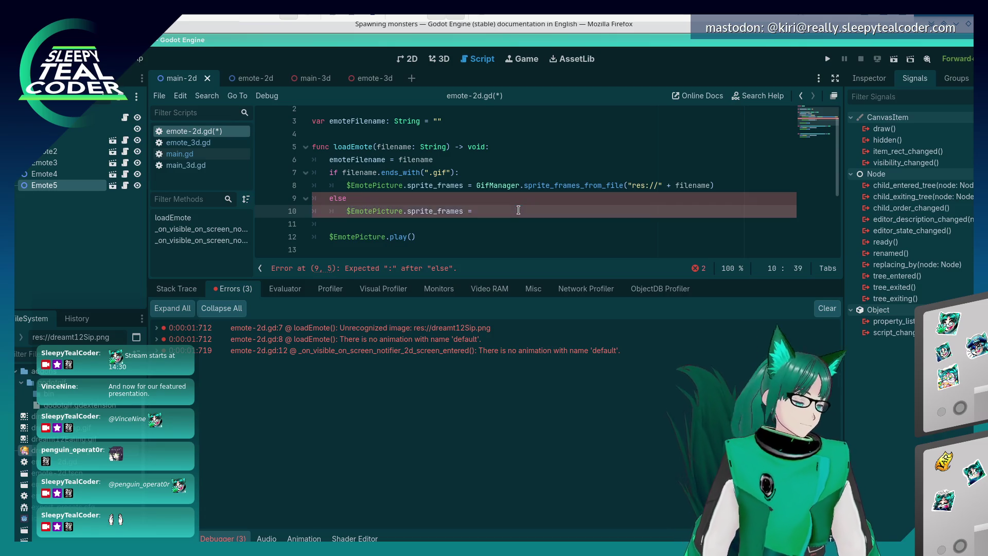
key(shift+Home)
key(shift+Home)
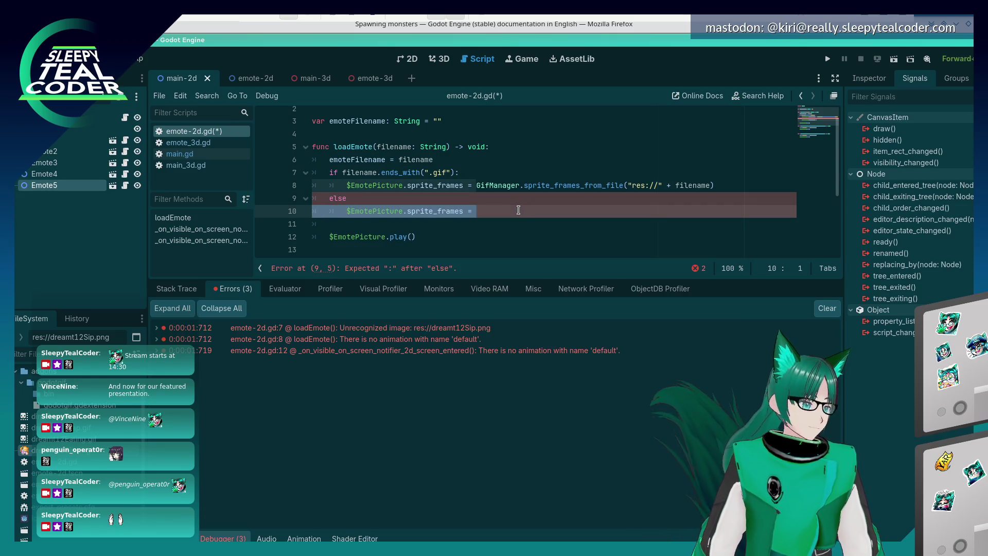
key(BackSpace)
key(BackSpace)
key(ctrl+z)
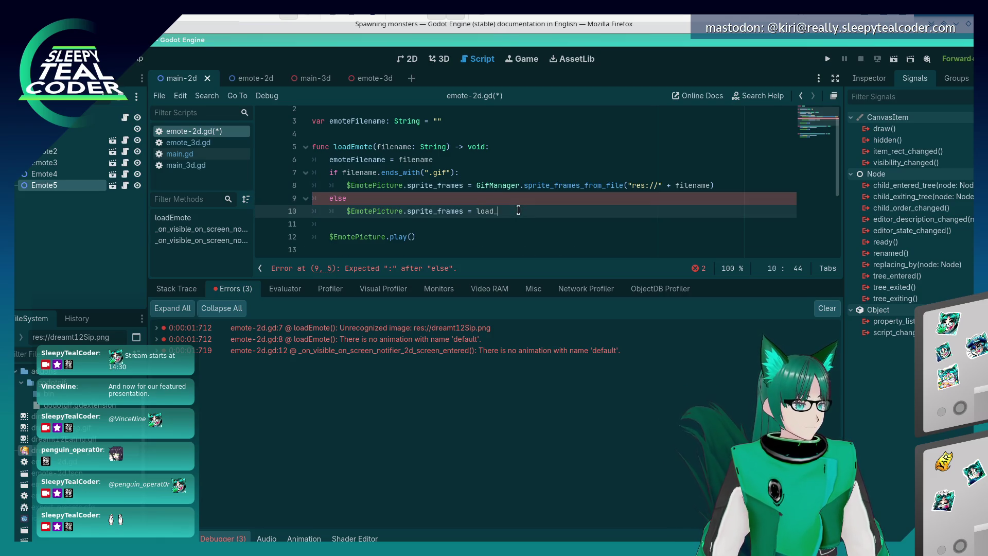
key(BackSpace)
key(BackSpace)
key(BackSpace)
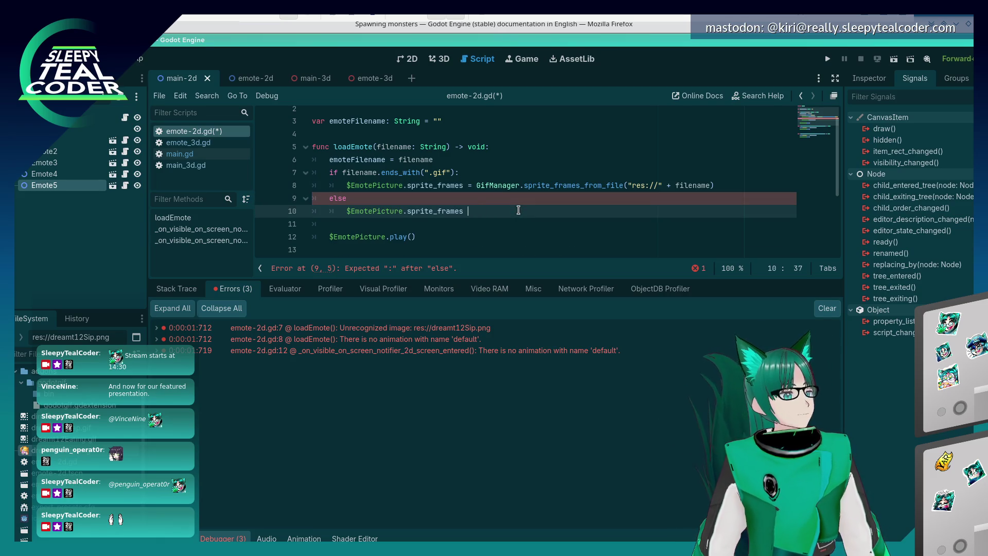
- Start and then remove an unfinished var line below the filename assignment
key(Up)
key(Up)
key(Up)
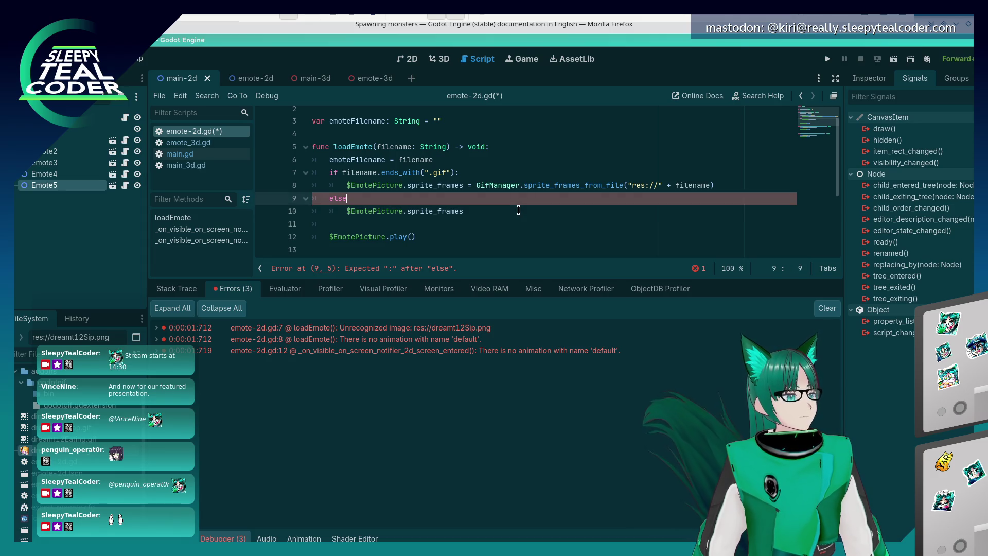
key(Return)
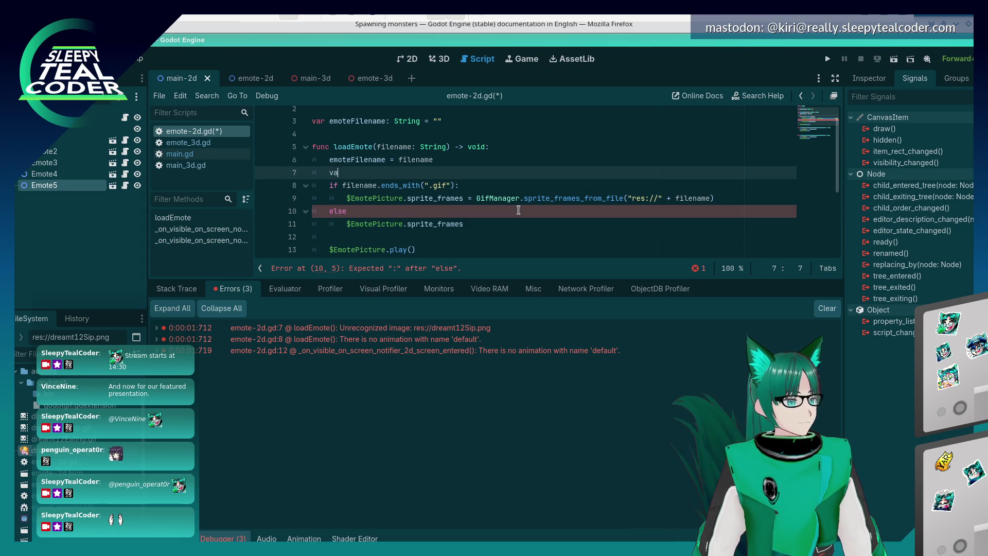
text(r)
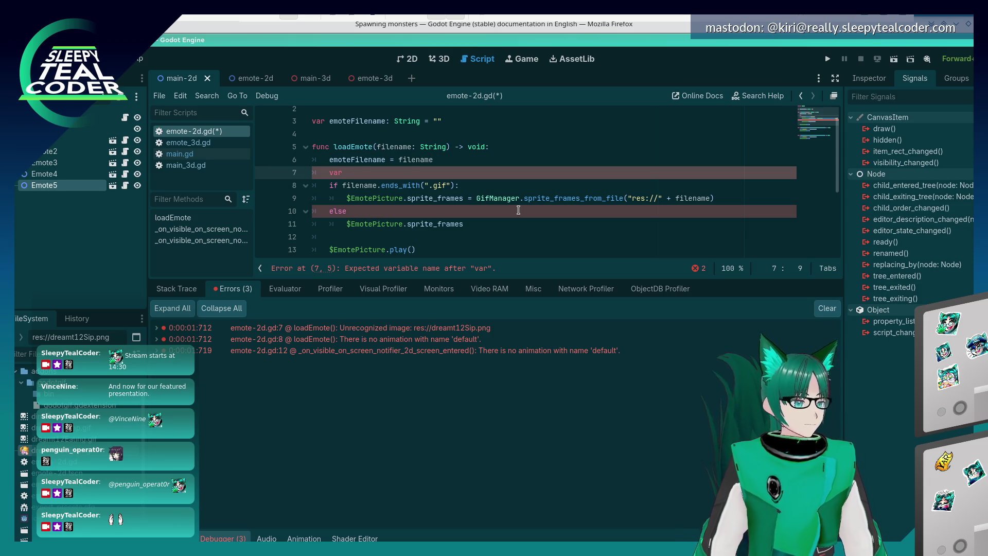
key(BackSpace)
key(BackSpace)
key(BackSpace)
key(Down)
key(End)
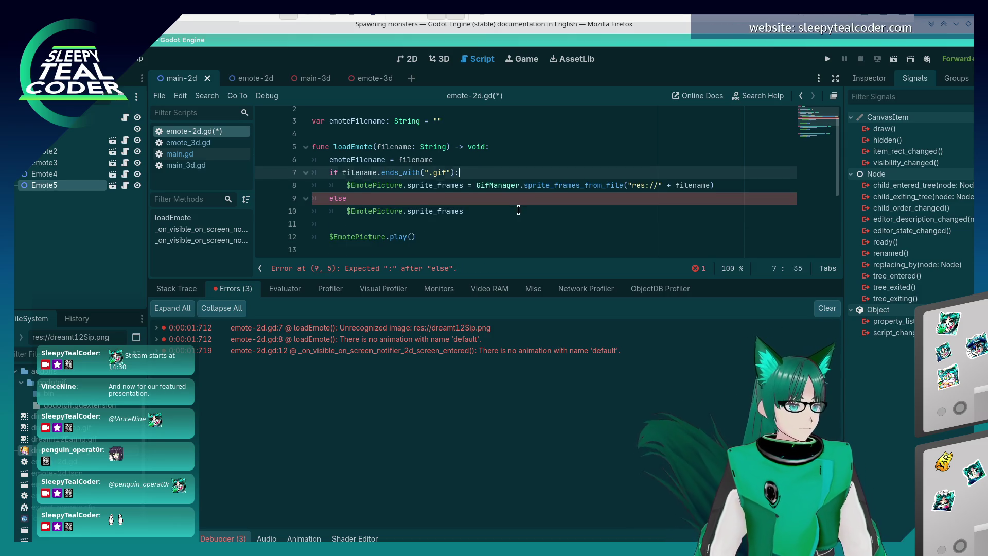
- Try a var animated_sprite = AnimatedSprite2D instantiate line in the .gif branch, then undo it
key(Return)
text(var animated_sprite =)
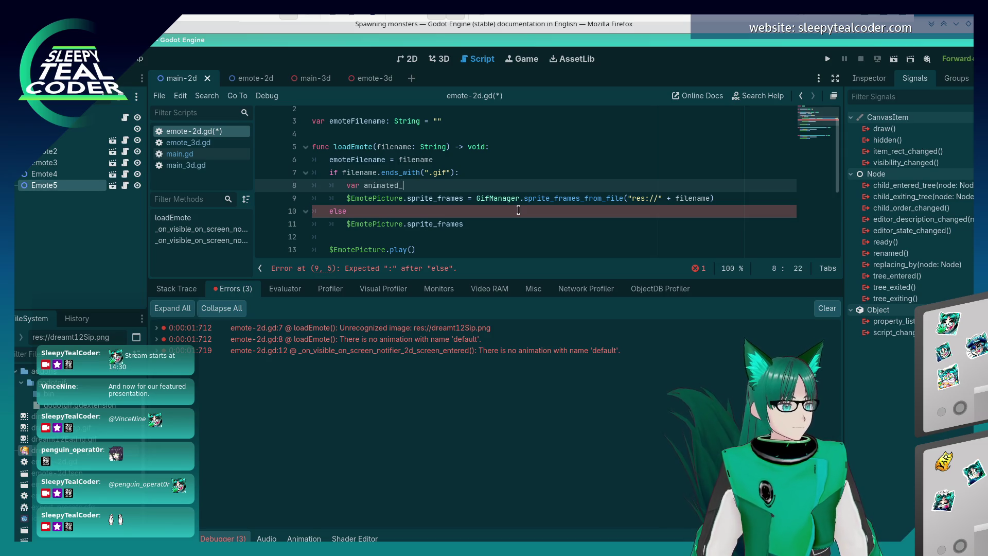
text( Animated)
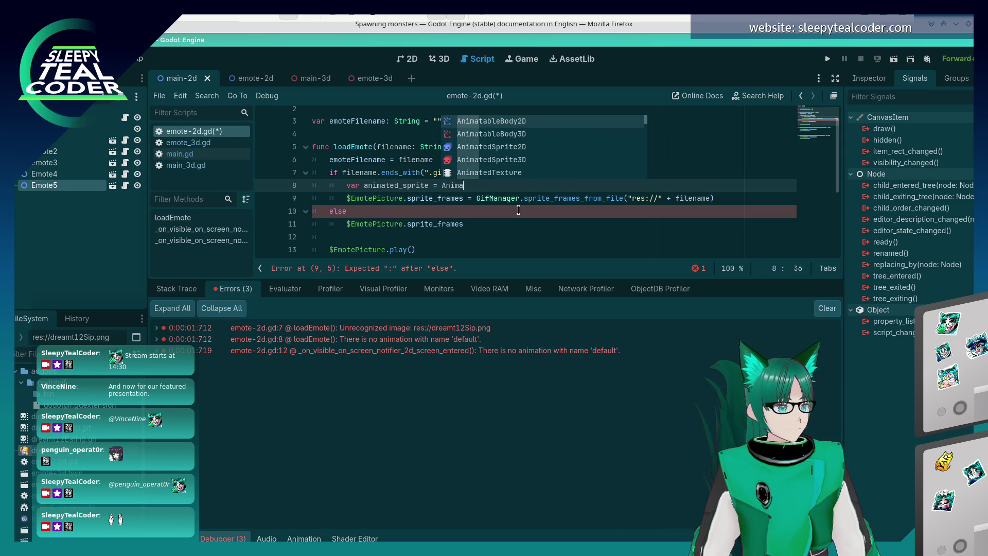
key(Return)
text(.in)
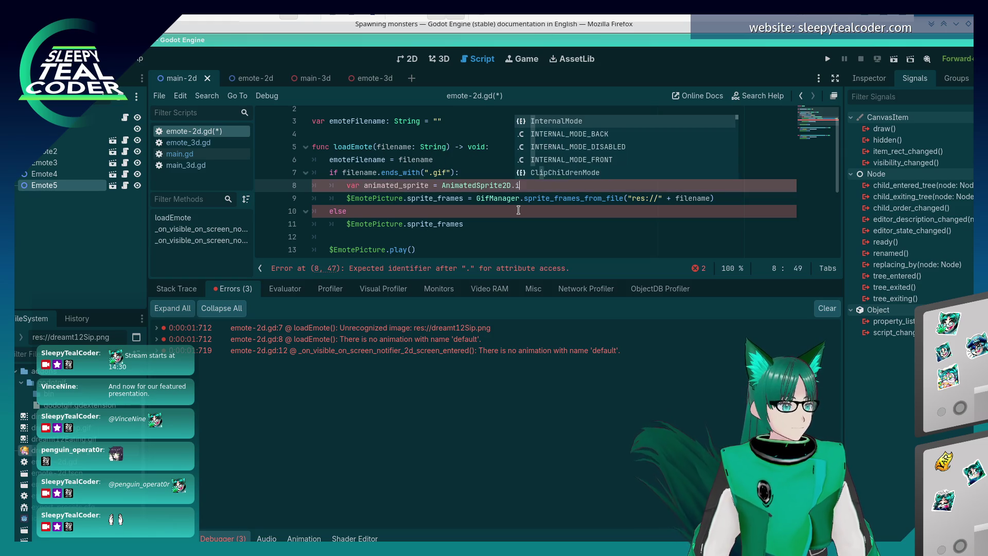
text(stanis)
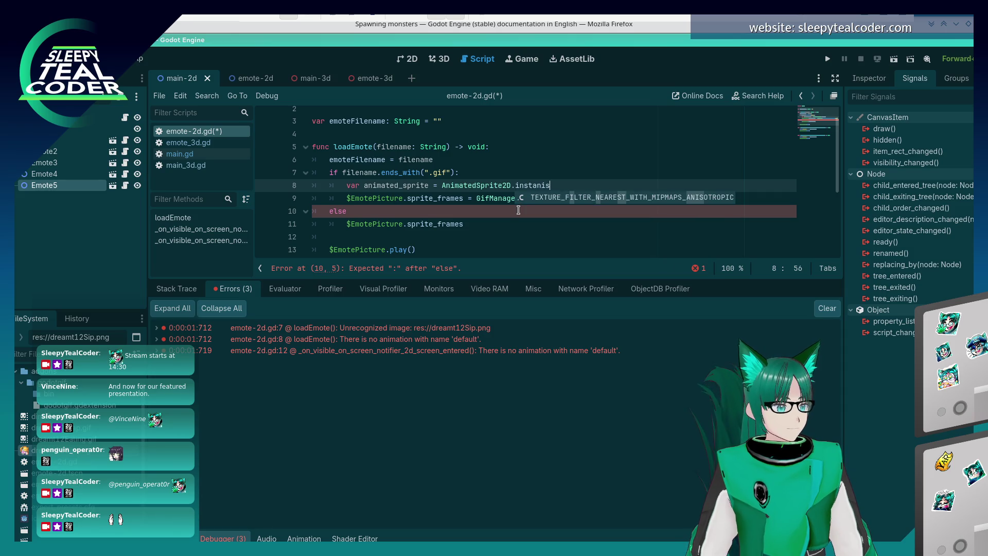
key(ctrl+z)
key(ctrl+z)
key(ctrl+z)
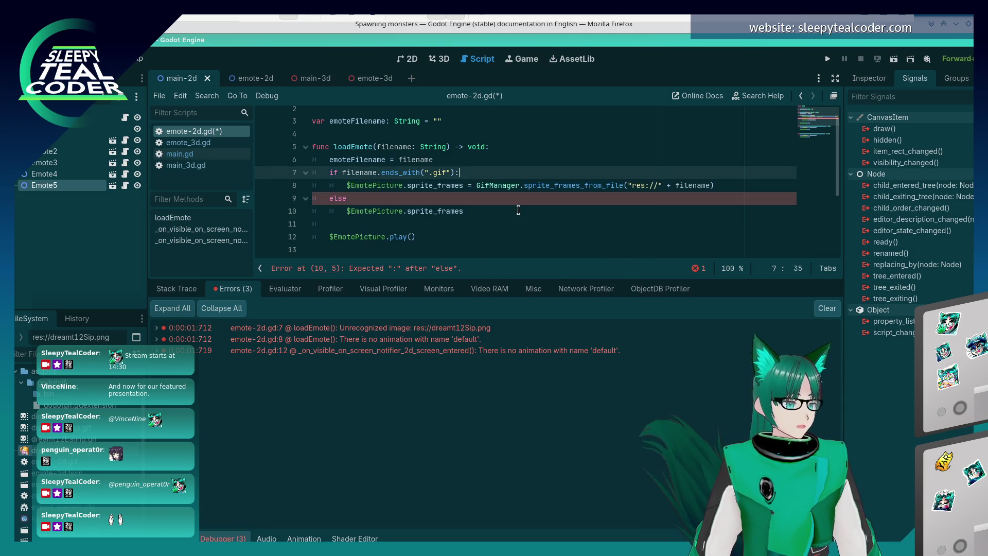
key(Up)
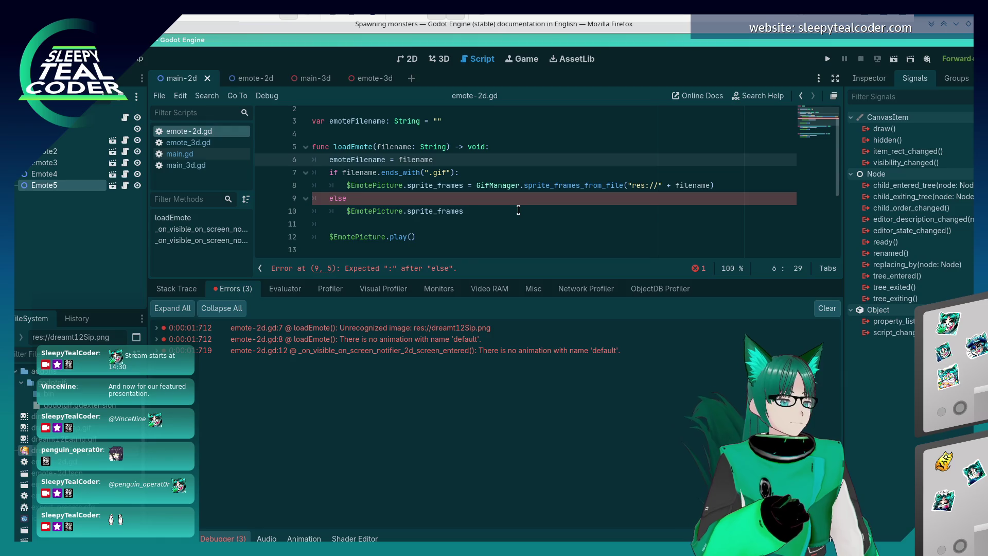
key(Down)
key(Home)
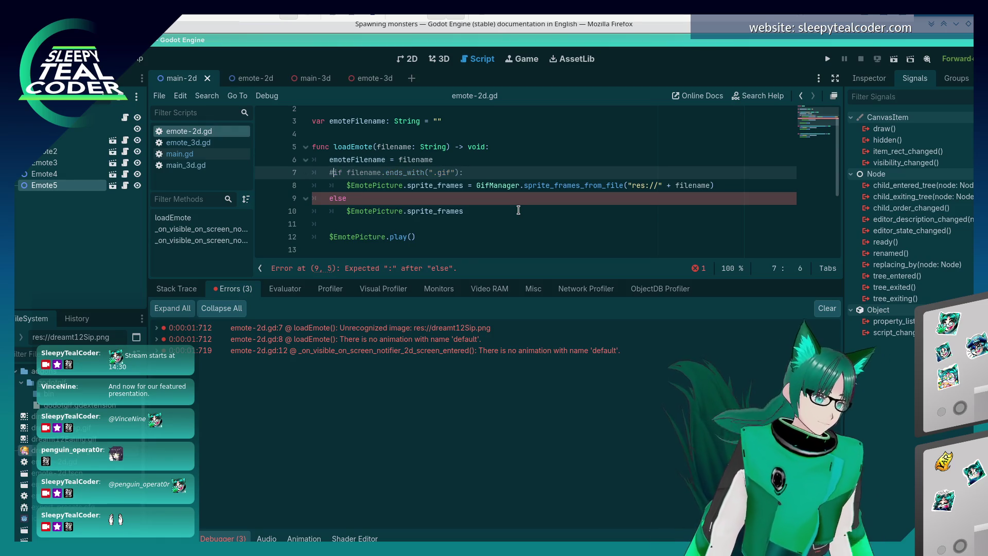
- Comment out the .gif if/else block on lines 7–10
key(ctrl+k)
key(Down)
key(ctrl+k)
key(Down)
key(ctrl+k)
key(Down)
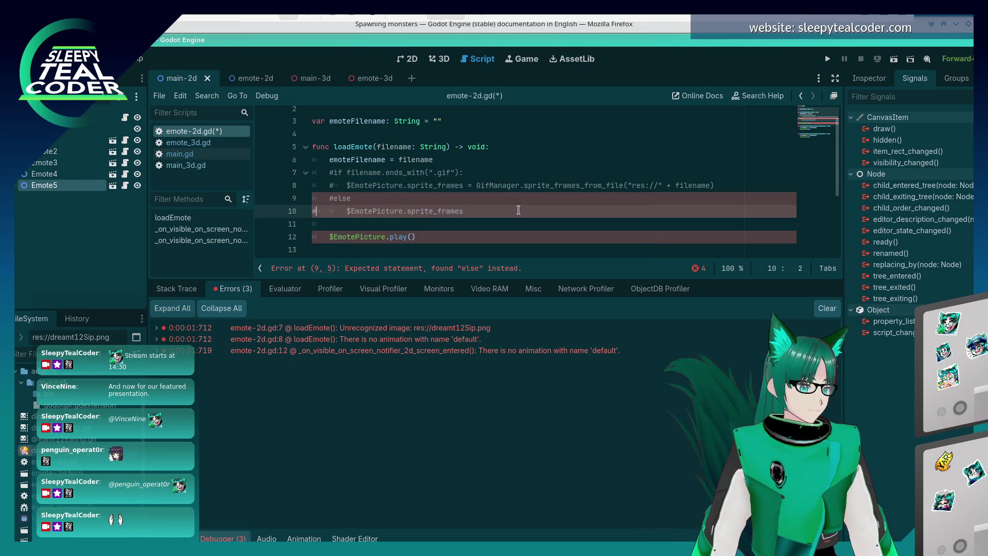
key(ctrl+k)
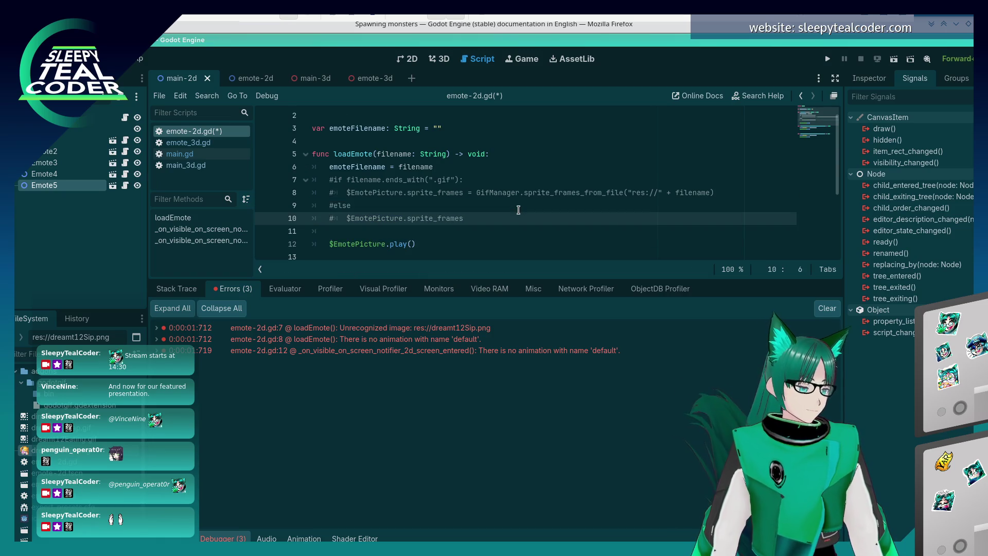
- Comment out the $EmotePicture play() calls and the stop() call in the screen handlers
scroll(518, 210, down, 3)
click(331, 131)
key(ctrl+k)
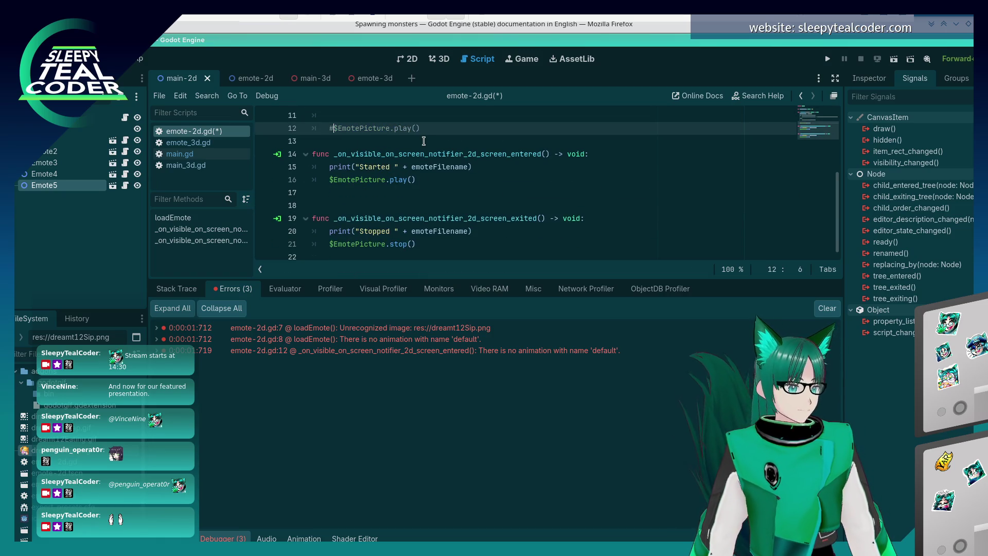
key(Down)
key(Down)
key(Down)
key(ctrl+k)
key(Down)
key(Down)
key(Down)
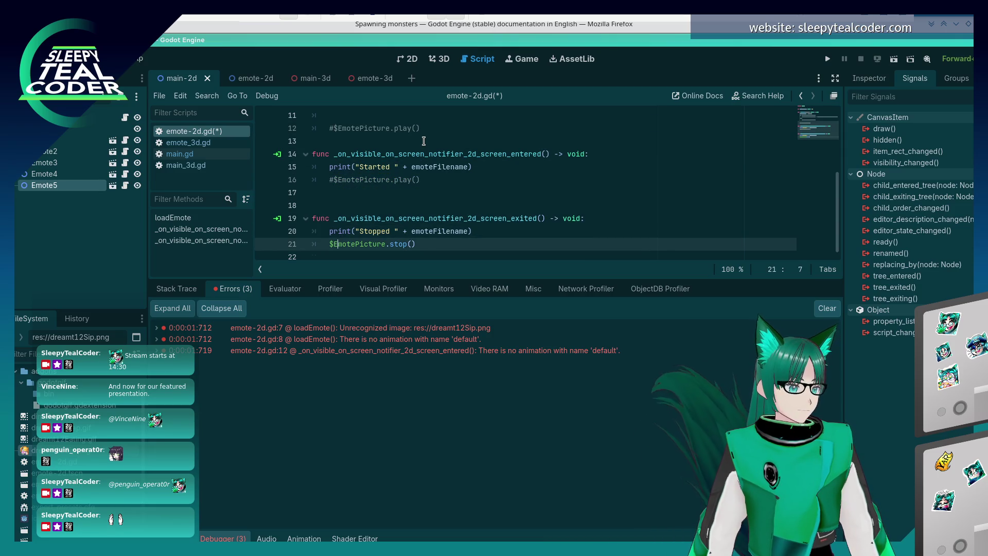
key(ctrl+k)
scroll(423, 142, up, 4)
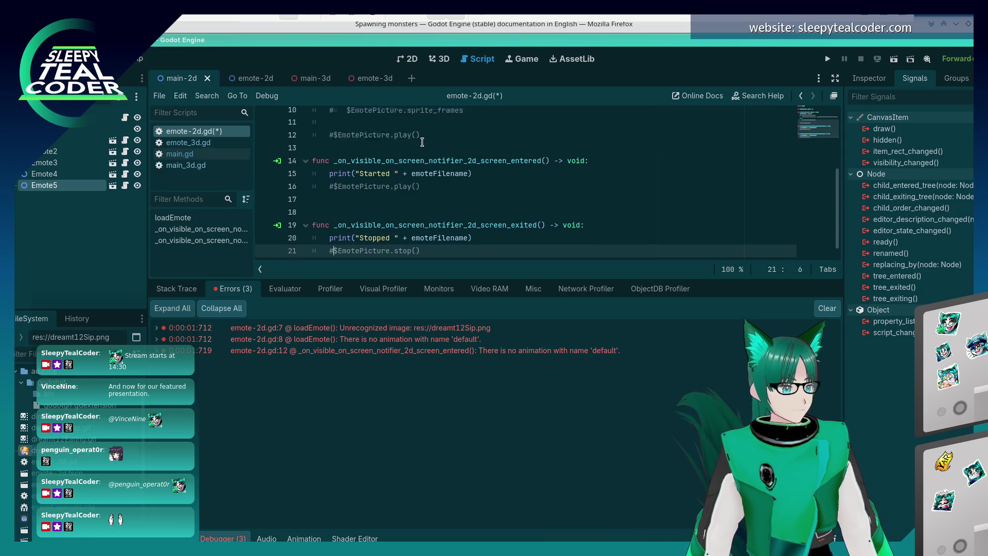
click(454, 142)
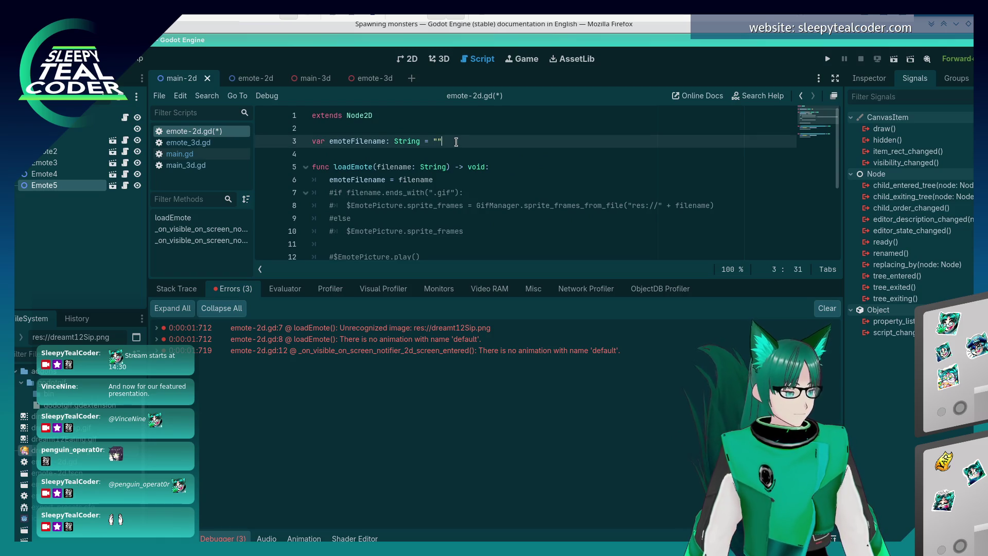
- Add a trial 'var is_animated = false' declaration, then delete it again
key(Return)
text(var is_animated)
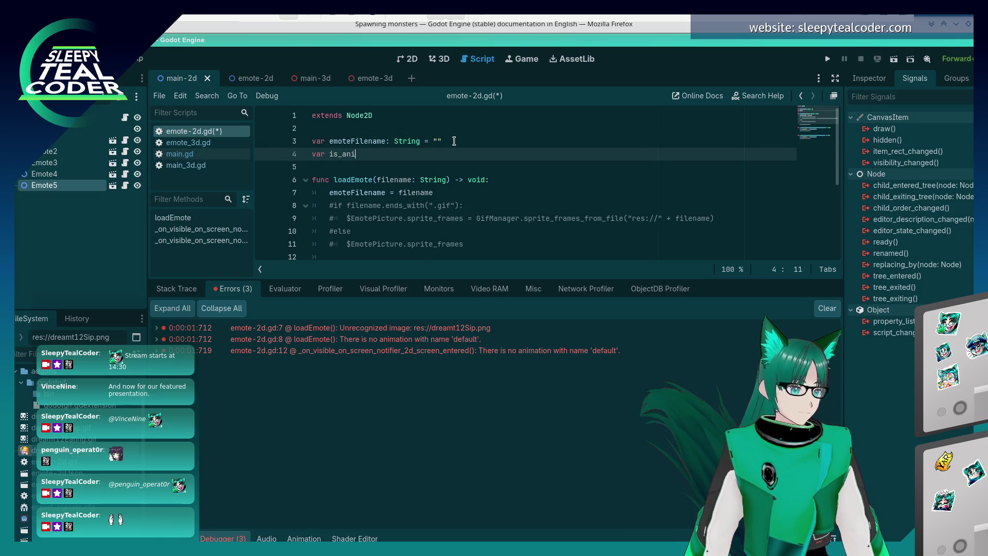
text( = false)
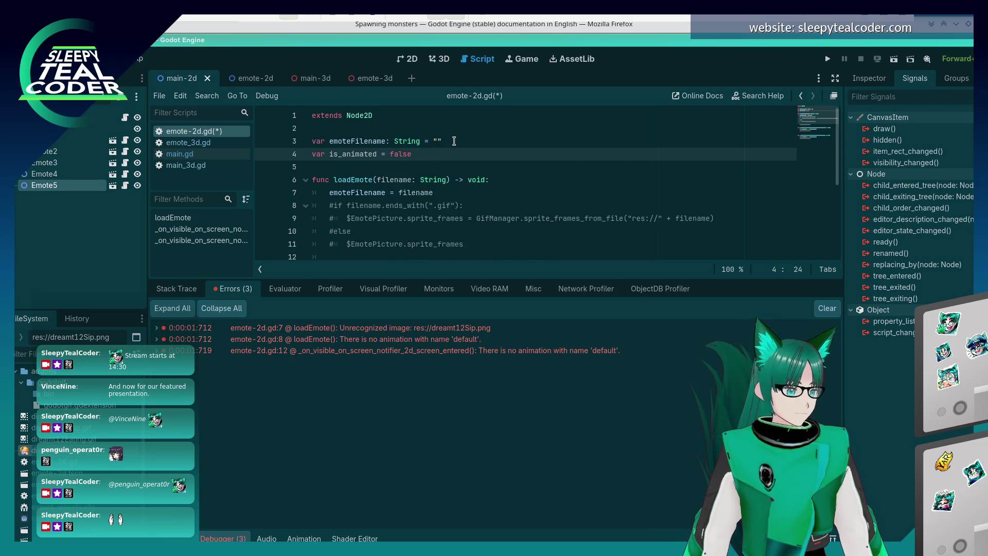
key(shift+Home)
key(BackSpace)
key(BackSpace)
- Add a $EmotePicture line below the filename assignment, browsing its is_ methods in autocomplete
key(Down)
key(Down)
key(Down)
key(Return)
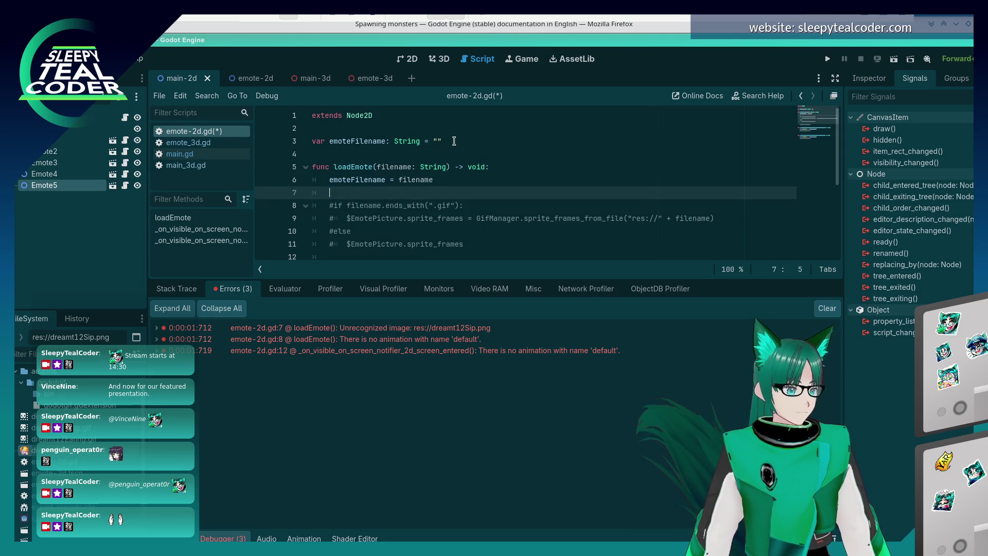
text($EmotePic)
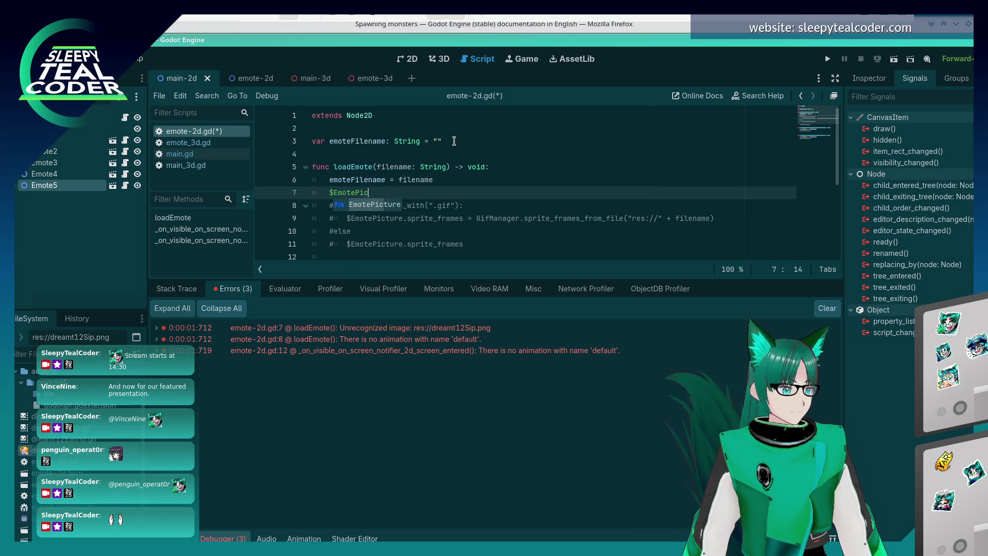
key(Return)
text(.is_init)
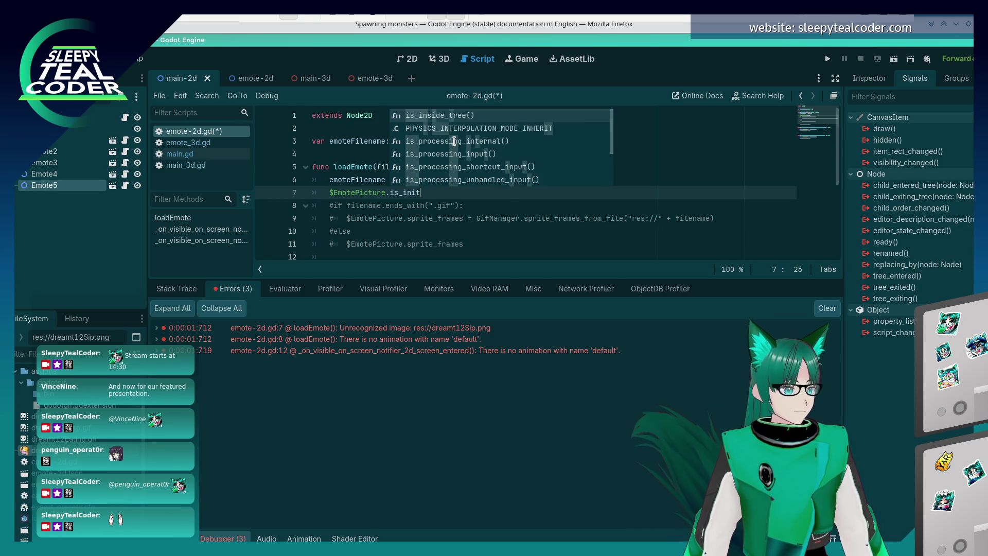
key(BackSpace)
key(BackSpace)
key(BackSpace)
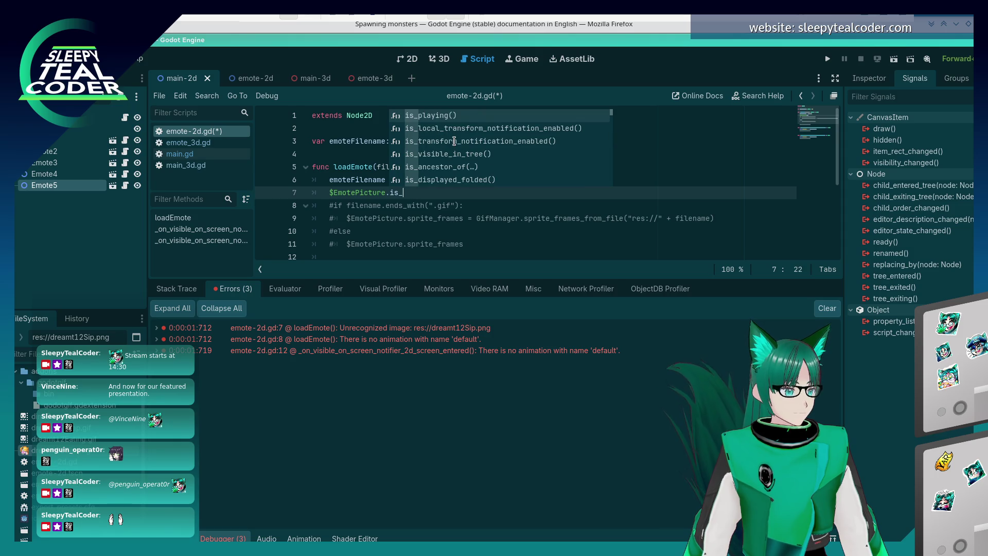
text(in)
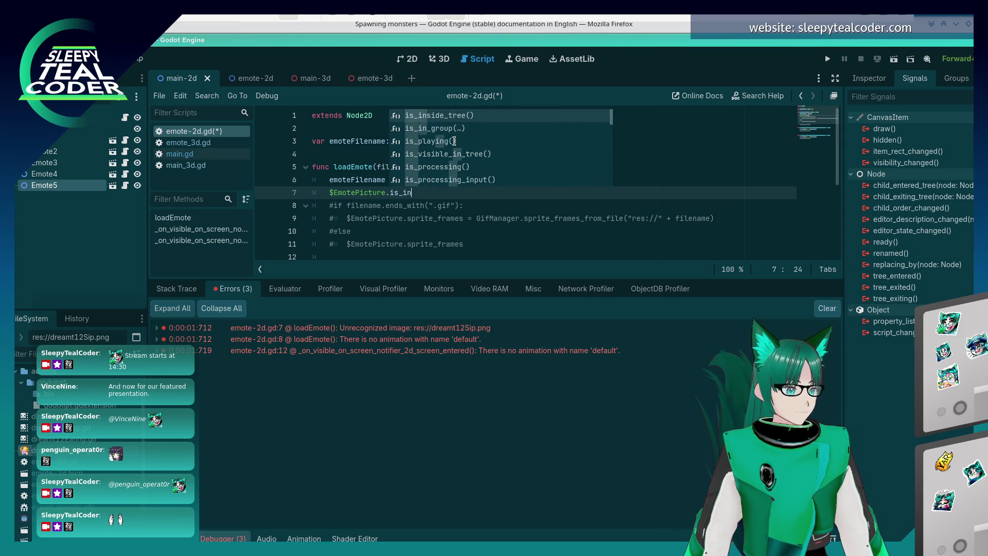
text(itial)
key(BackSpace)
key(BackSpace)
key(BackSpace)
- Insert a trial is_node_ready() line above $EmotePicture from the suggestions, then delete it
key(Up)
key(End)
key(Return)
text(i)
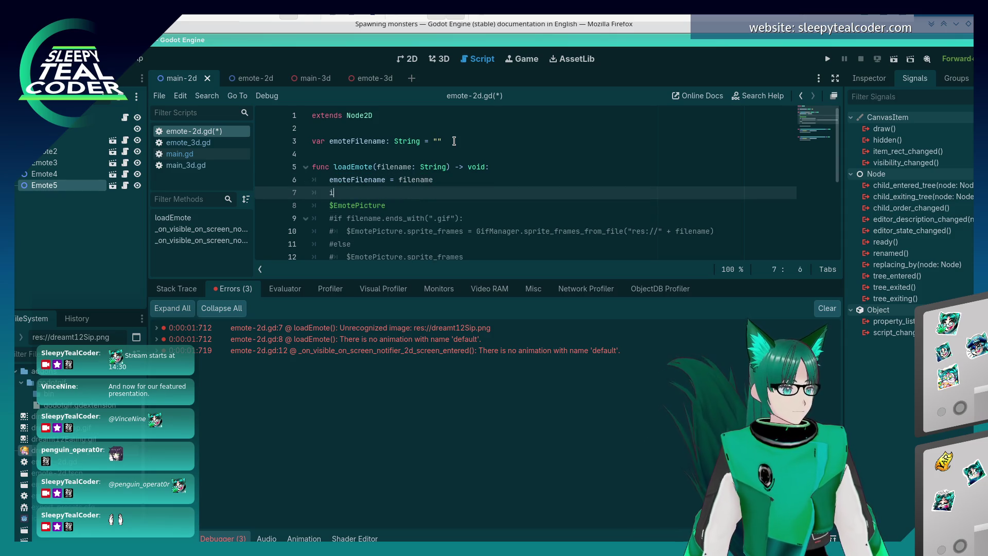
text(s_init)
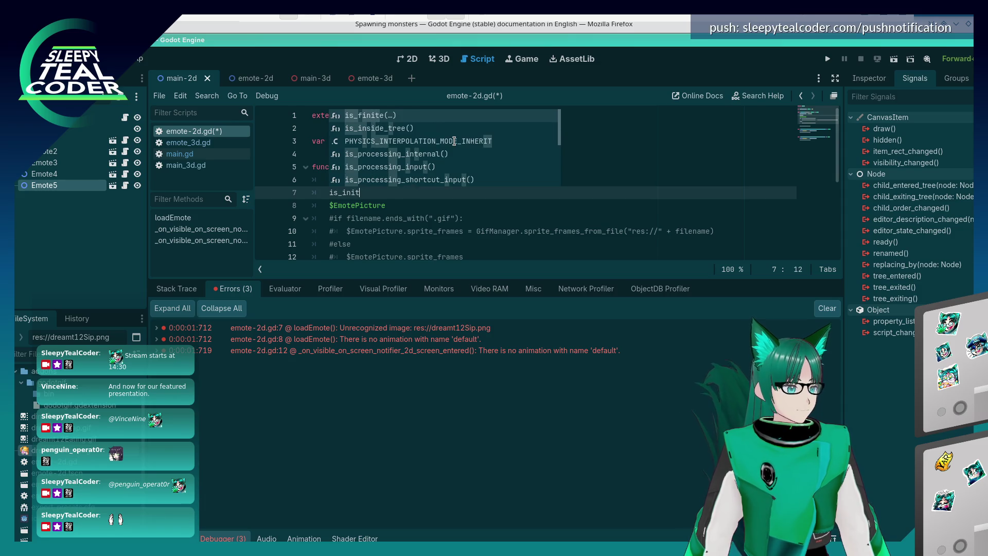
text(ia)
key(BackSpace)
key(BackSpace)
key(BackSpace)
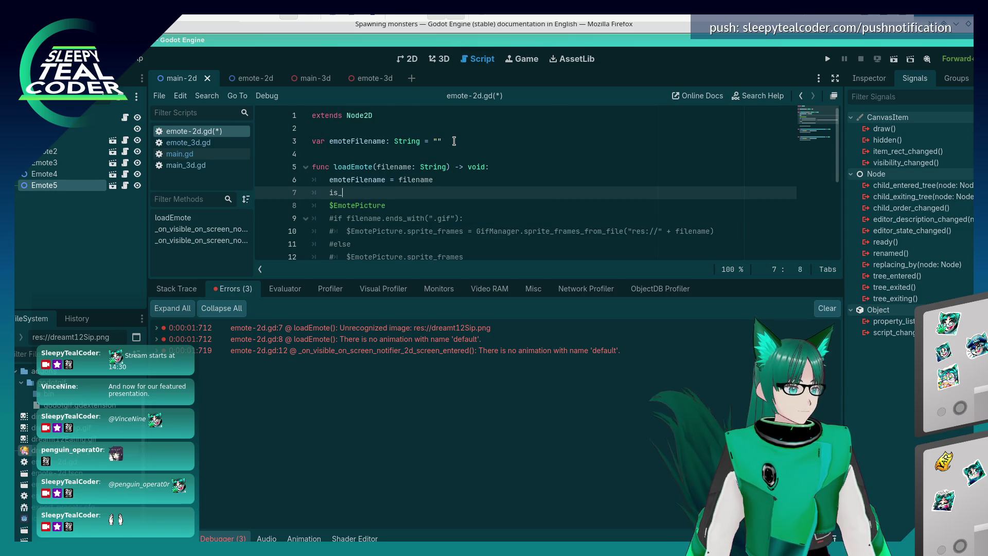
text(not)
key(BackSpace)
key(BackSpace)
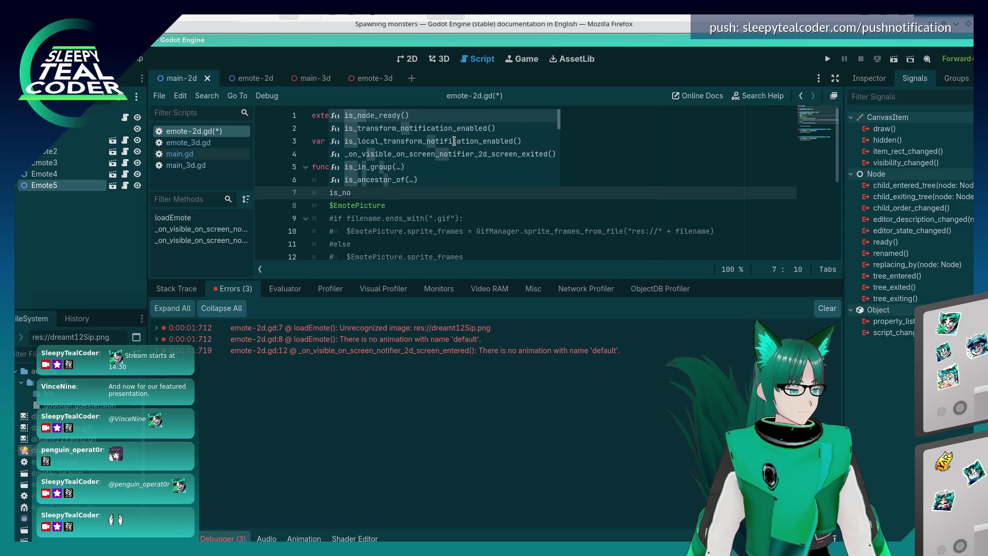
key(Down)
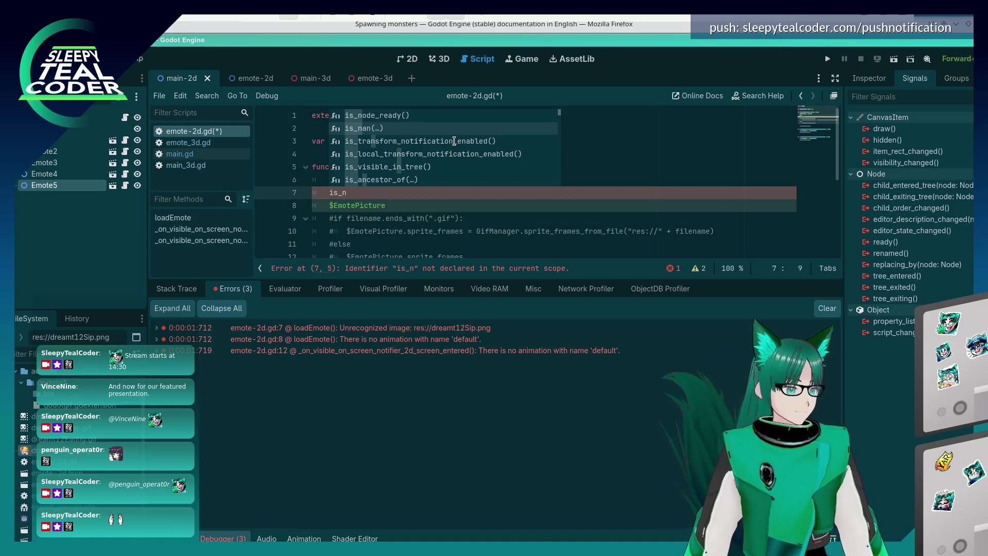
key(Down)
key(Down)
key(Down)
key(Up)
key(Up)
key(Up)
key(Up)
key(Return)
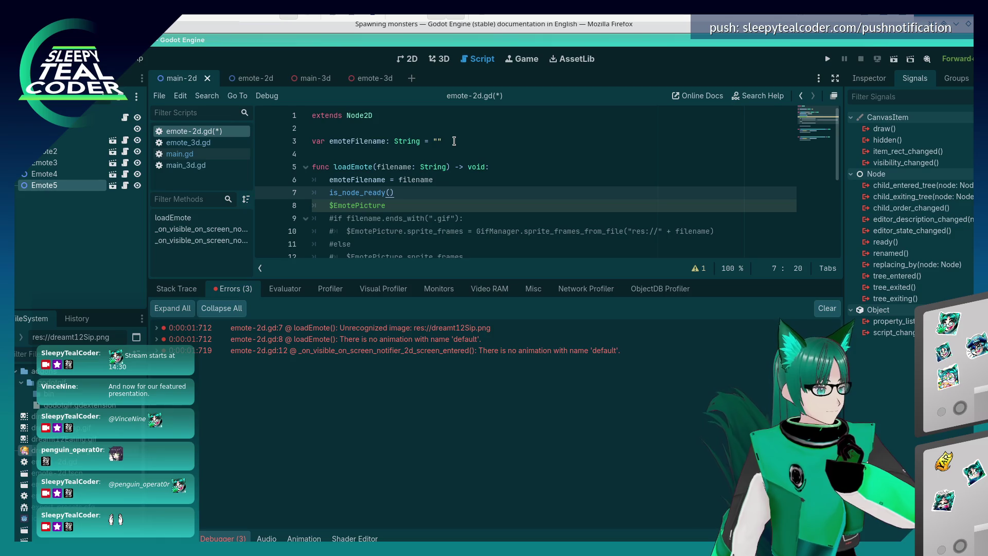
key(Down)
key(Up)
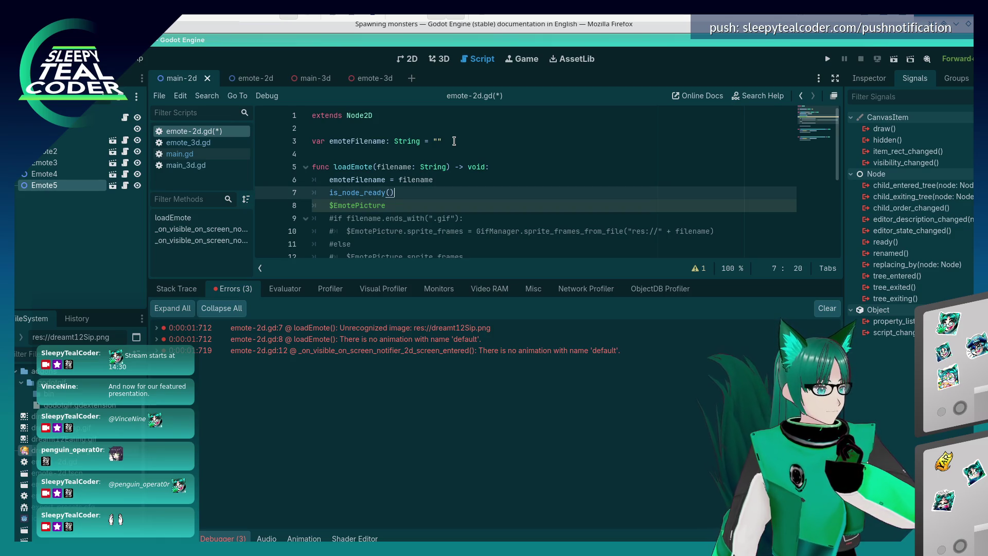
key(shift+Home)
key(BackSpace)
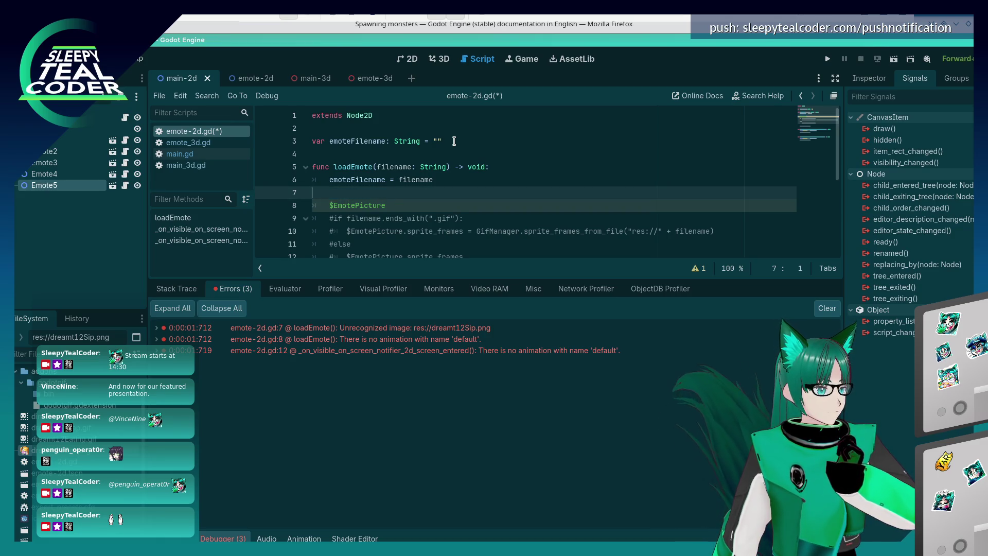
- Type a trial 'var emote' declaration with a String type below emoteFilename
key(BackSpace)
key(Up)
key(Up)
key(Up)
key(End)
key(Return)
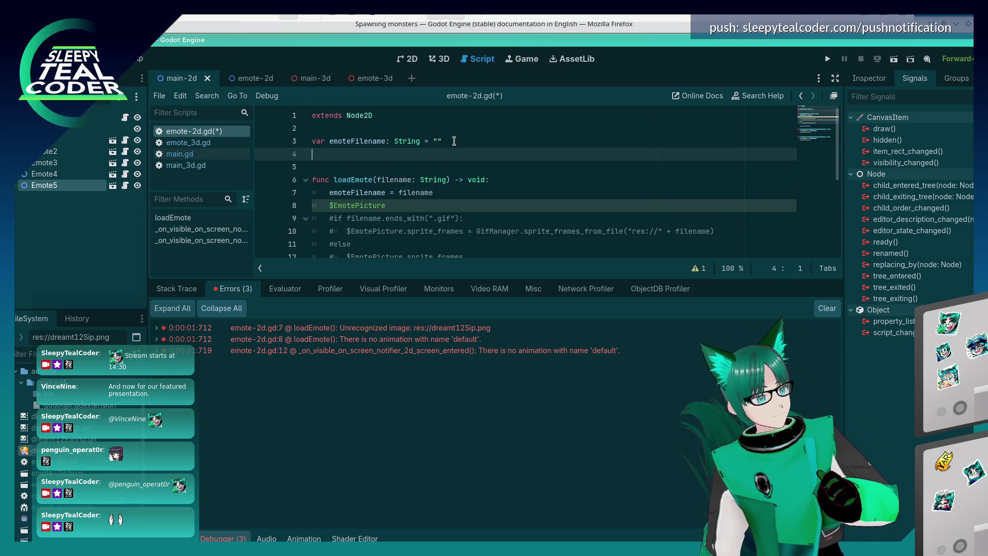
text(var emoteP)
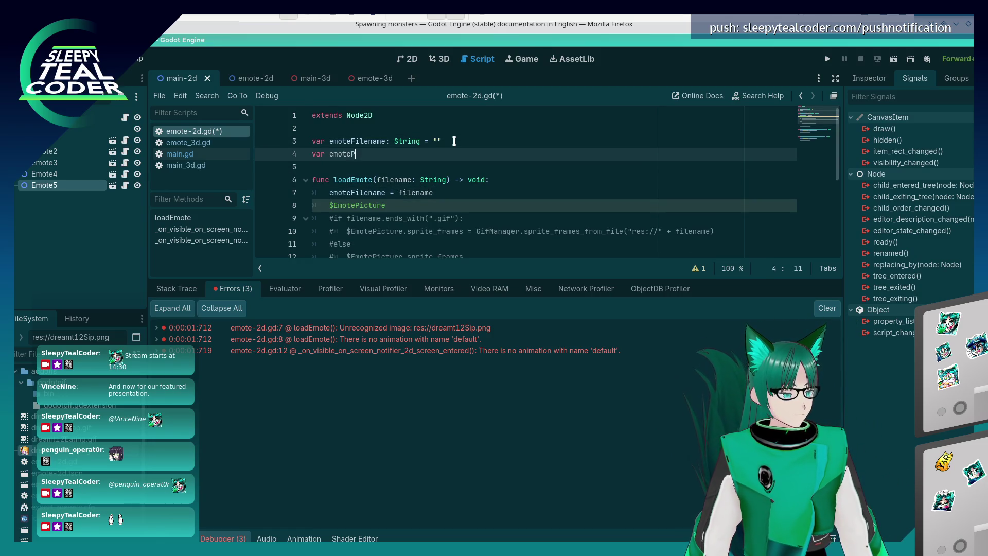
key(BackSpace)
key(BackSpace)
text(: S)
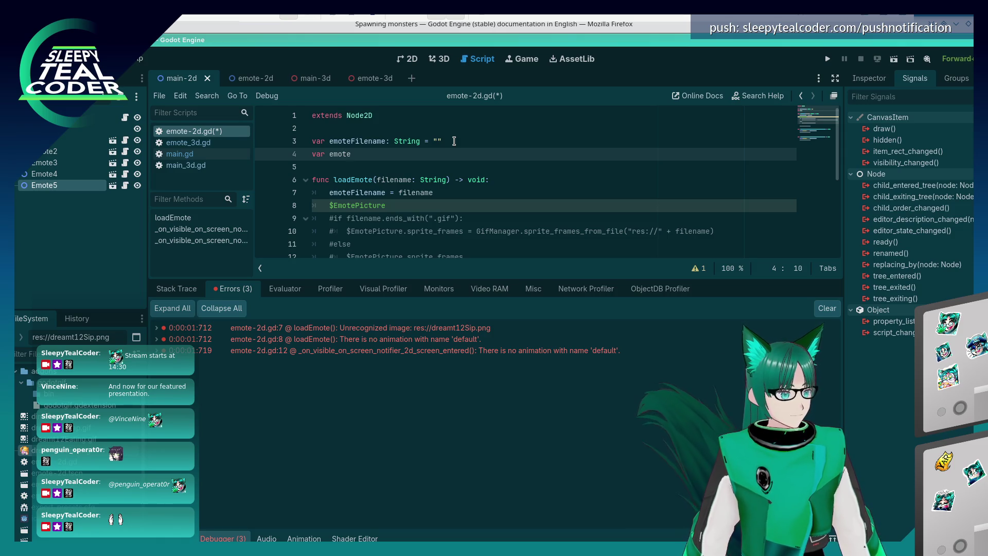
text(tring |)
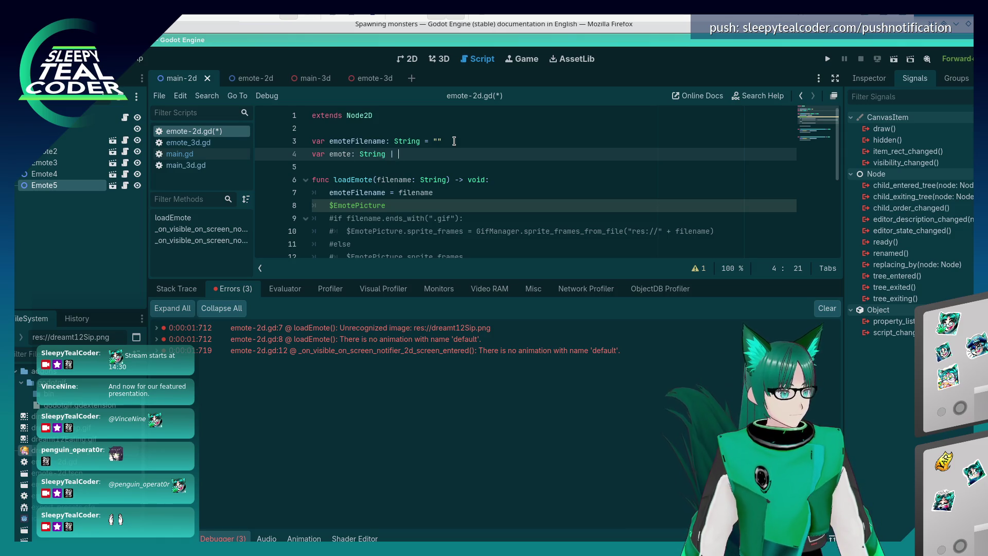
key(Return)
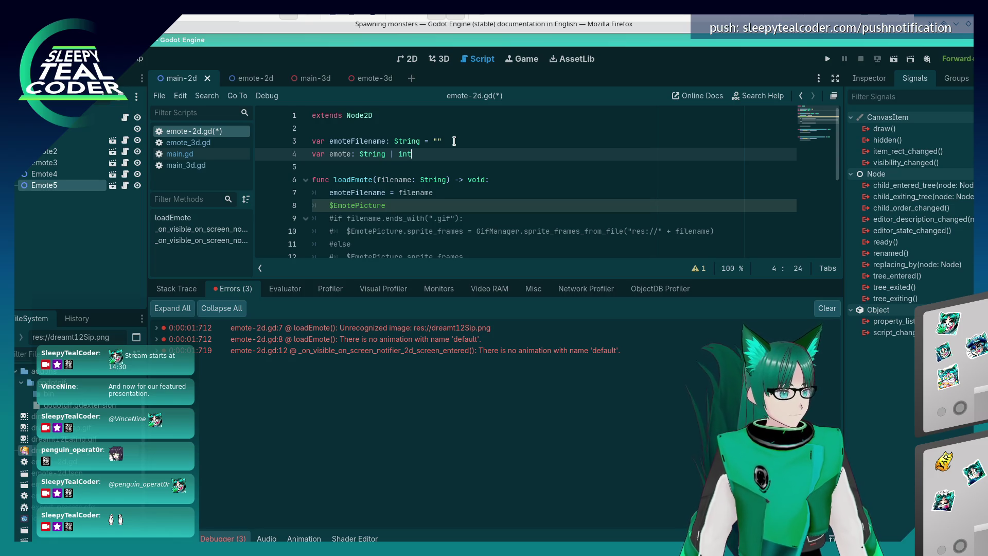
- Delete the 'var emote: String | int' declaration and save
key(Up)
key(Up)
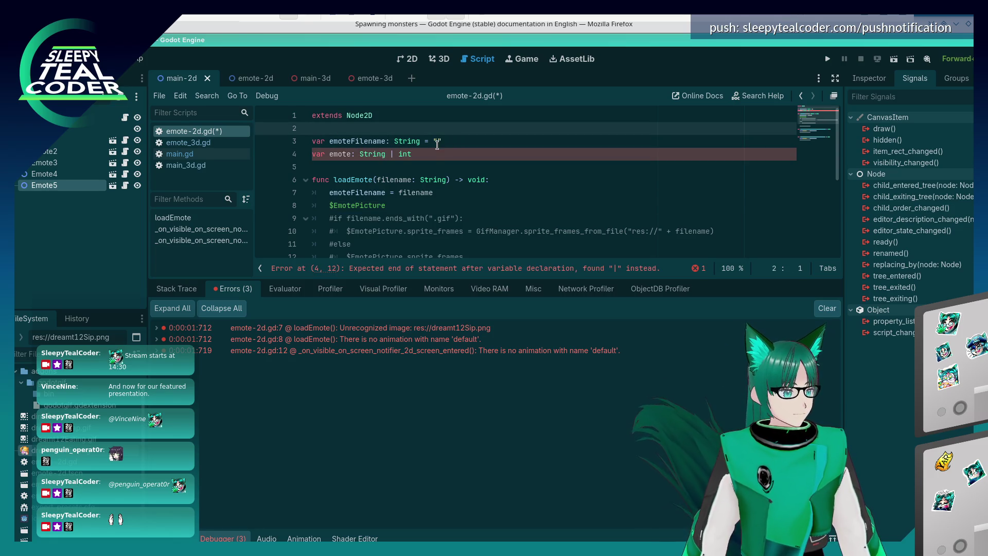
click(425, 160)
key(ctrl+shift+Left)
key(ctrl+shift+Left)
key(ctrl+shift+Left)
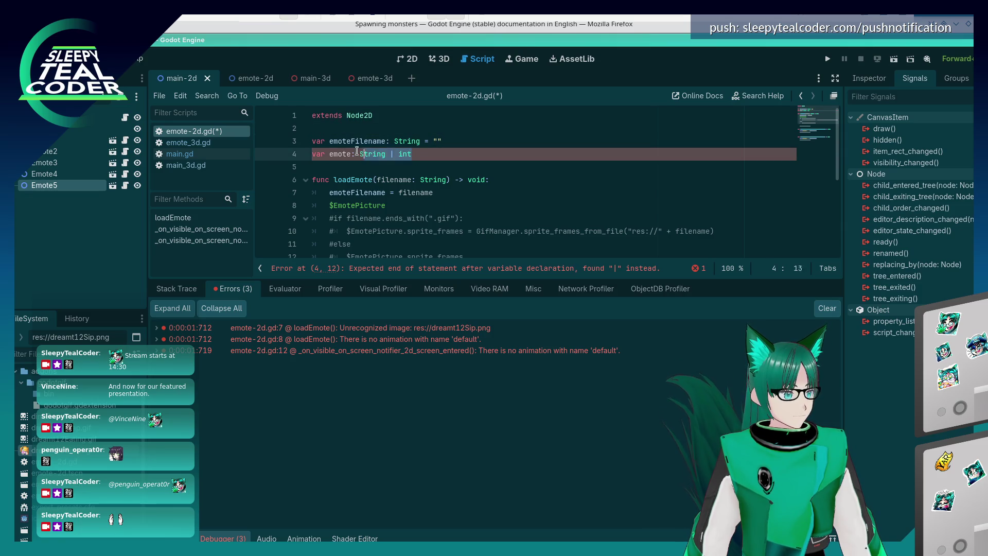
key(BackSpace)
key(BackSpace)
key(ctrl+s)
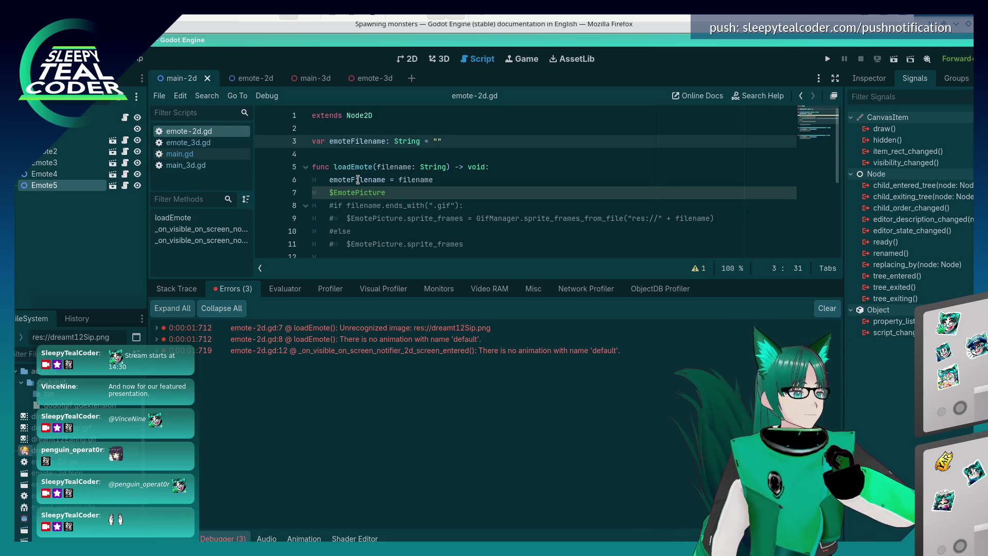
- Delete the bare $EmotePicture line from loadEmote and save emote-2d.gd
key(Down)
key(Down)
key(Down)
key(shift+Home)
key(BackSpace)
key(BackSpace)
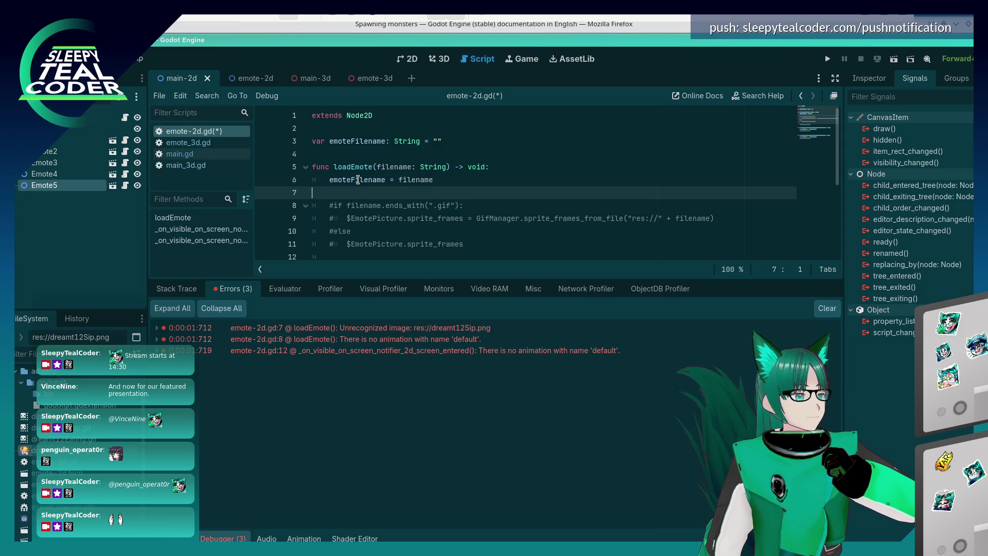
key(ctrl+s)
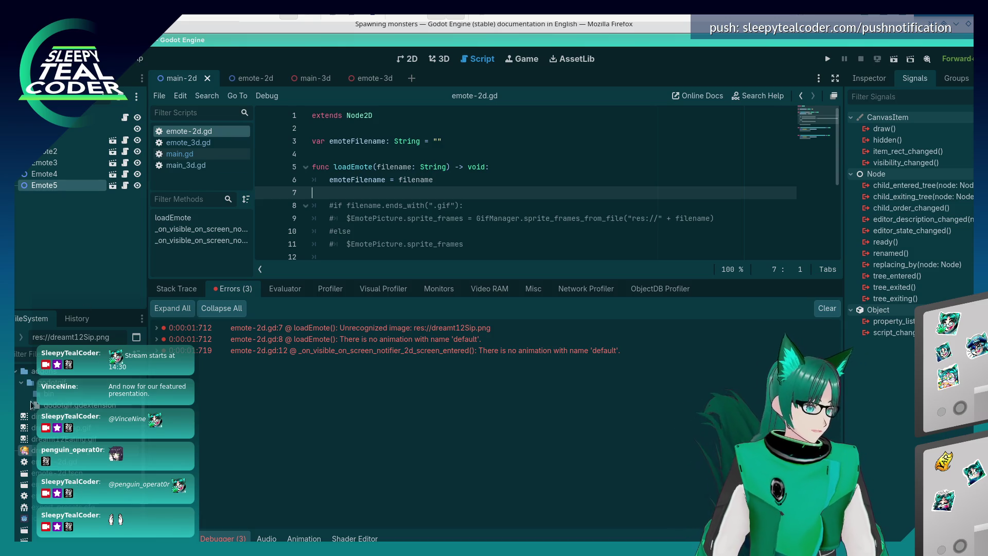
scroll(77, 411, down, 3)
click(26, 59)
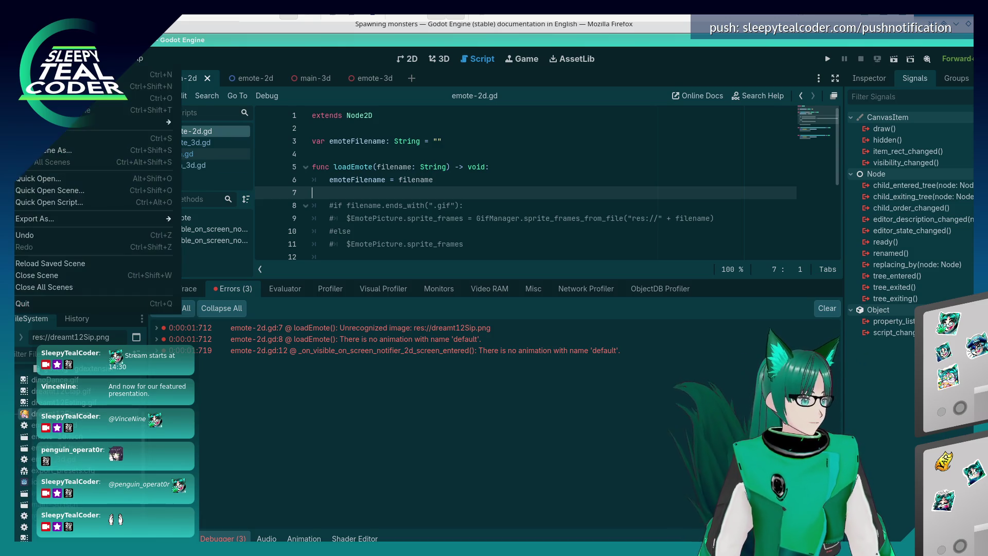
- Create a new scene, searching 'Anima' to pick AnimatedSprite2D as its root node
click(36, 77)
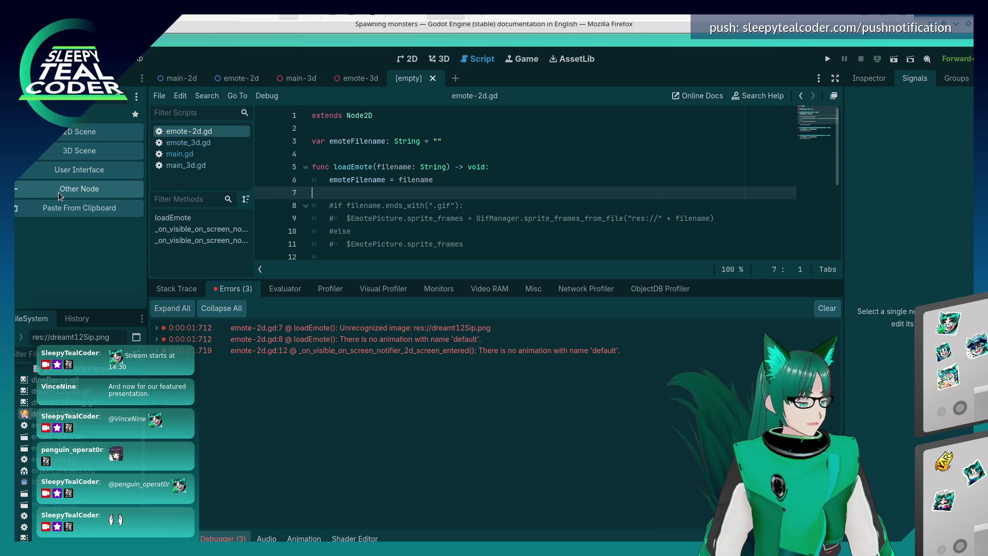
click(59, 194)
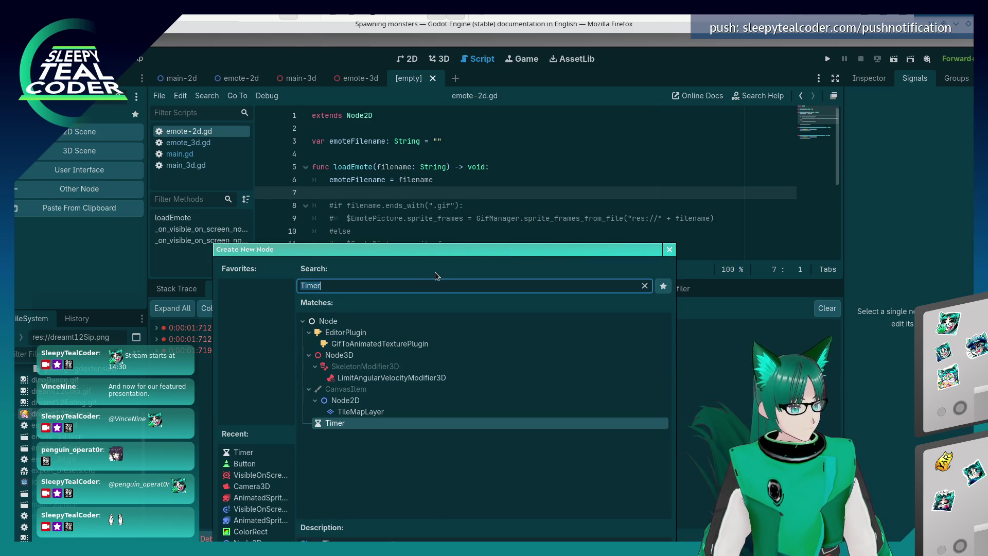
key(BackSpace)
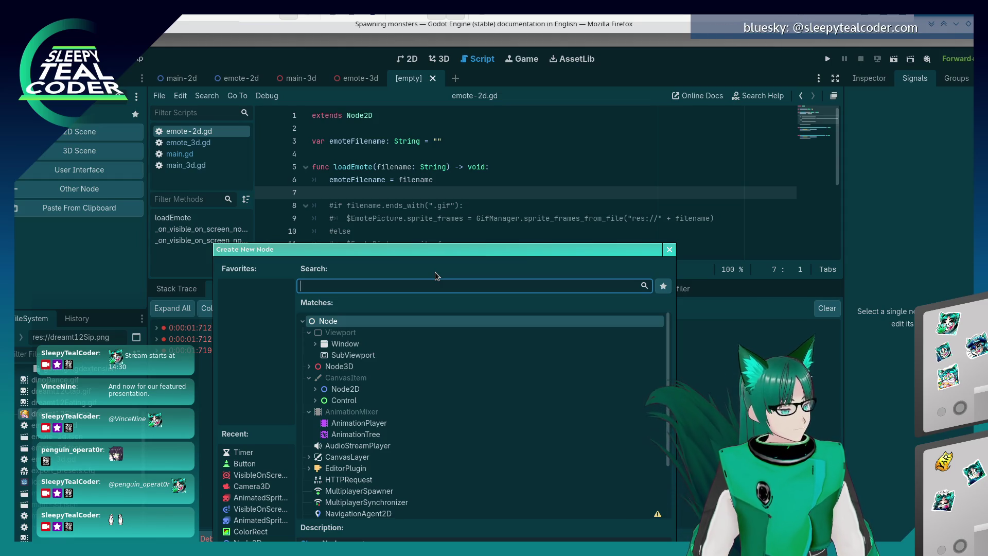
text(Anima)
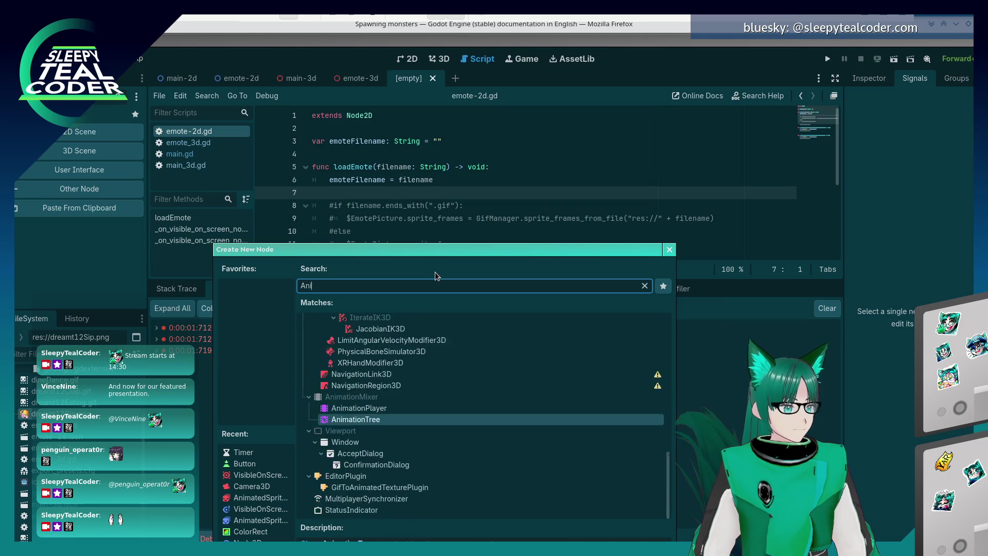
scroll(398, 394, up, 2)
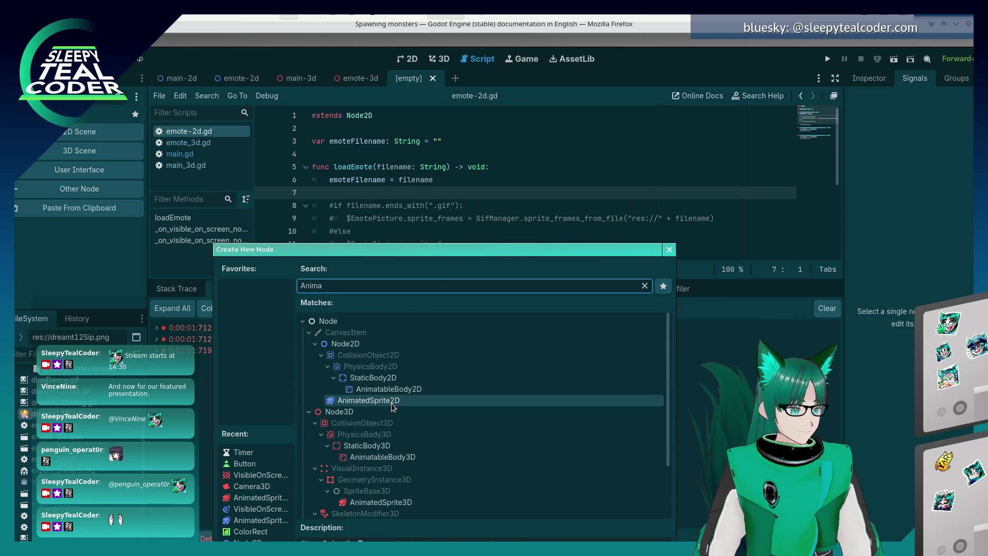
click(392, 401)
mouse_move(392, 402)
mouse_down()
mouse_move(373, 379)
mouse_move(347, 304)
mouse_up()
double_click(348, 303)
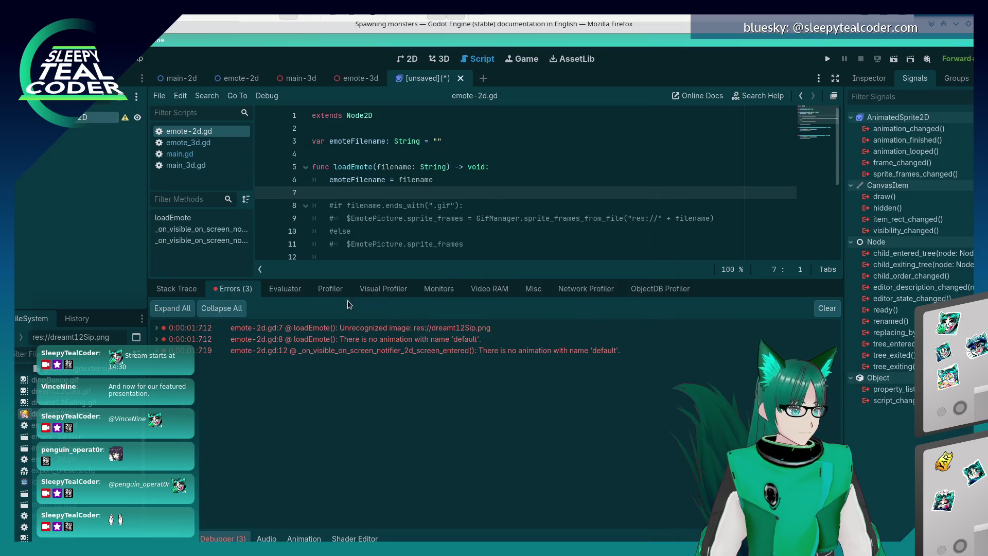
- Save the new scene as emote_animated.tscn
click(48, 230)
key(ctrl+s)
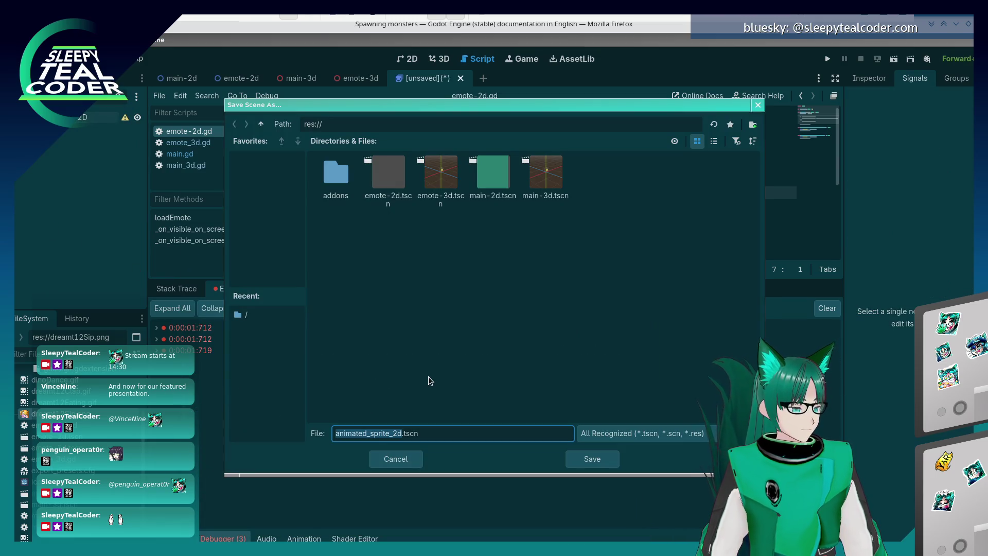
text(emote)
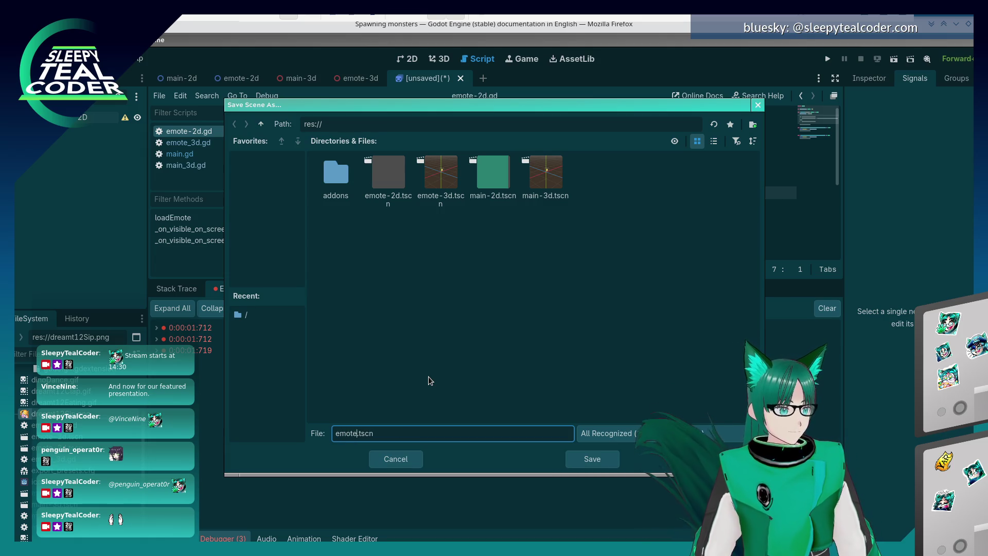
text(_animated)
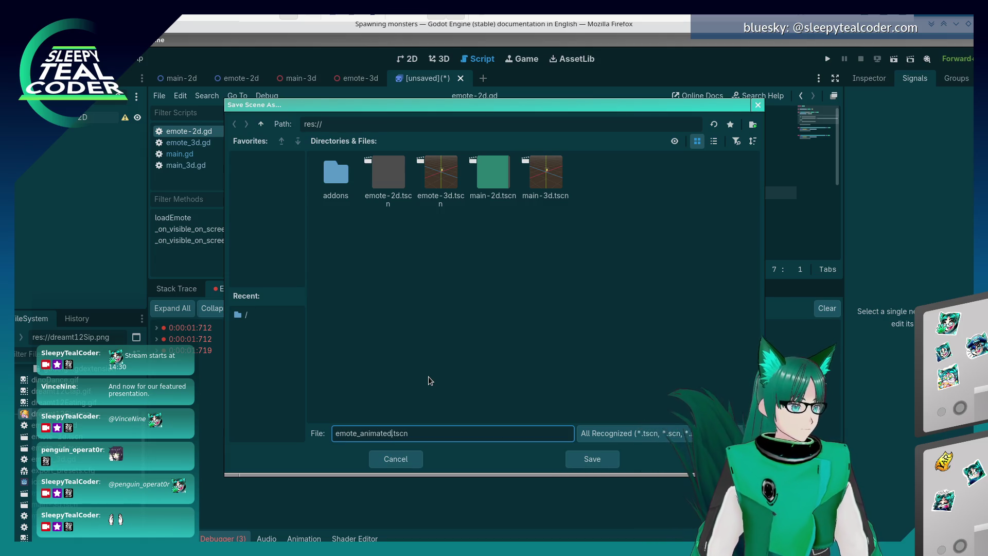
key(Return)
- Start renaming the AnimatedSprite2D root node from its context menu
right_click(115, 134)
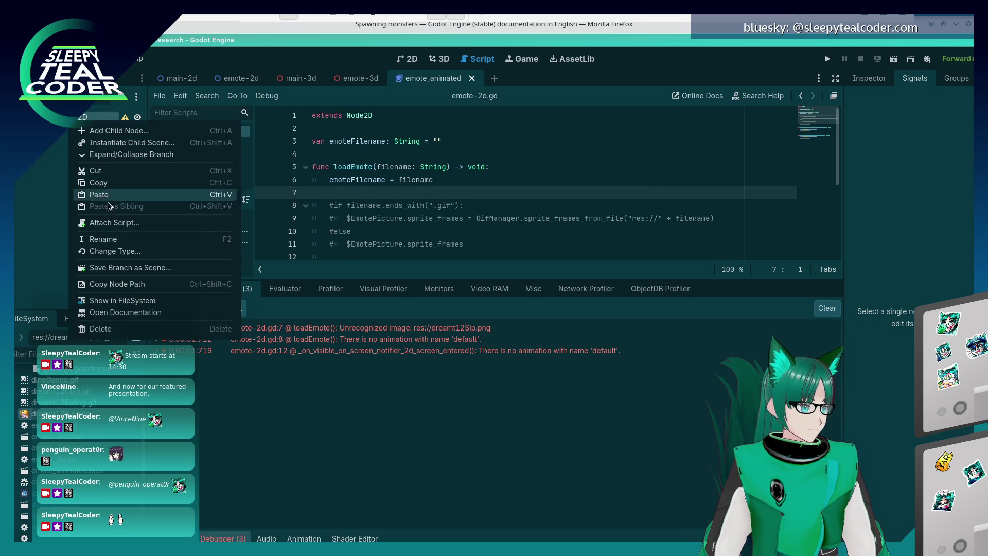
click(110, 239)
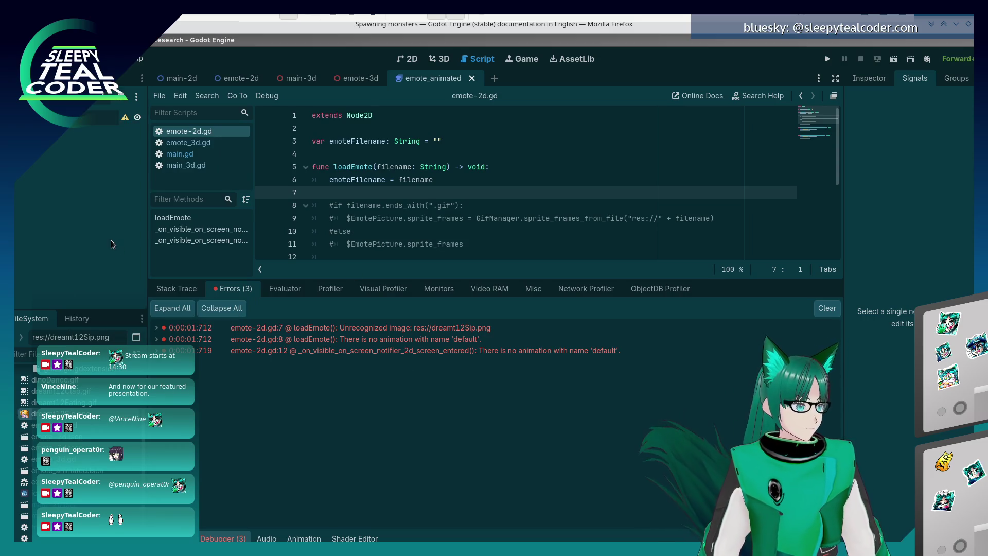
key(Return)
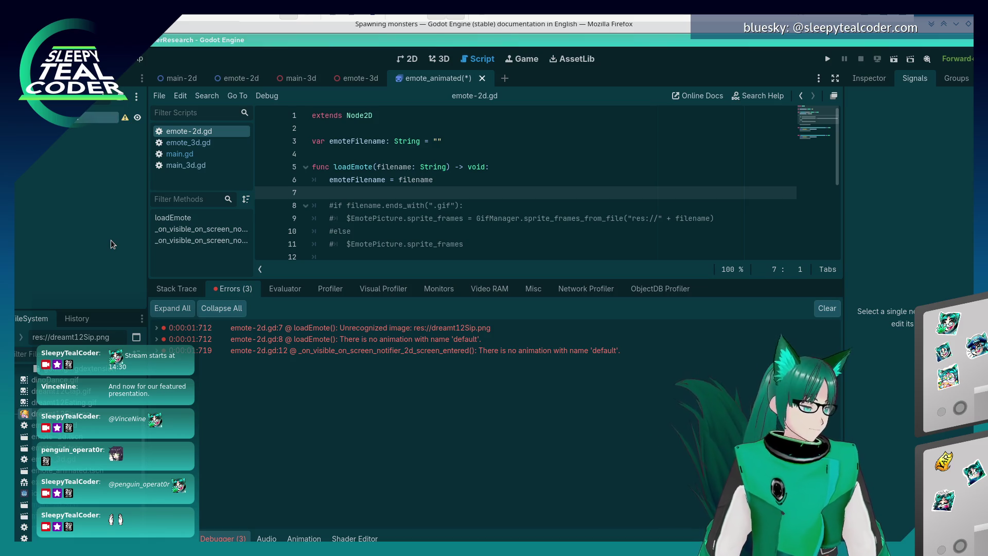
click(23, 59)
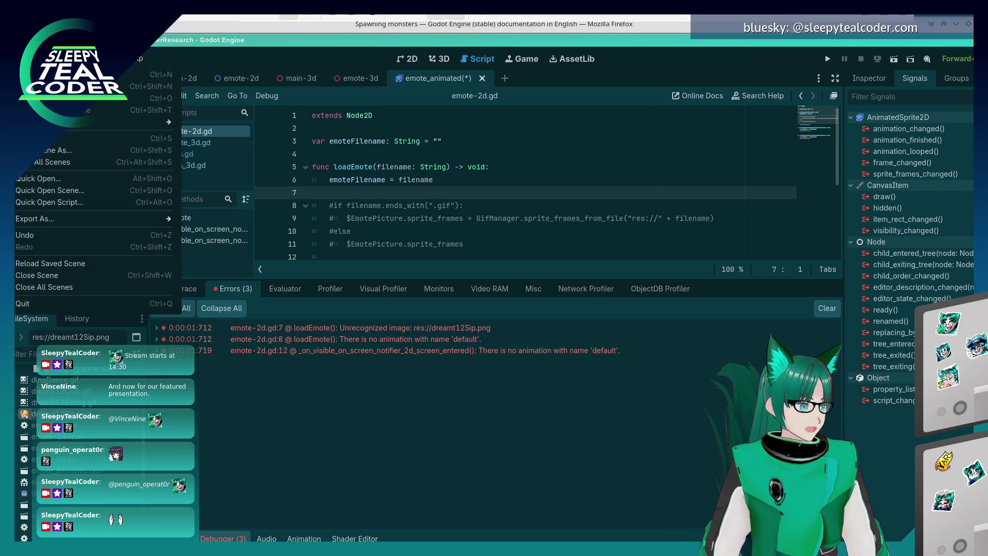
- Create another new scene and try searching 'Picture' and 'image' for a root node type
key(Escape)
click(23, 59)
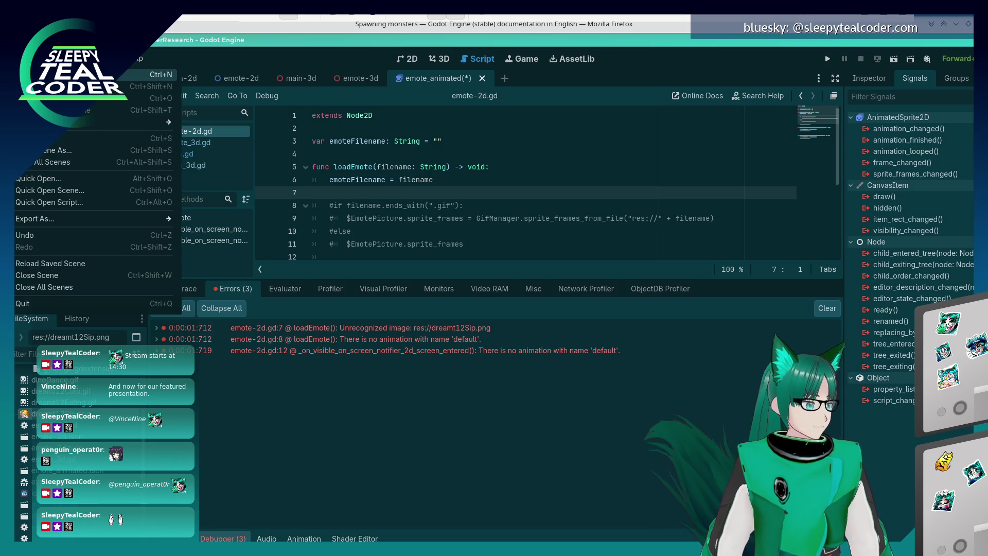
click(41, 72)
click(80, 188)
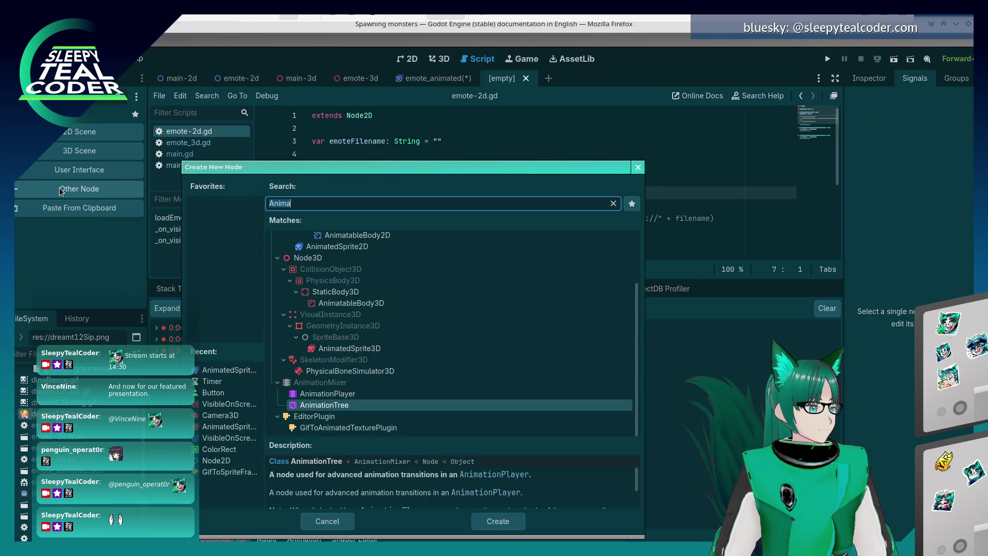
text(Picture)
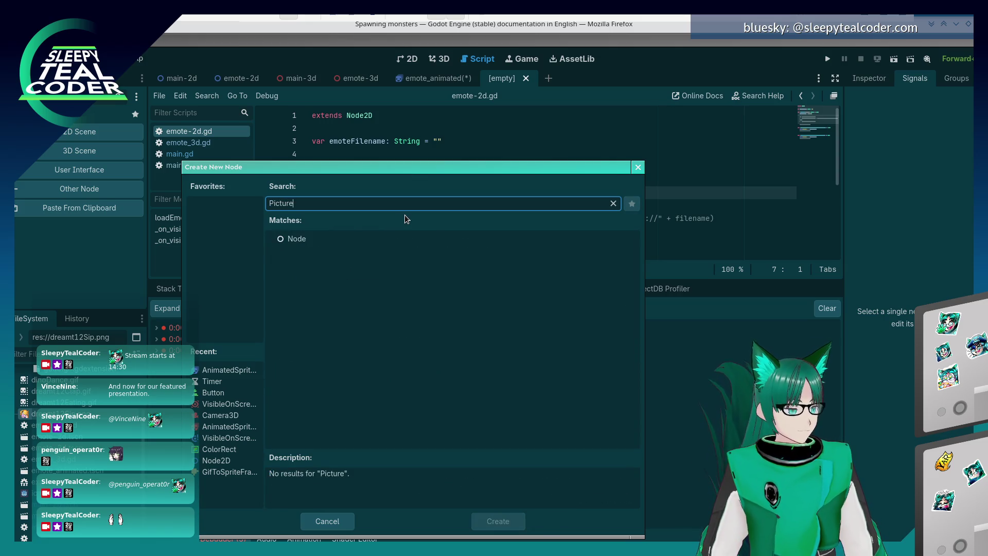
key(ctrl+a)
key(BackSpace)
text(image)
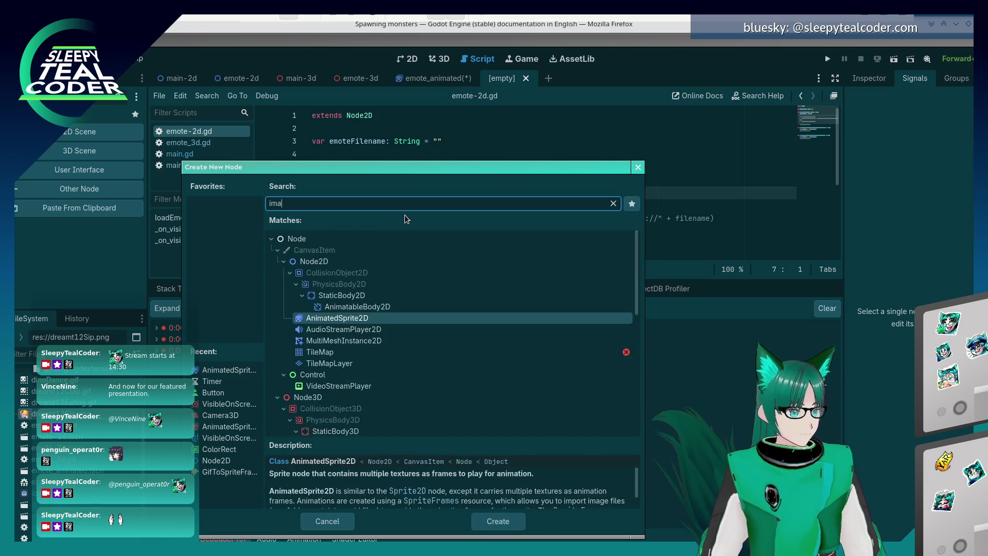
key(ctrl+a)
key(BackSpace)
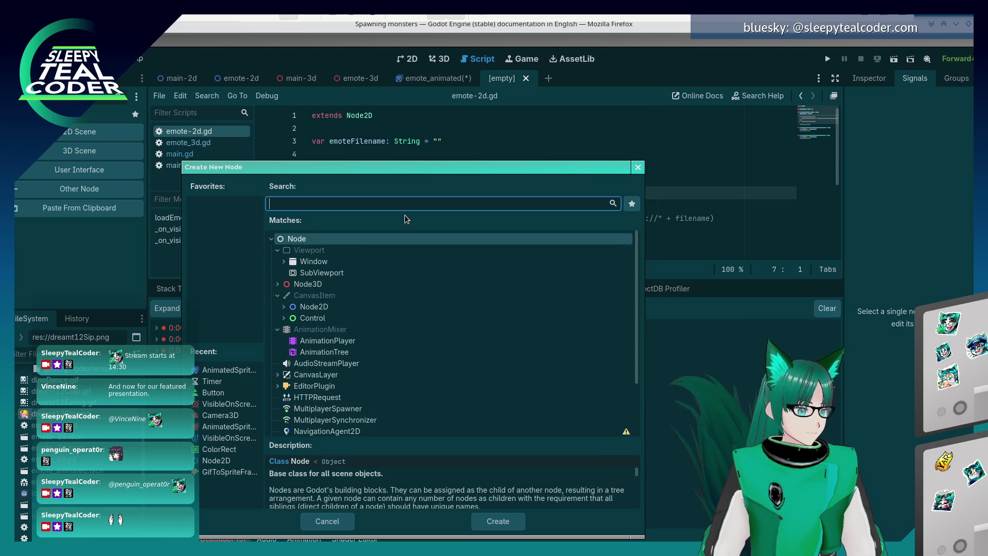
- Expand Node2D types and read CanvasGroup, CanvasModulate, GPUParticles2D, LightOccluder2D and Marker2D descriptions
click(283, 306)
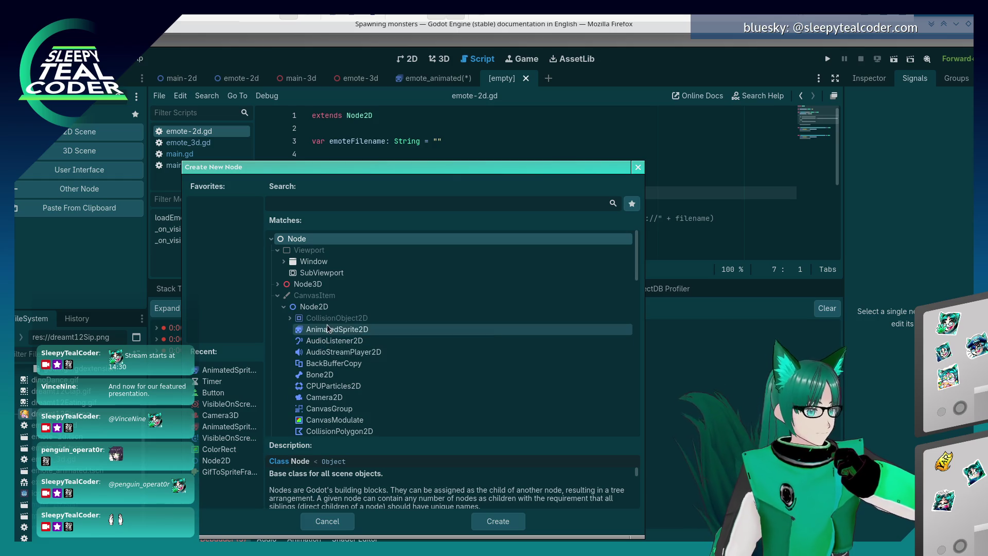
scroll(330, 332, down, 1)
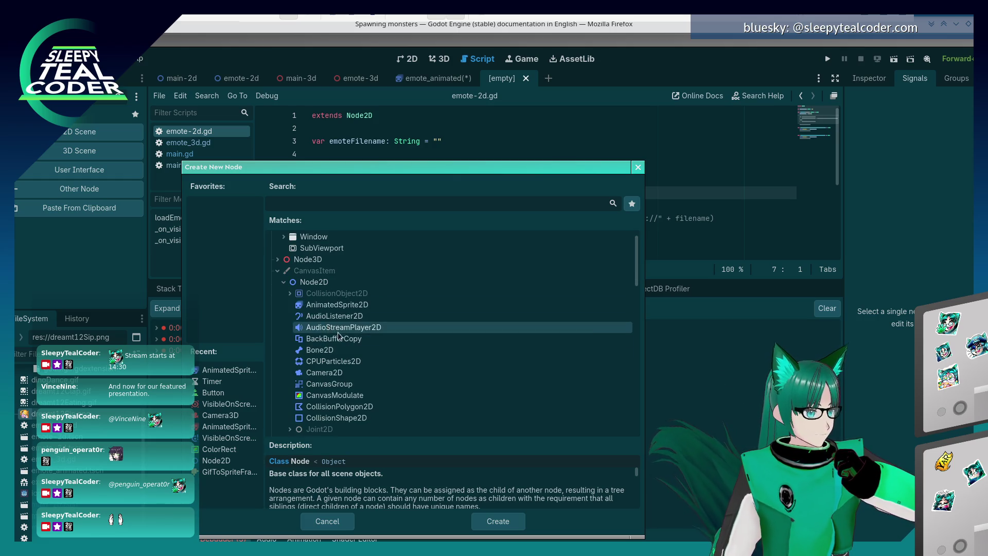
click(335, 384)
click(337, 396)
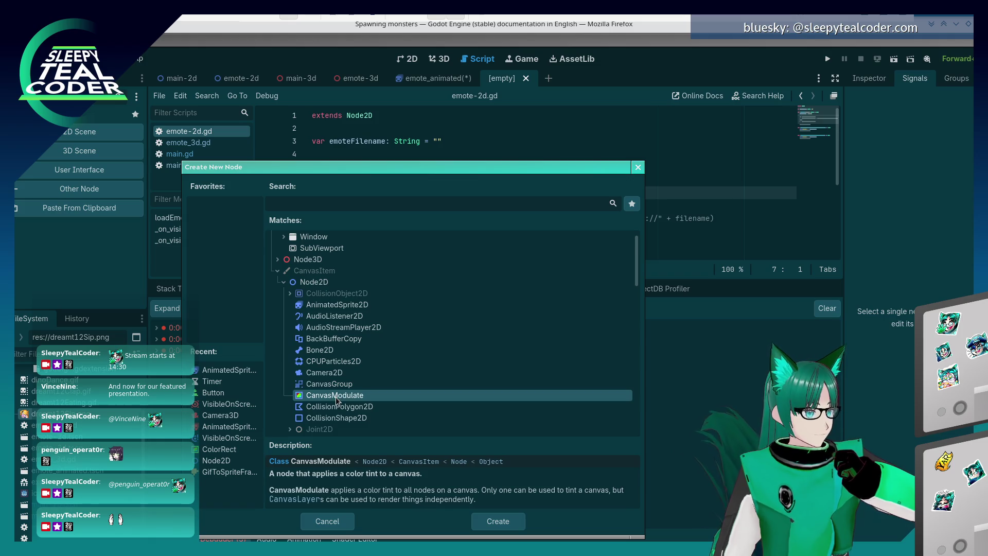
scroll(337, 399, down, 5)
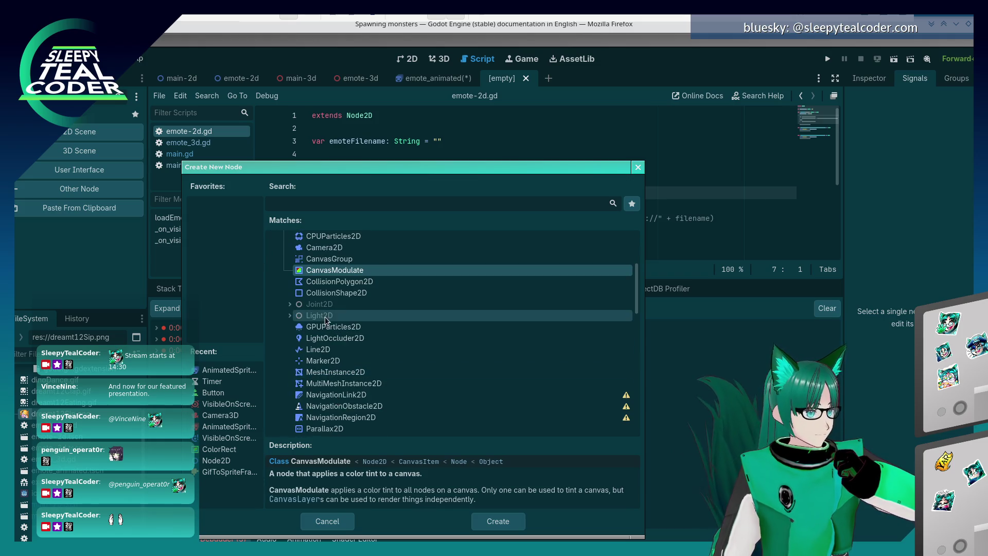
click(325, 328)
click(320, 340)
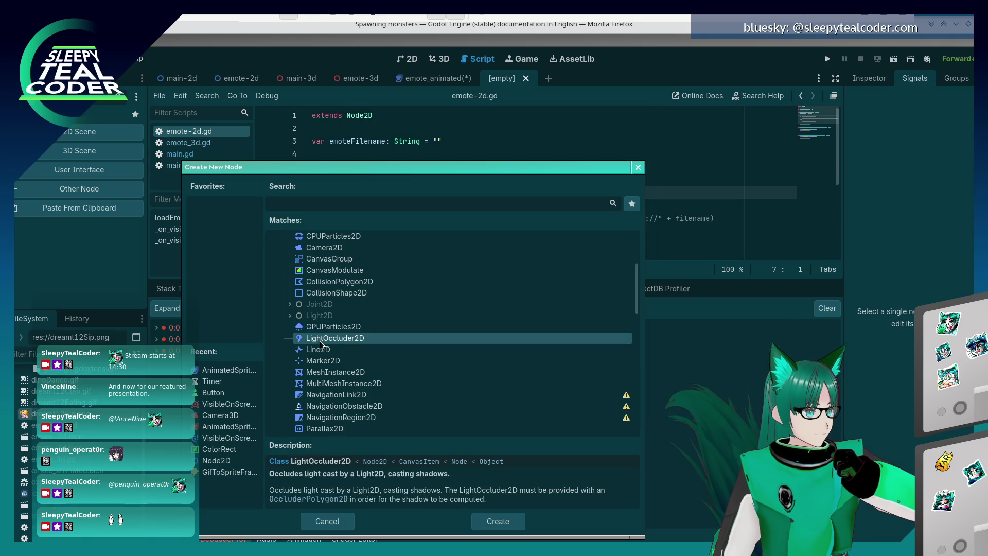
click(322, 361)
scroll(323, 358, down, 2)
scroll(321, 358, down, 6)
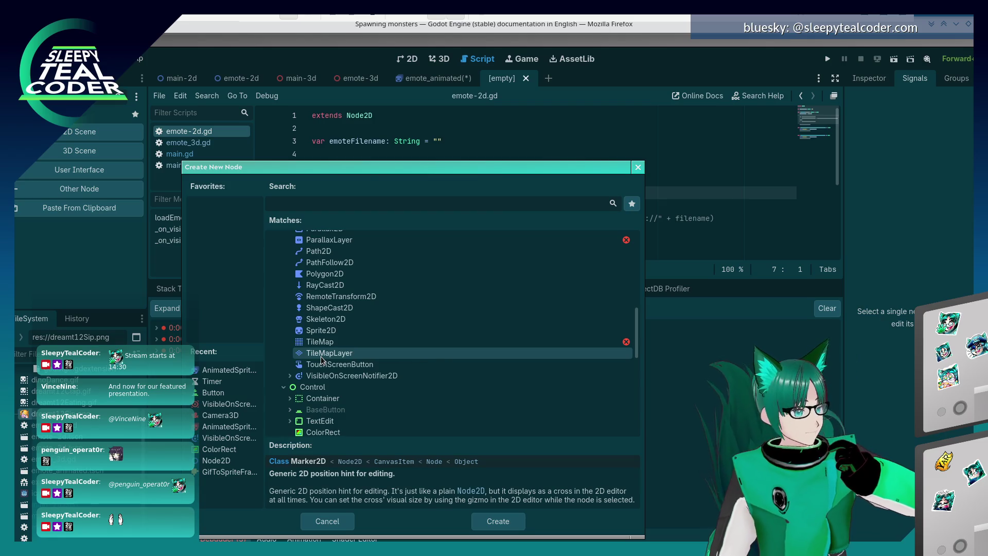
scroll(322, 359, down, 6)
scroll(321, 358, down, 7)
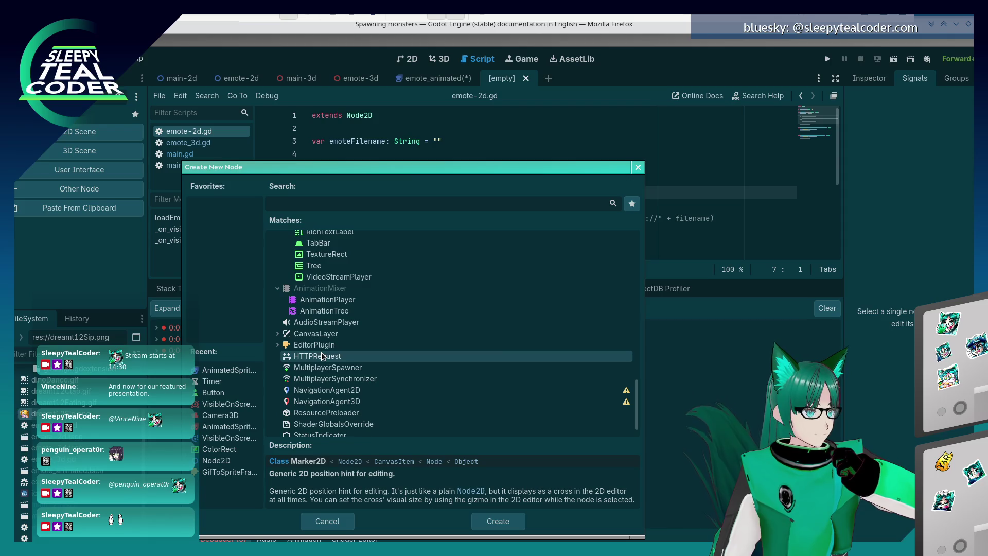
scroll(322, 356, down, 1)
scroll(321, 357, down, 1)
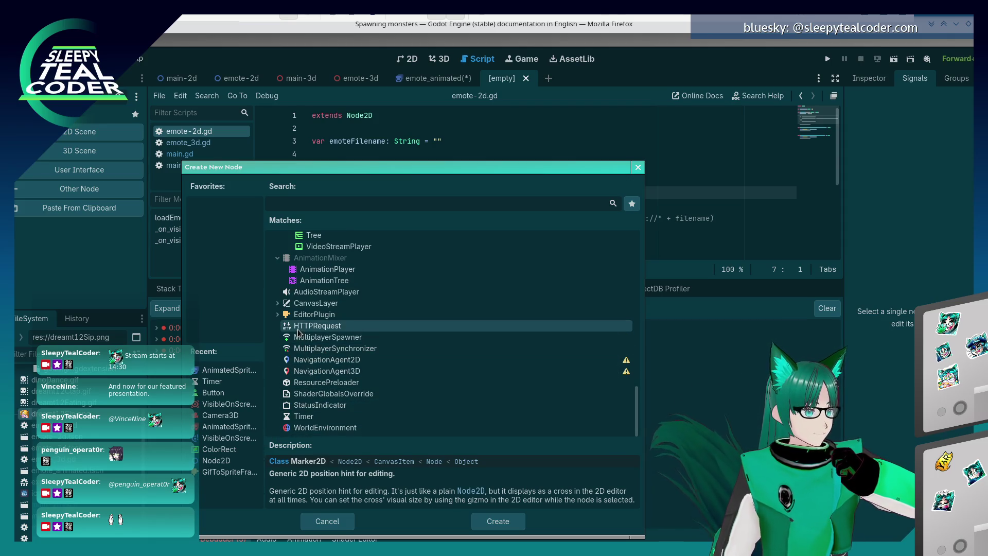
- Expand EditorPlugin and CanvasLayer, read more node descriptions, then filter the list by 'Sprite'
click(277, 314)
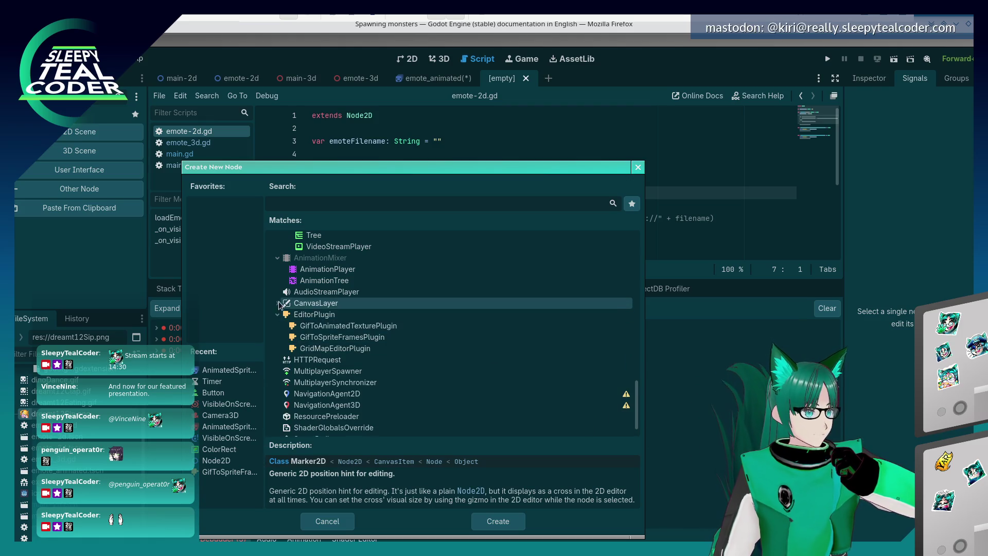
click(277, 302)
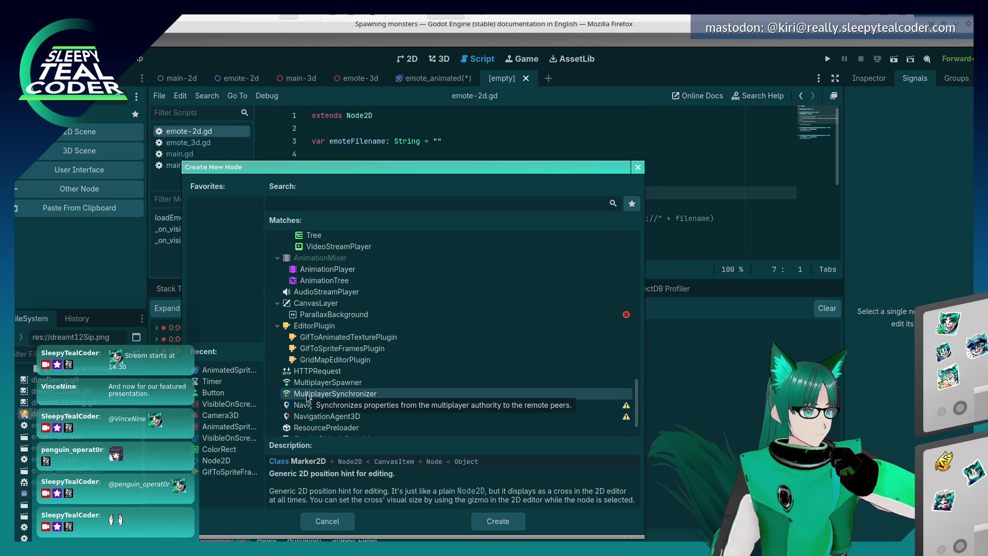
scroll(308, 396, up, 2)
click(317, 366)
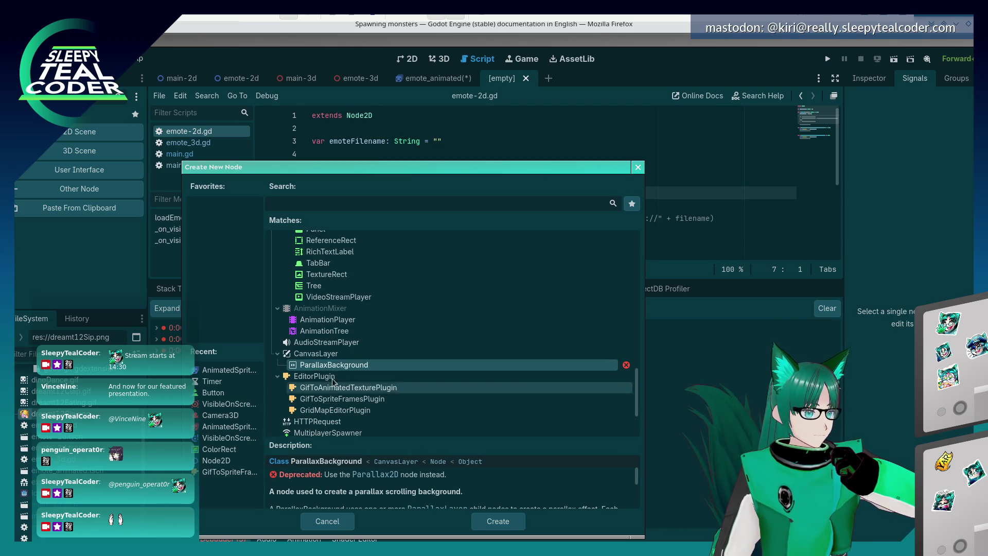
click(329, 332)
scroll(331, 352, up, 7)
scroll(331, 350, up, 8)
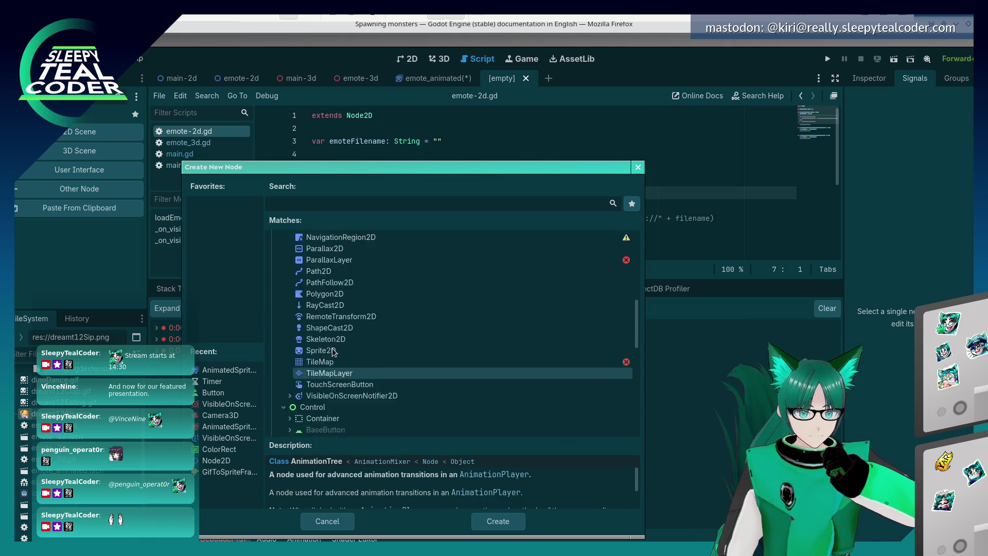
scroll(332, 345, up, 4)
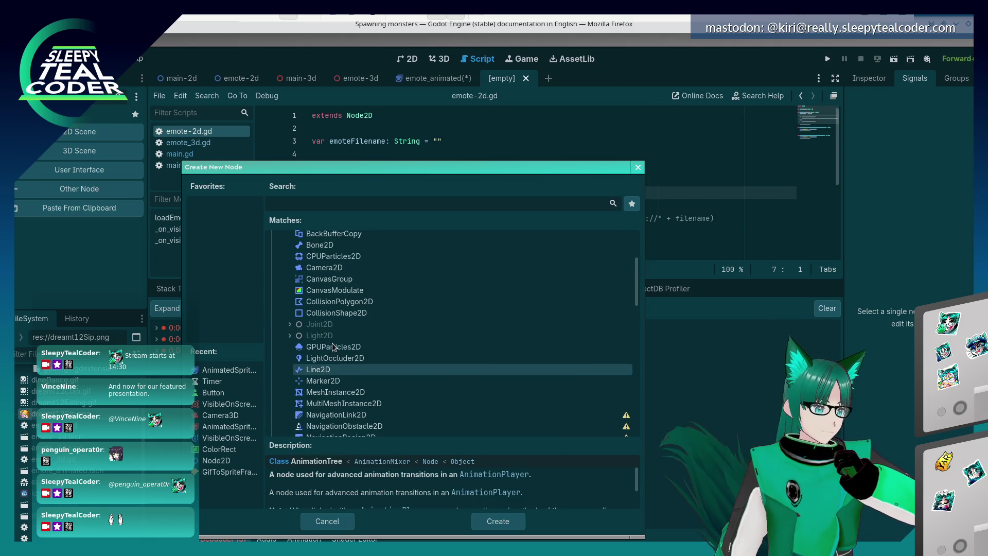
click(338, 342)
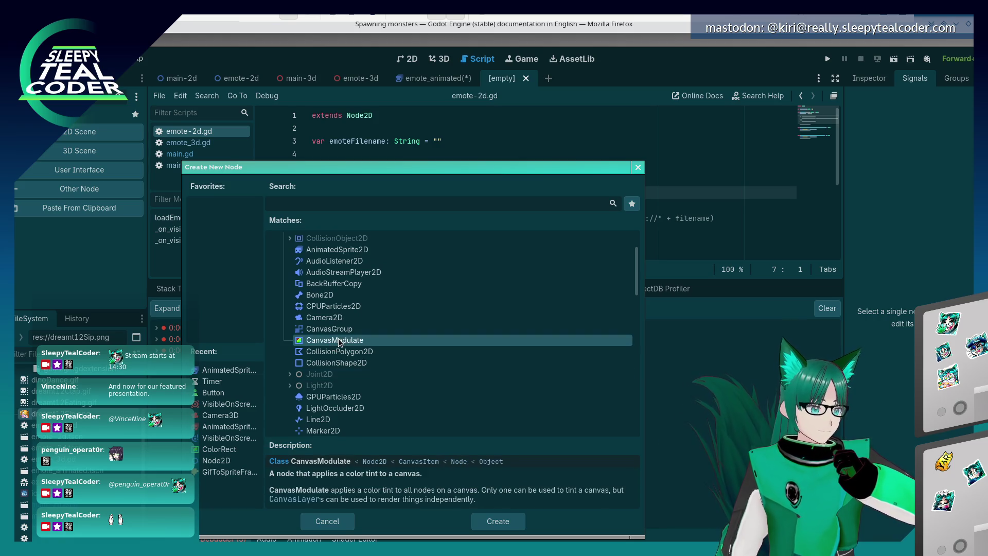
scroll(345, 326, up, 3)
click(345, 325)
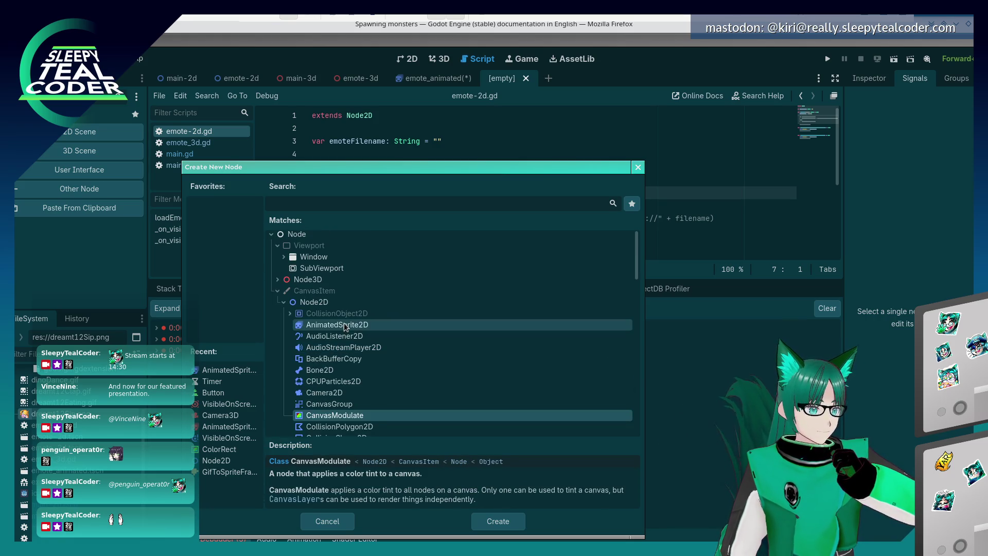
click(387, 337)
key(Down)
key(Down)
key(Down)
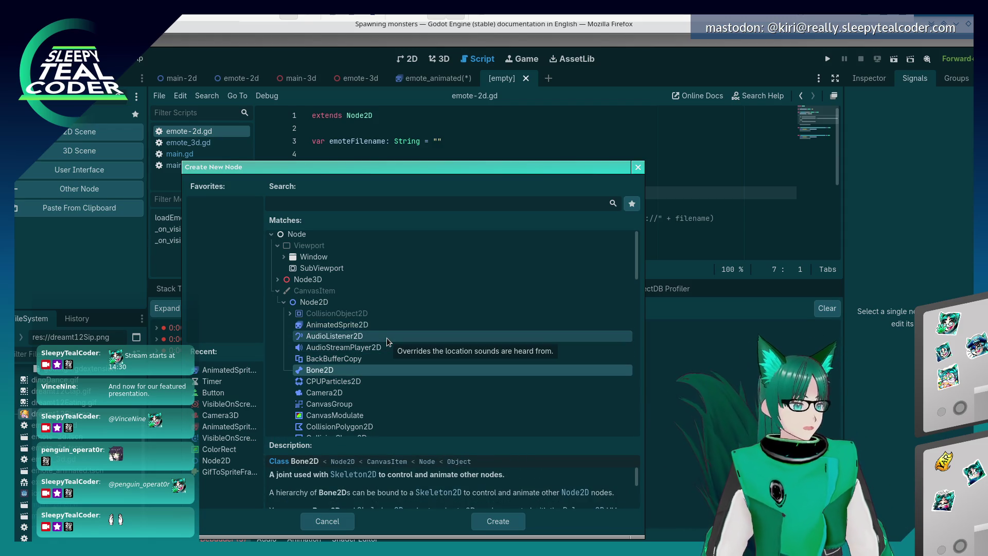
text(Sprite)
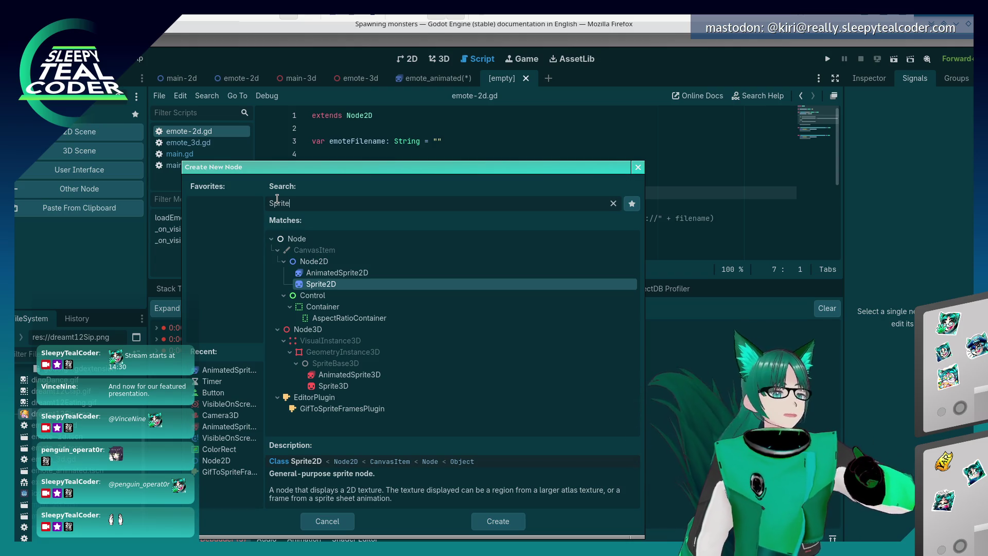
- Create the Sprite2D root, save the scene as emote_static, and reopen emote-2d.tscn
key(Return)
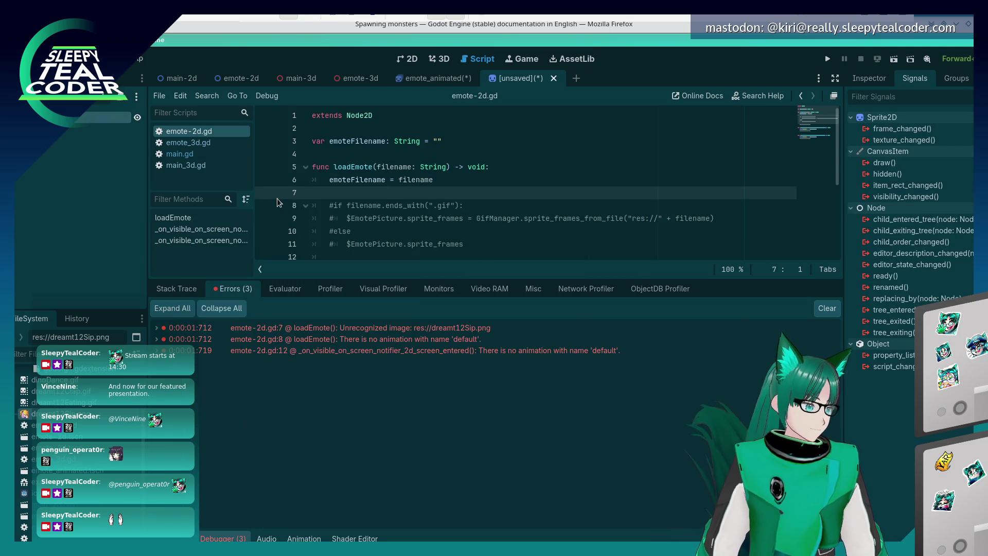
click(80, 156)
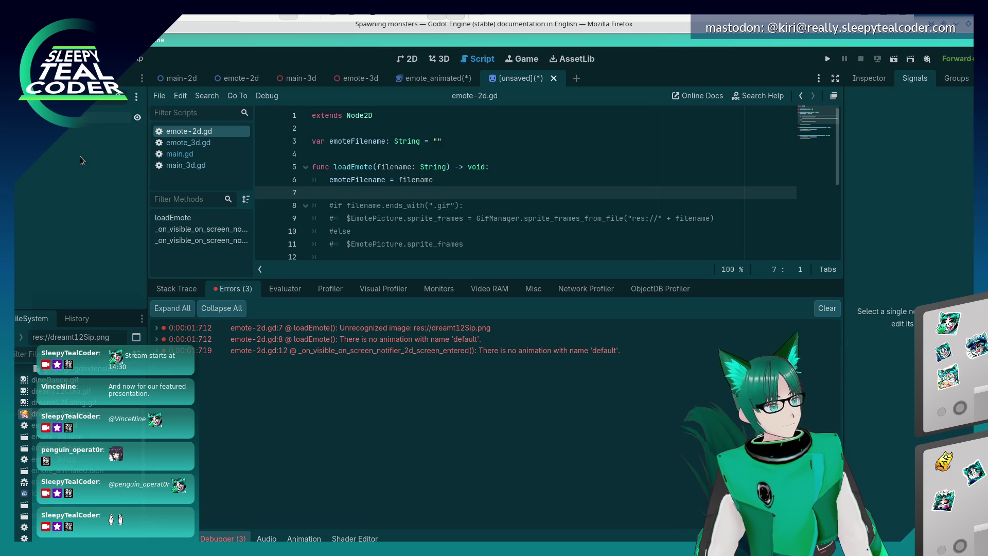
key(ctrl+s)
text(emote_static)
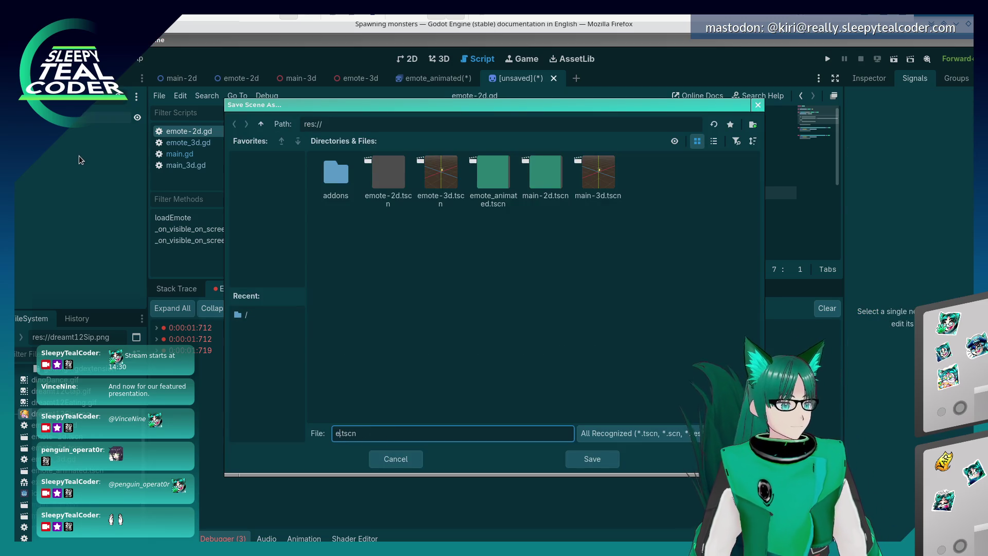
key(Return)
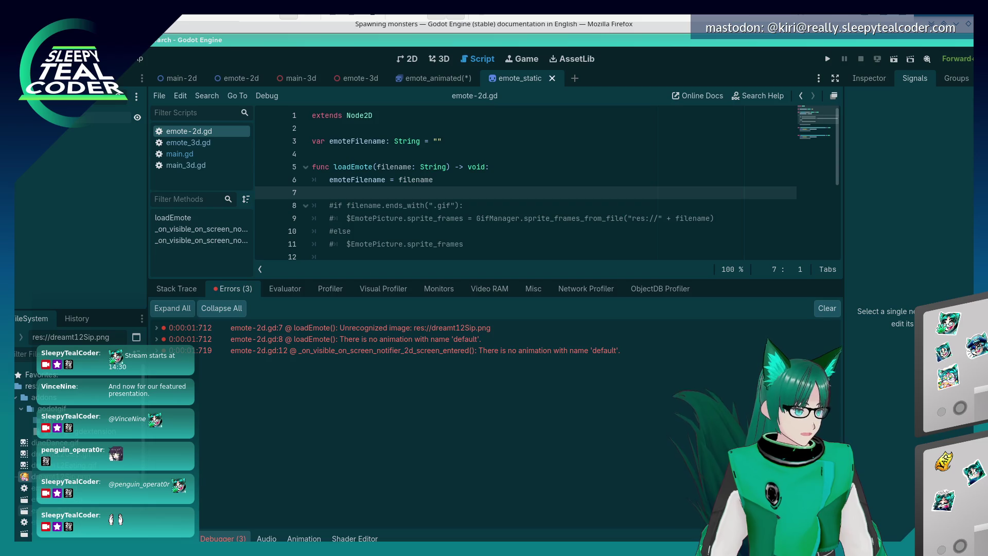
double_click(31, 499)
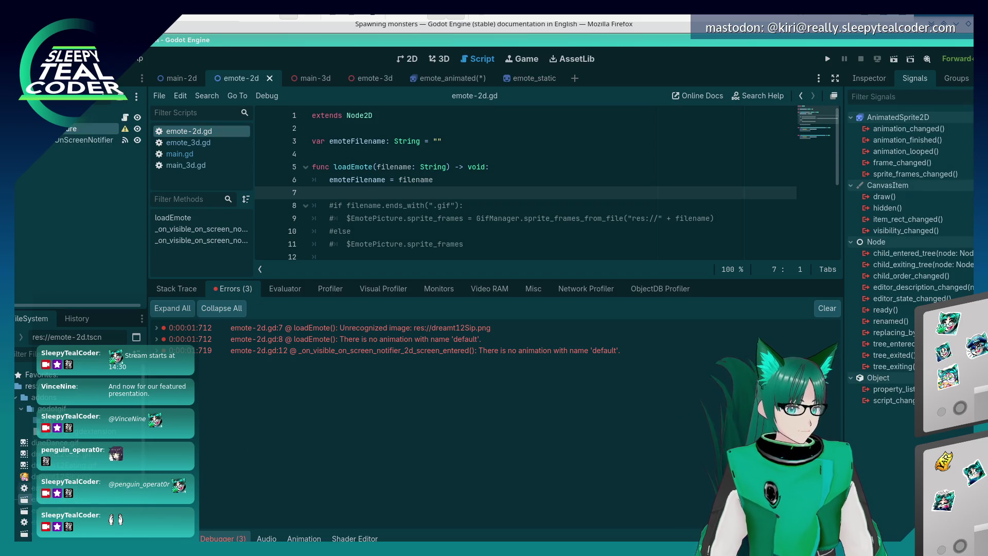
- Inspect the Emote root's properties, then switch to emote_animated and save it
click(868, 79)
click(98, 118)
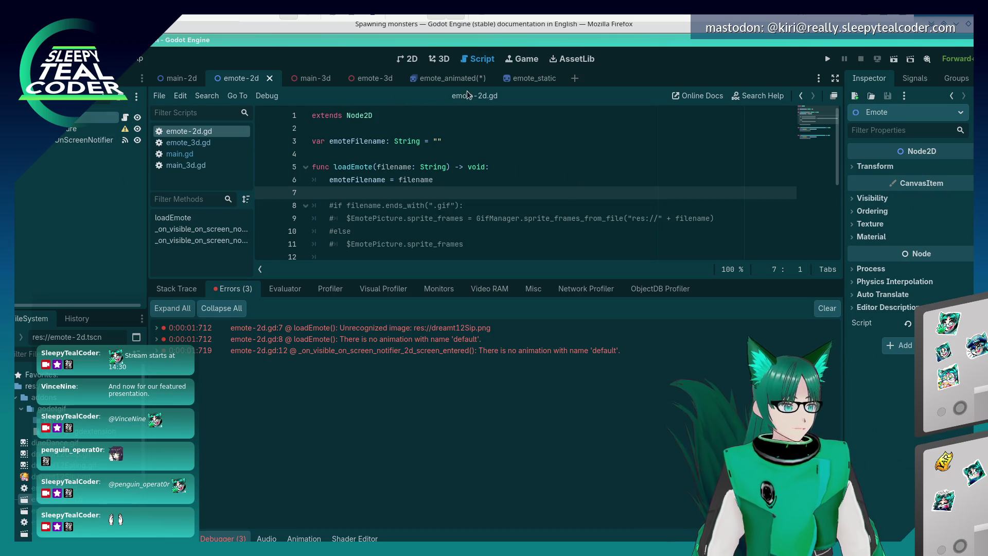
click(455, 77)
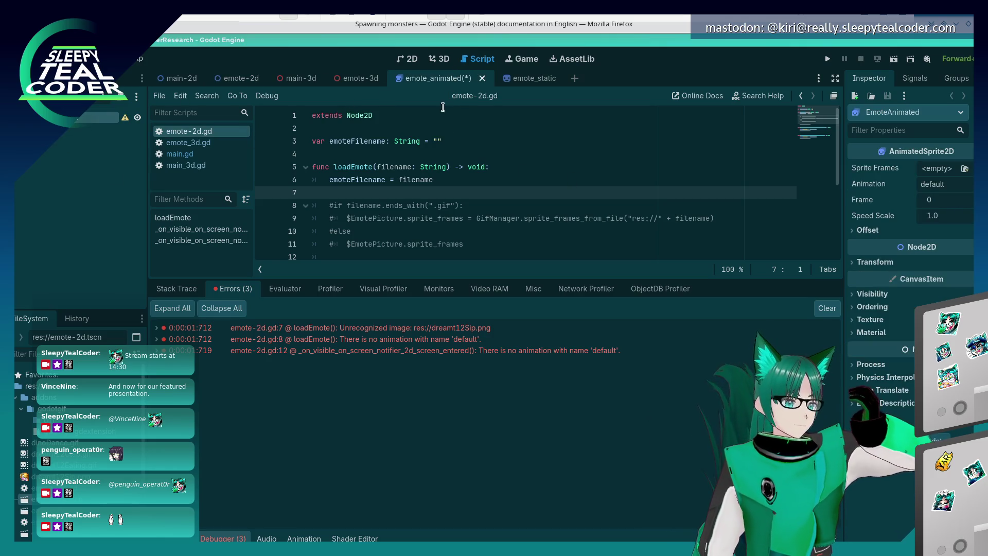
key(ctrl+s)
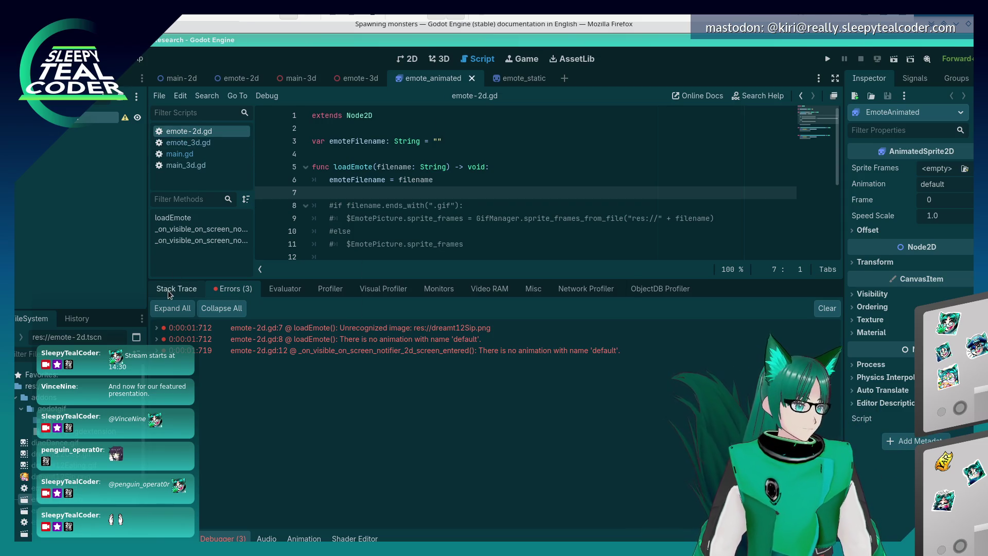
click(376, 152)
key(Return)
key(Return)
key(Up)
text(@export var animated_e)
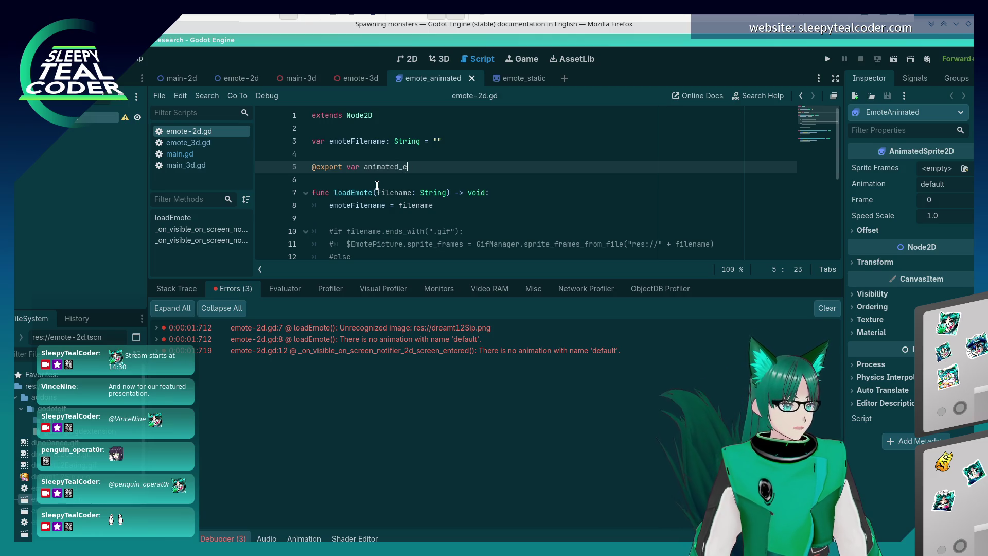
key(BackSpace)
key(BackSpace)
key(BackSpace)
text(emote_aniamted:)
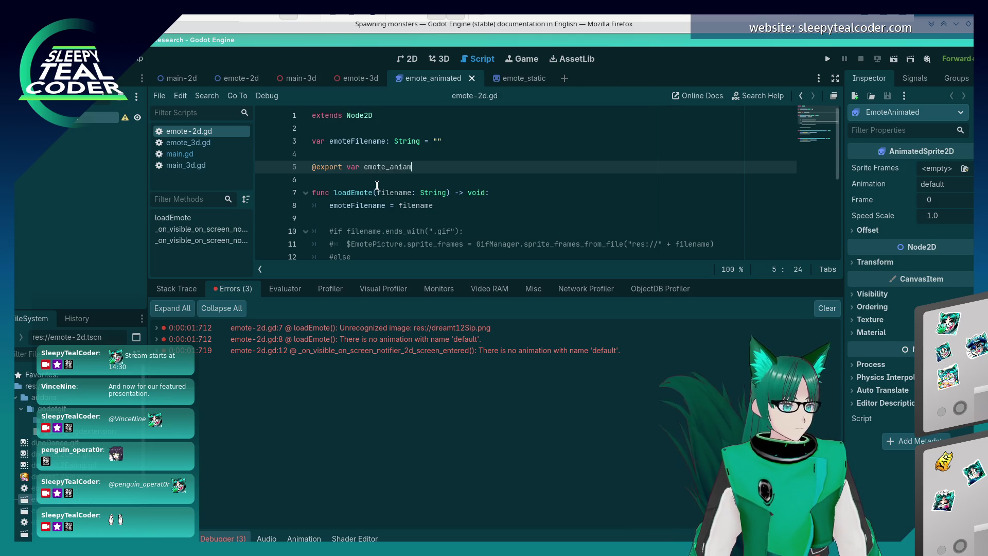
text( PackedSce)
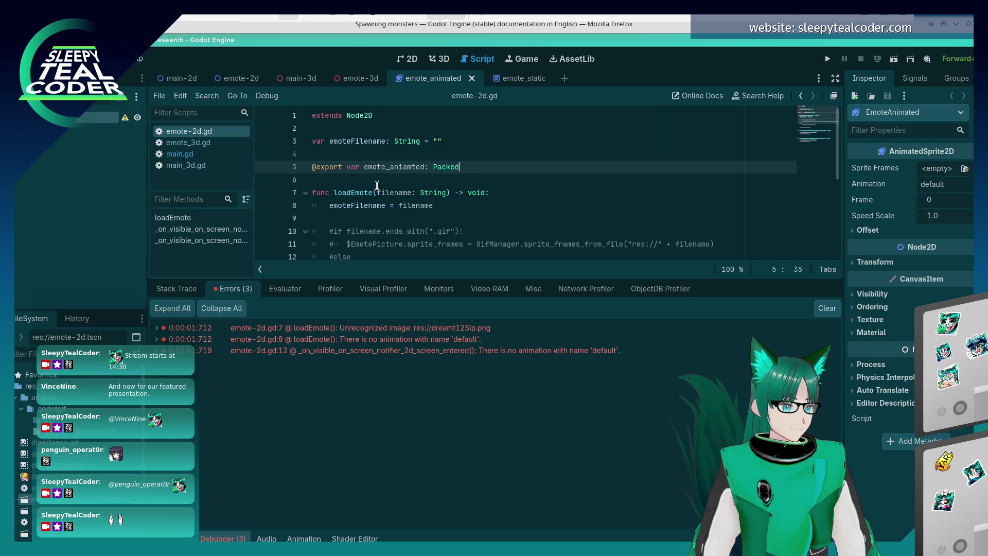
text(ne)
key(Return)
text(@export var emote_)
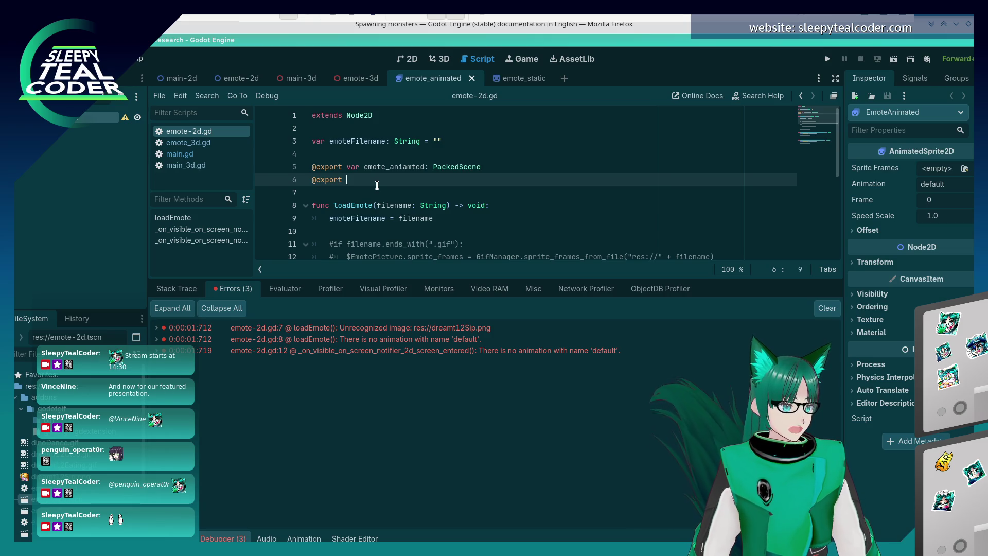
text(stati)
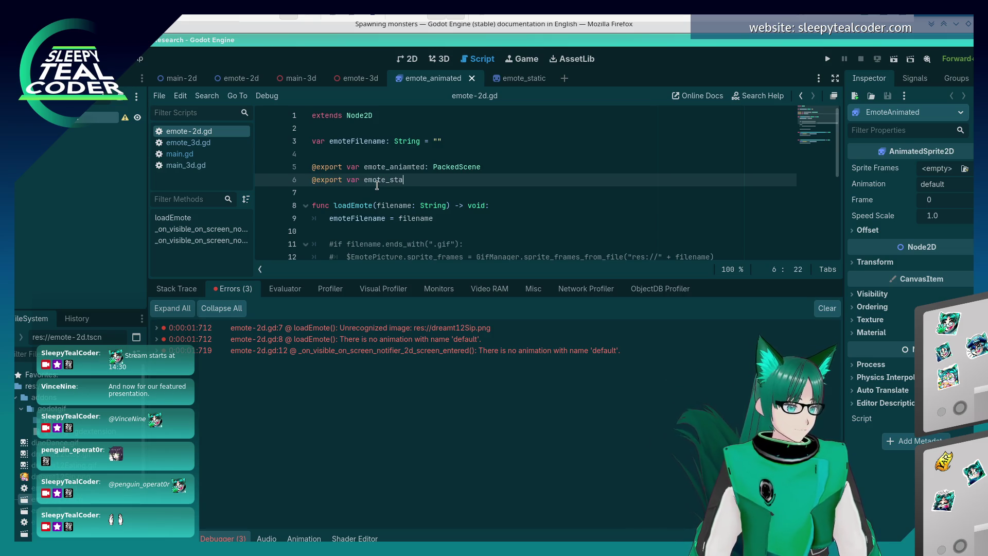
text(c: PackedScene)
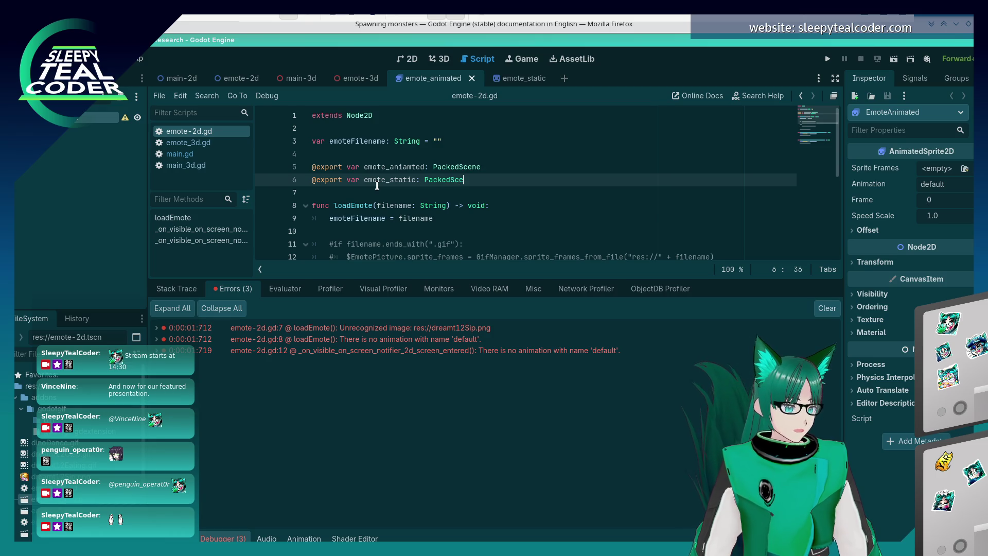
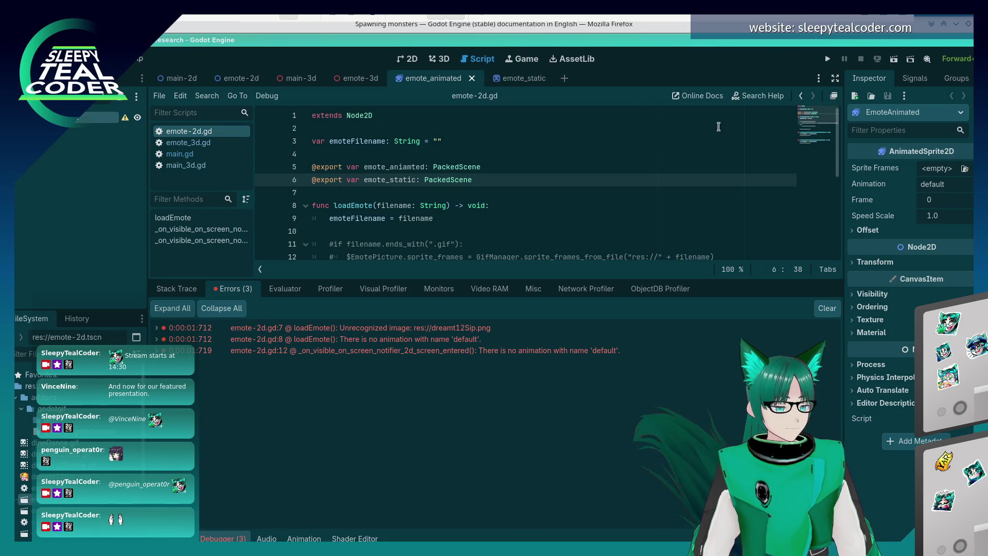
- In the emote-2d scene, try assigning emote_animated.tscn to the animated export, then clear both emote slots
click(242, 73)
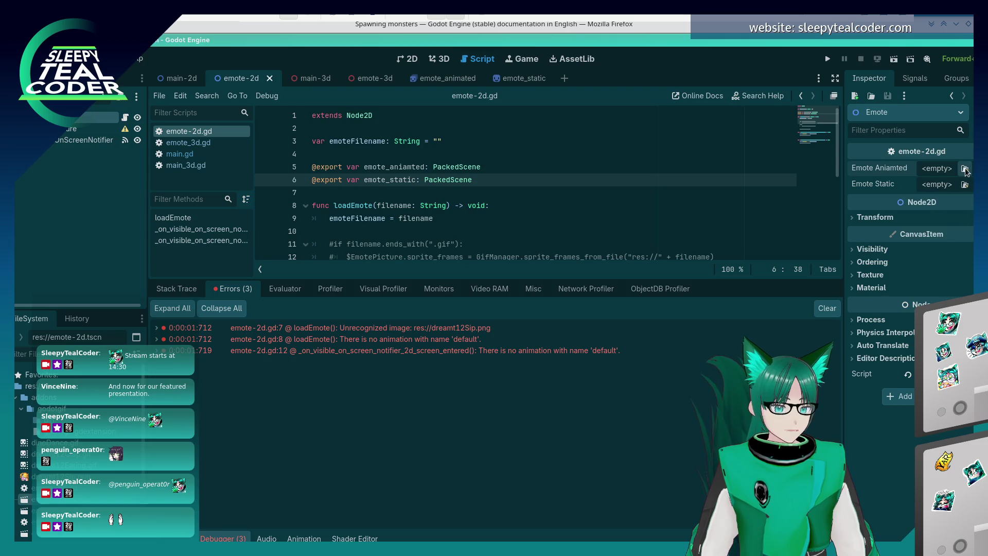
click(964, 184)
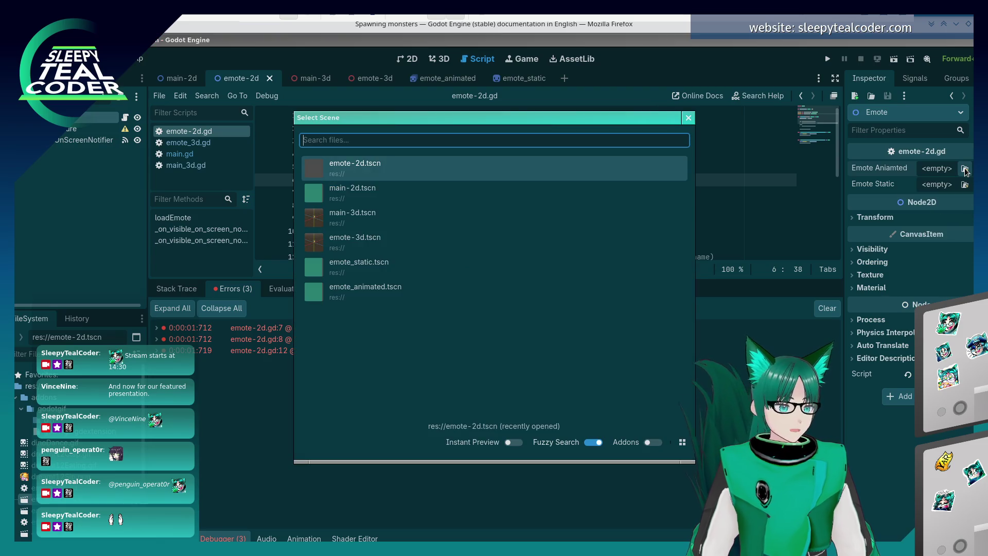
double_click(385, 289)
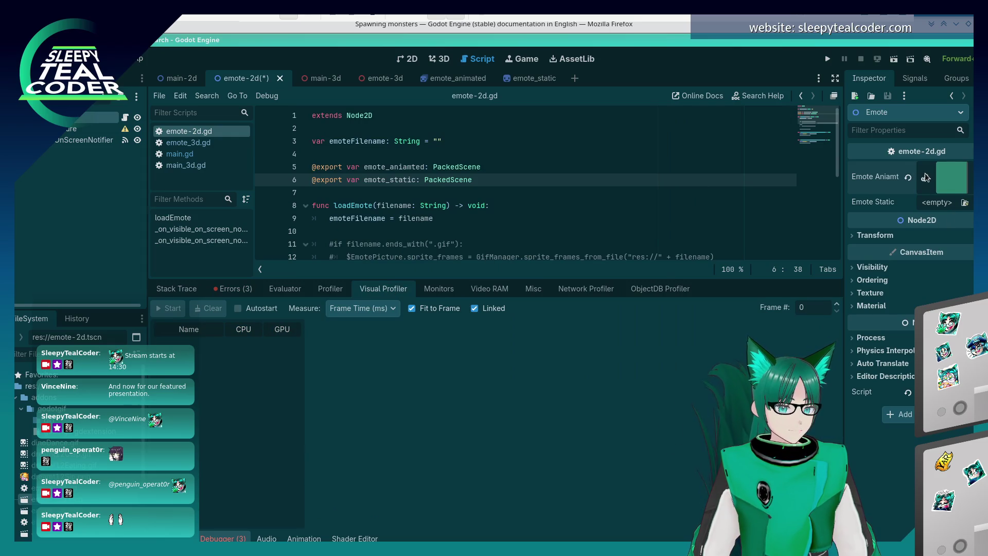
click(971, 202)
click(960, 182)
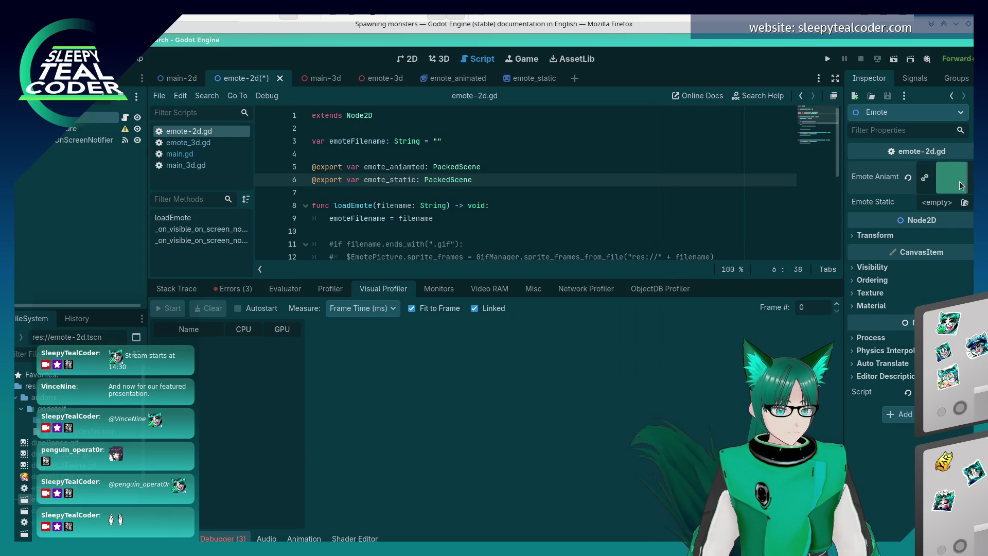
click(960, 182)
key(Delete)
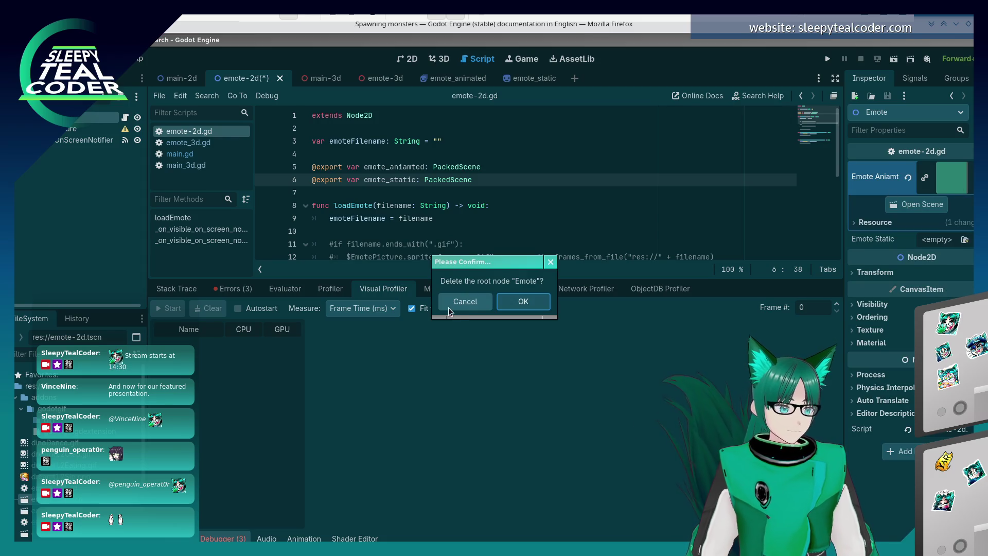
key(Escape)
mouse_move(950, 182)
mouse_down()
mouse_move(945, 192)
mouse_move(874, 190)
mouse_up()
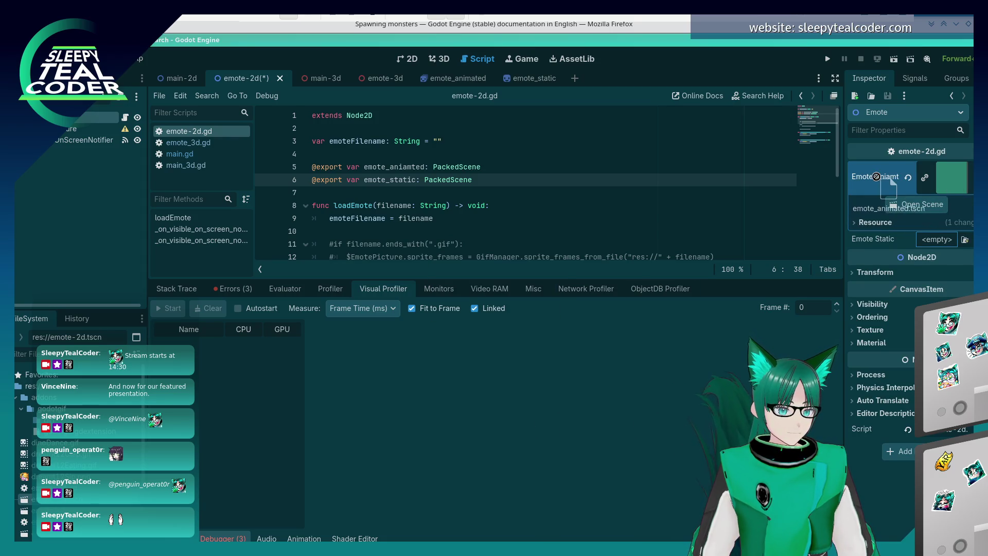
click(908, 178)
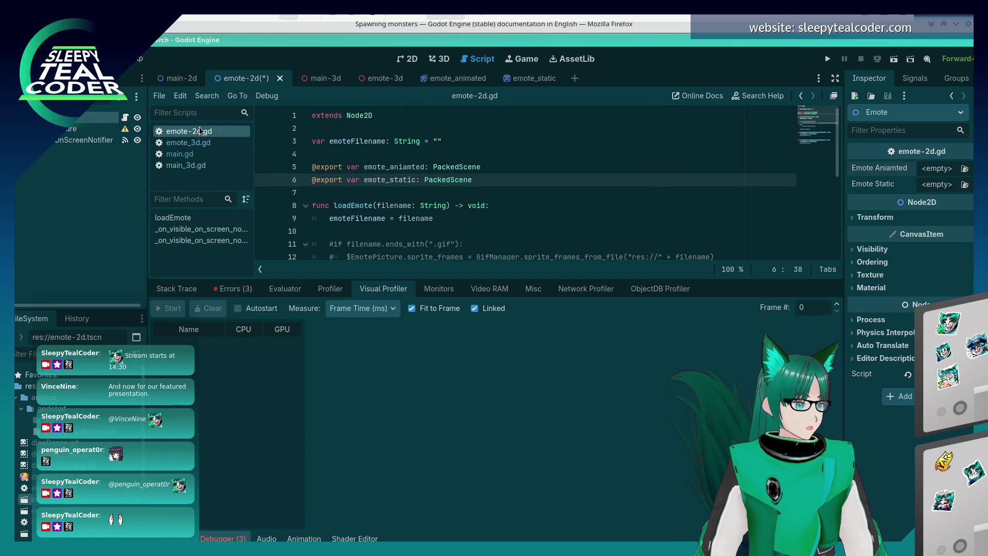
- Correct emote_aniamted to emote_animated on line 5 and save the script
click(406, 168)
key(Delete)
key(Delete)
key(Delete)
key(BackSpace)
text(mated)
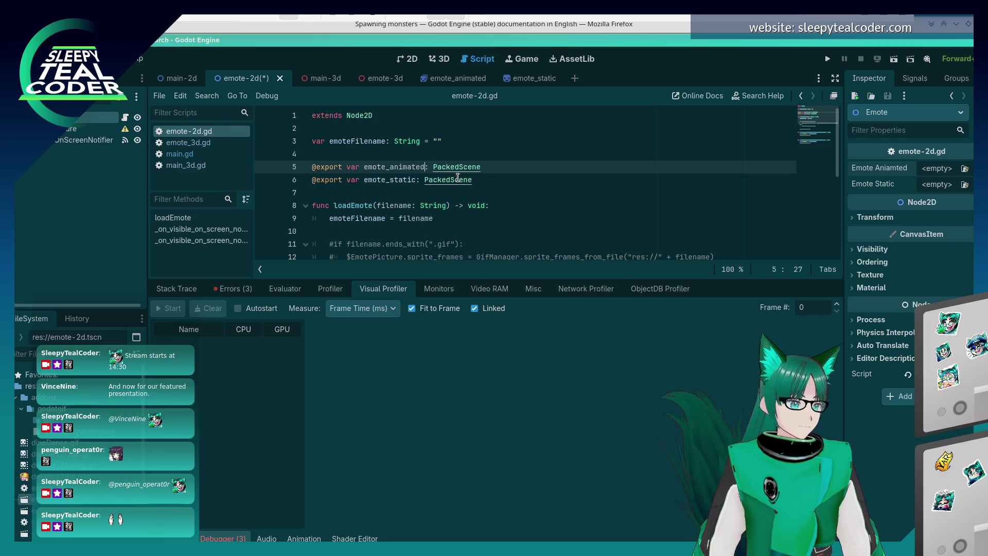
key(ctrl+s)
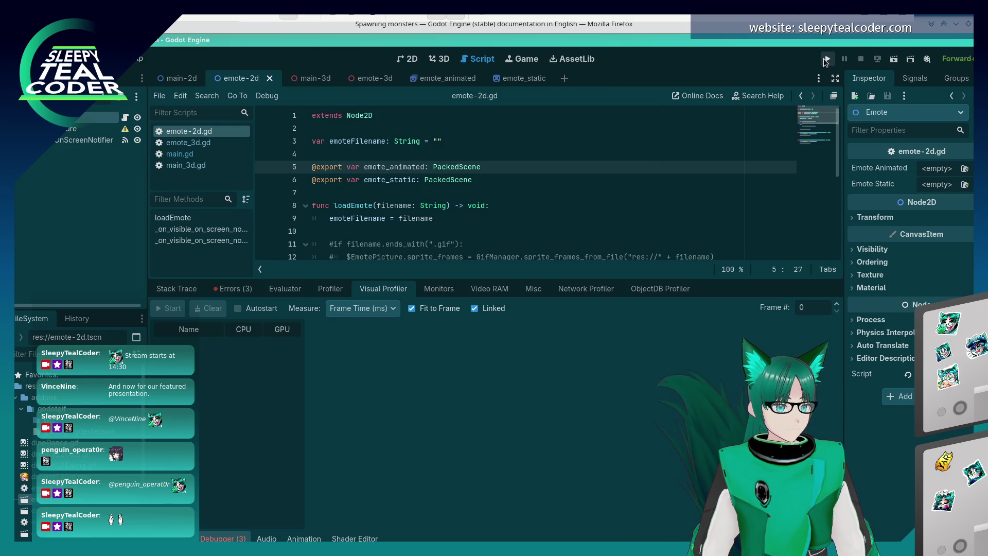
- Assign emote_animated.tscn to Emote Animated and emote_static.tscn to Emote Static, then save
click(965, 170)
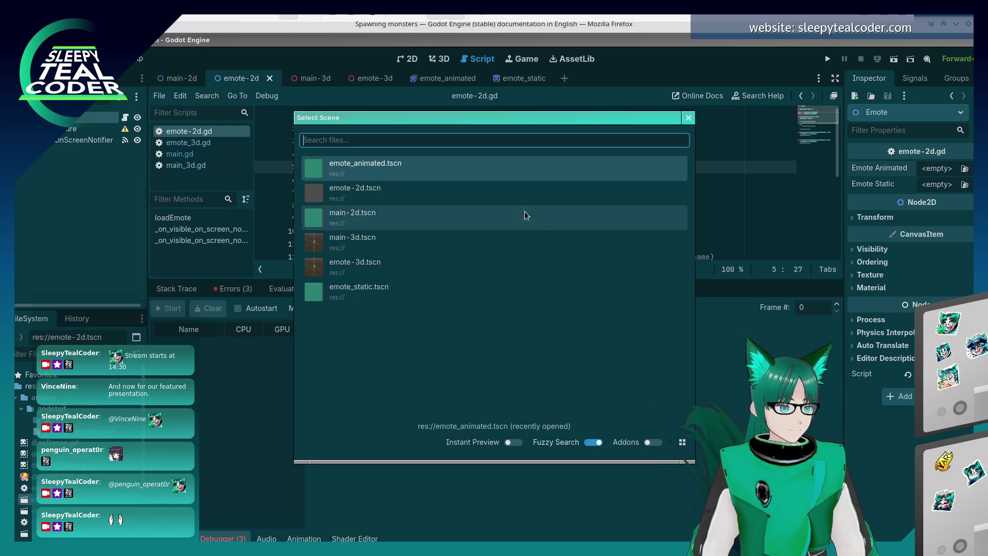
click(366, 176)
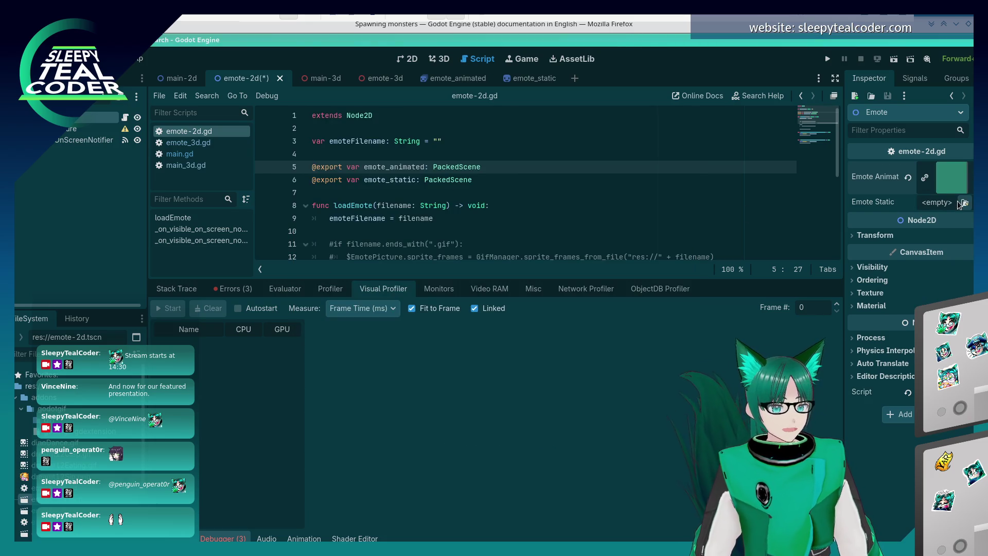
click(965, 203)
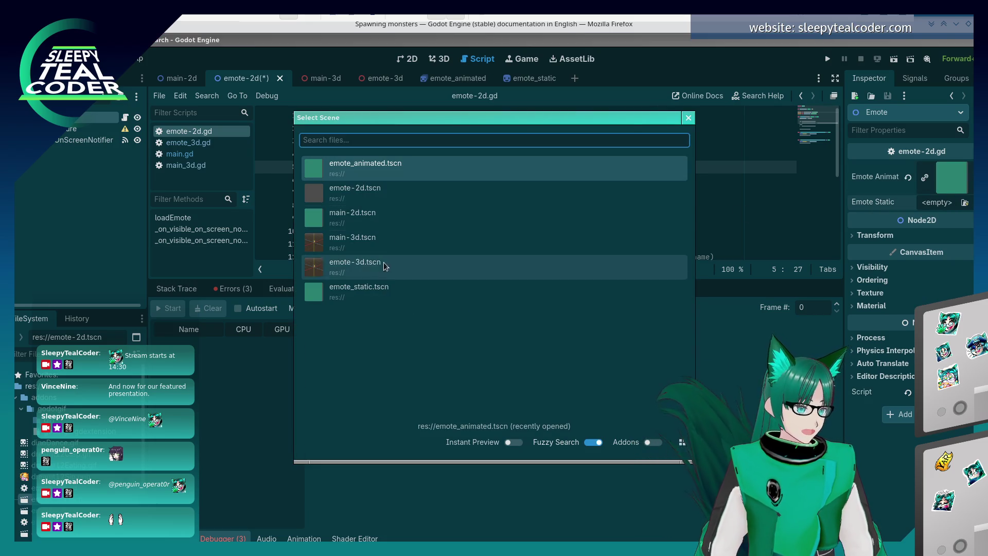
click(381, 291)
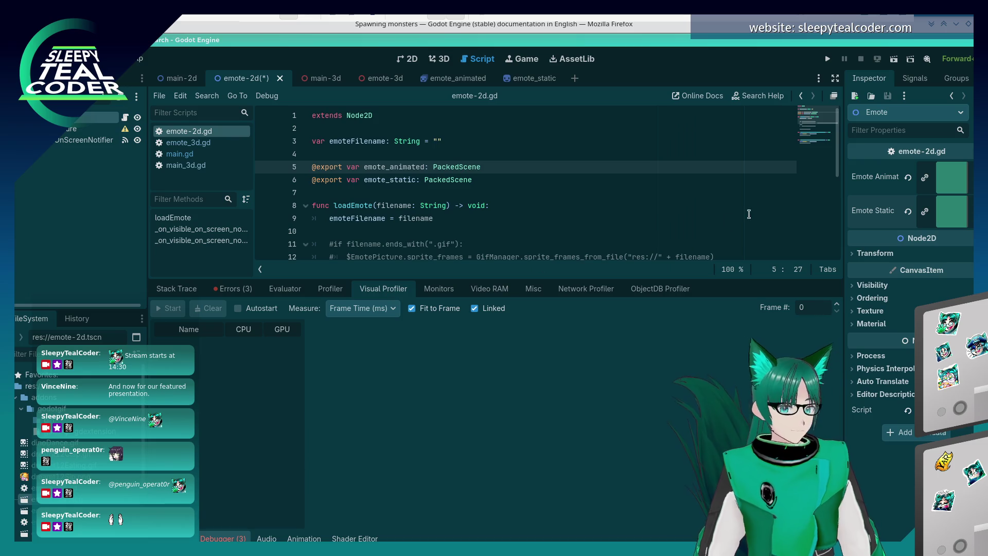
click(948, 180)
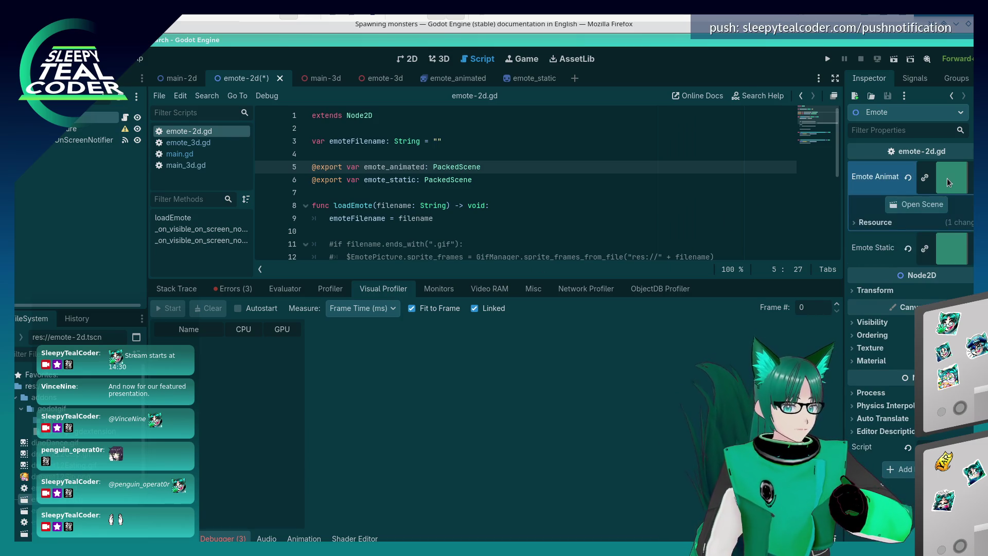
click(952, 244)
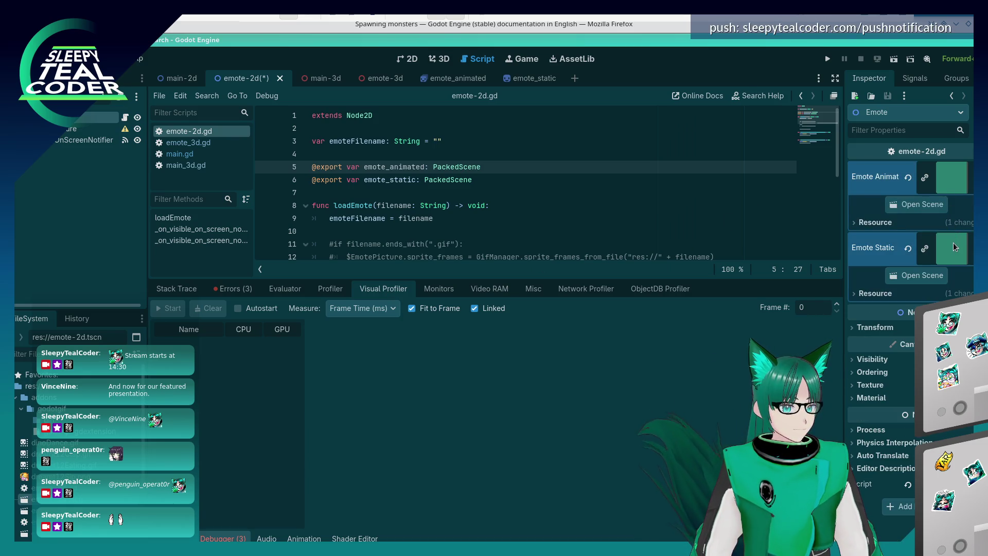
click(461, 193)
key(ctrl+s)
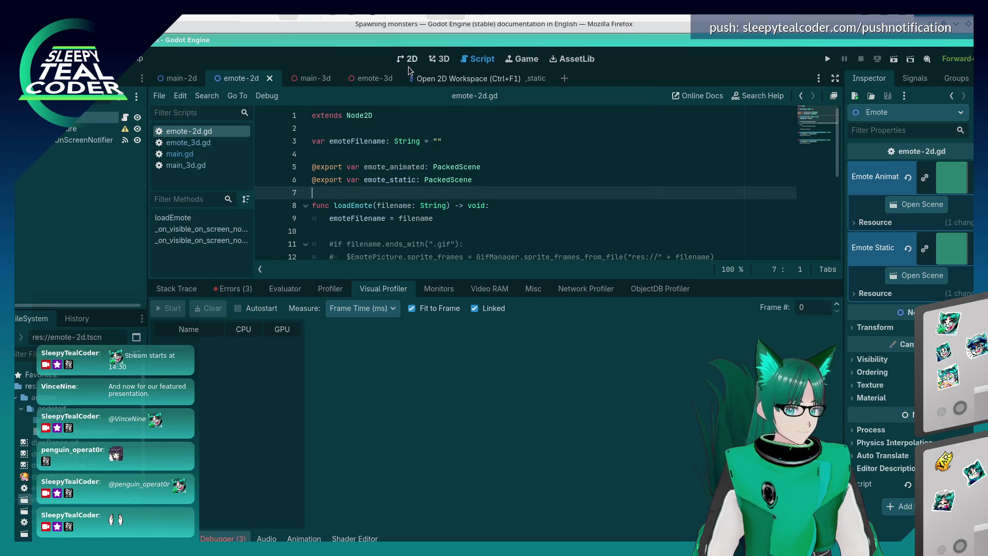
- Open the emote_animated and emote_static scenes, ending on emote_animated's EmoteAnimated node
click(415, 80)
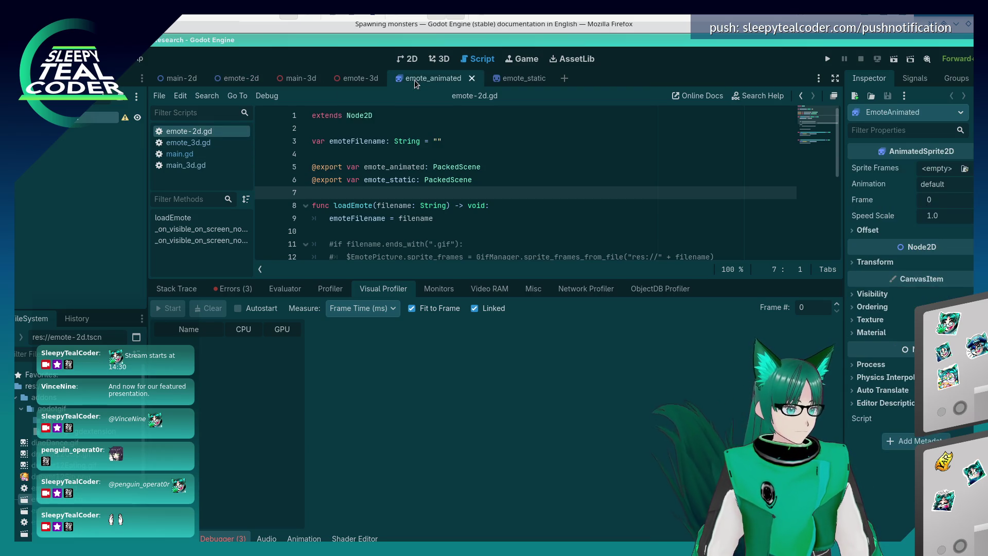
click(535, 81)
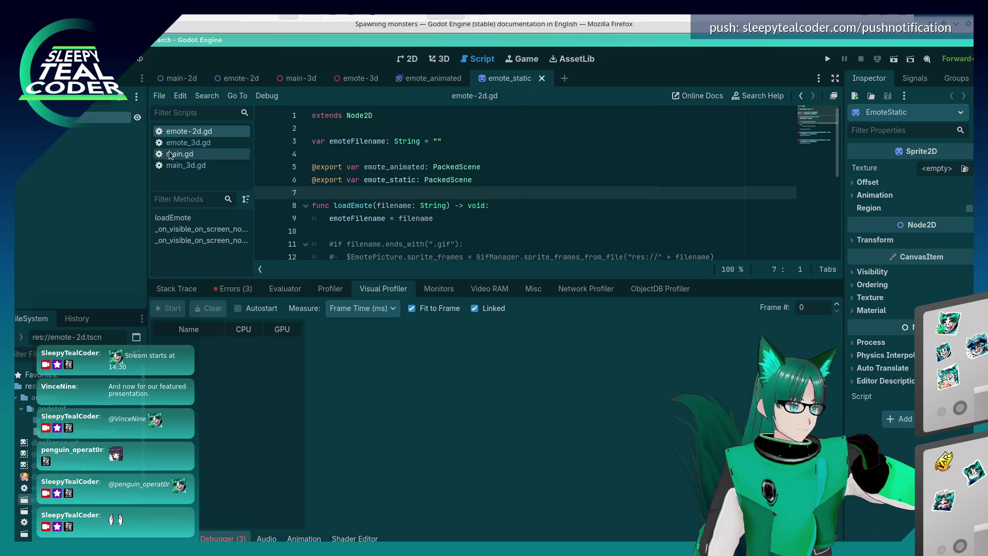
click(433, 82)
scroll(403, 163, down, 2)
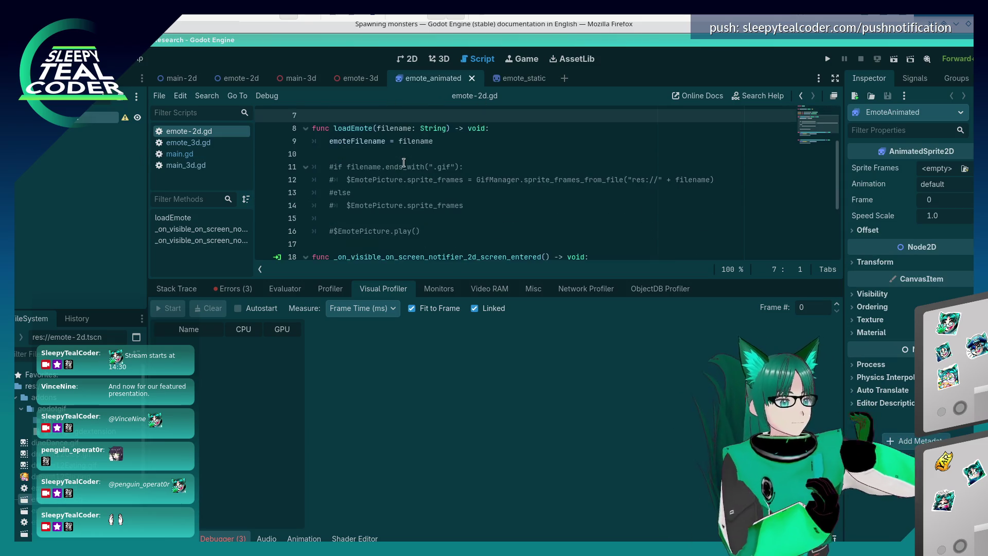
scroll(404, 163, up, 2)
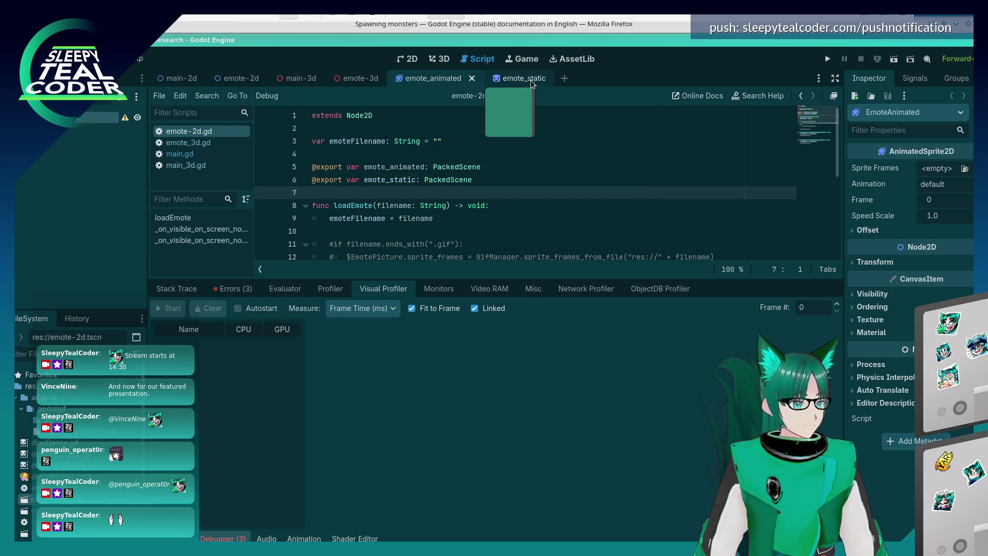
scroll(426, 195, down, 3)
scroll(425, 195, up, 2)
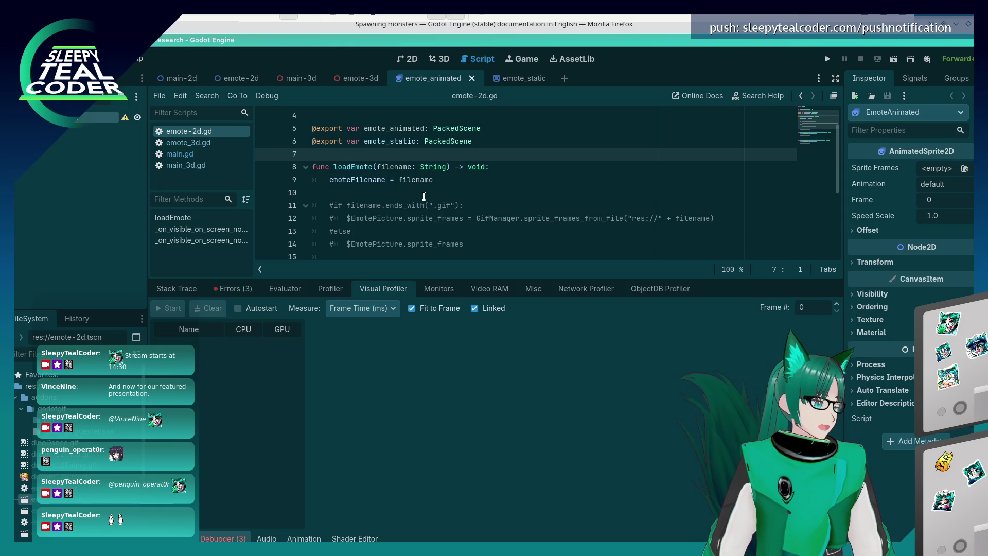
right_click(53, 116)
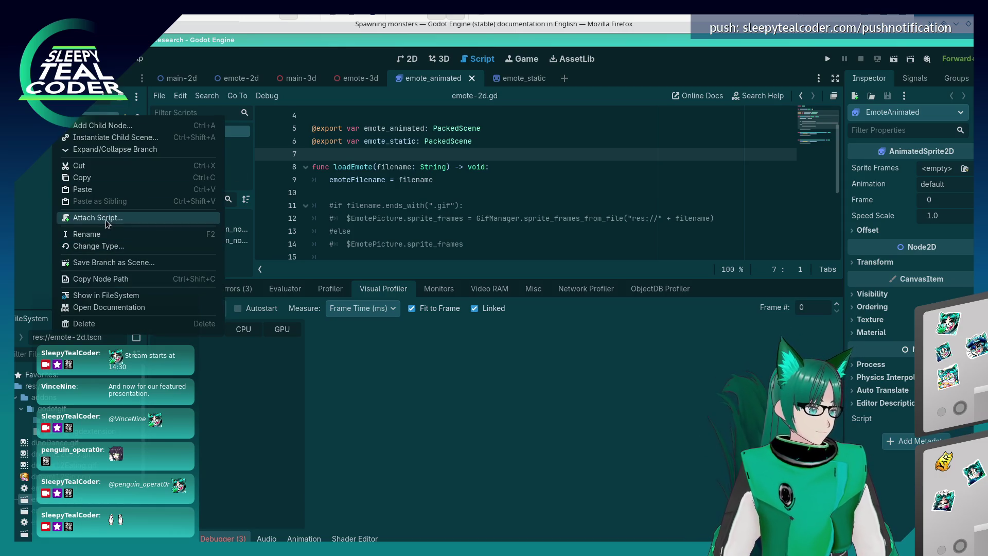
- Attach a new emote_animated.gd script to EmoteAnimated and paste in loadEmote copied from emote-2d.gd
click(106, 218)
click(530, 372)
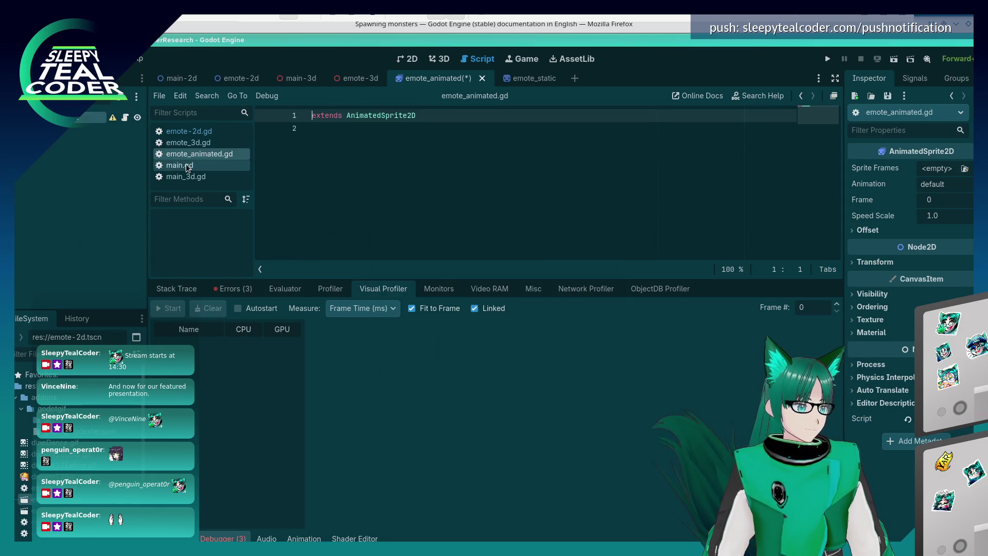
click(416, 185)
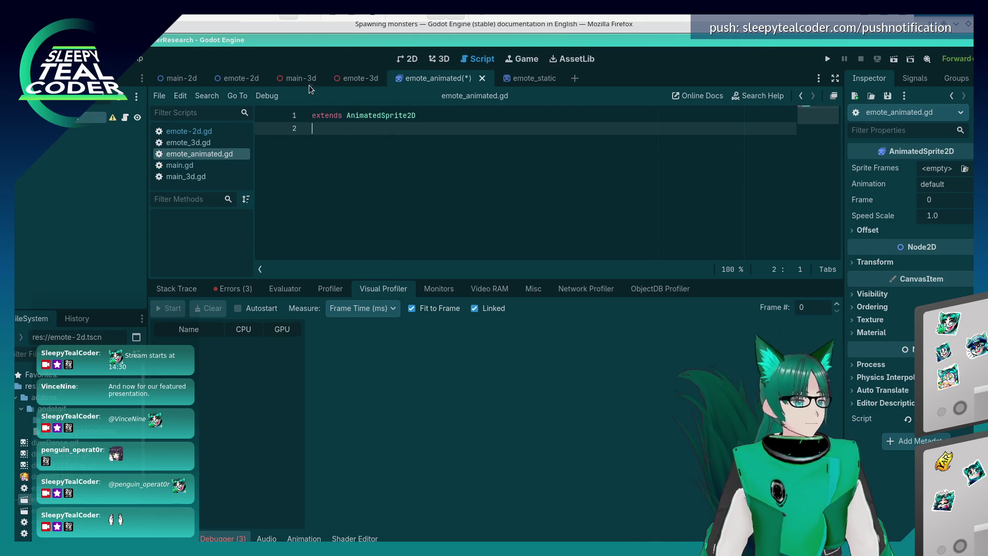
click(205, 132)
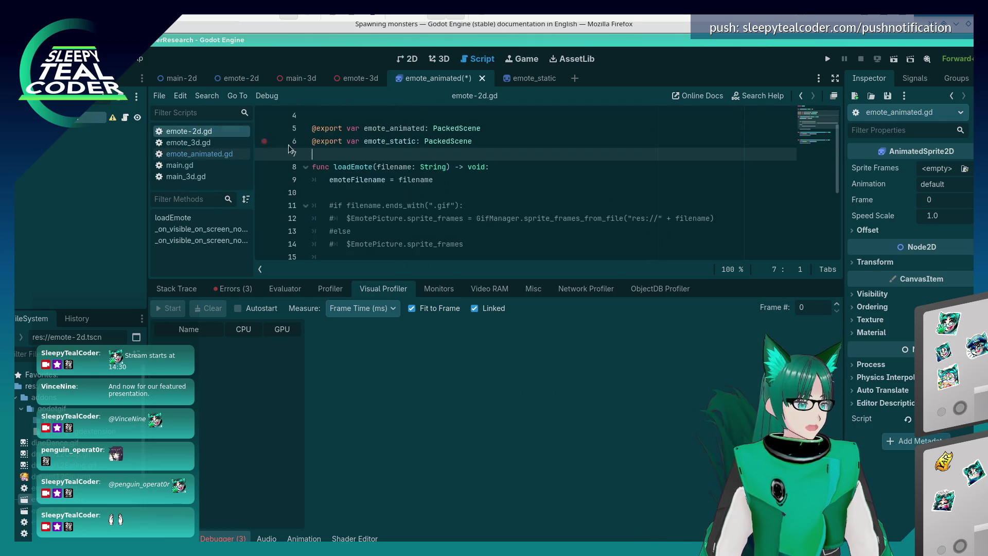
drag(446, 180, 286, 168)
key(ctrl+c)
click(208, 154)
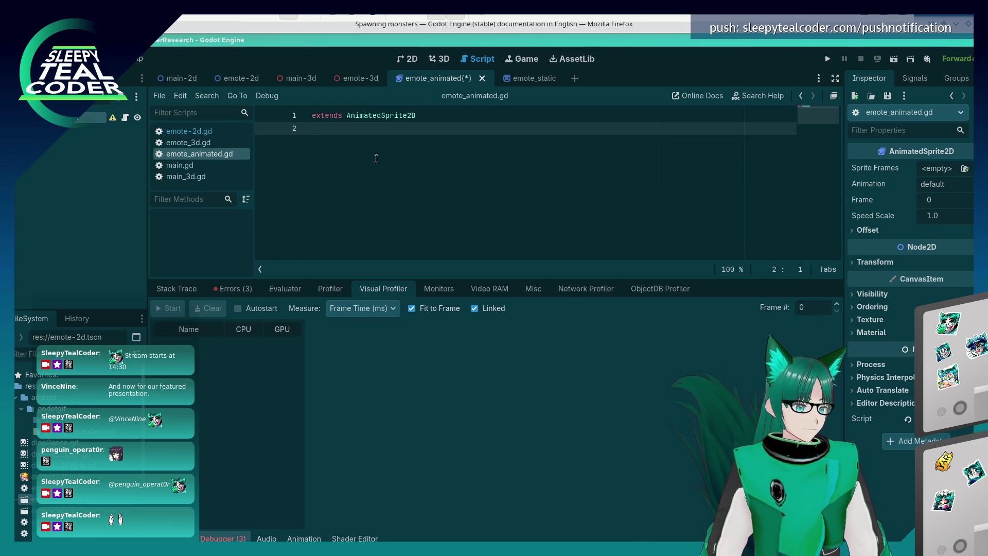
key(Return)
key(ctrl+v)
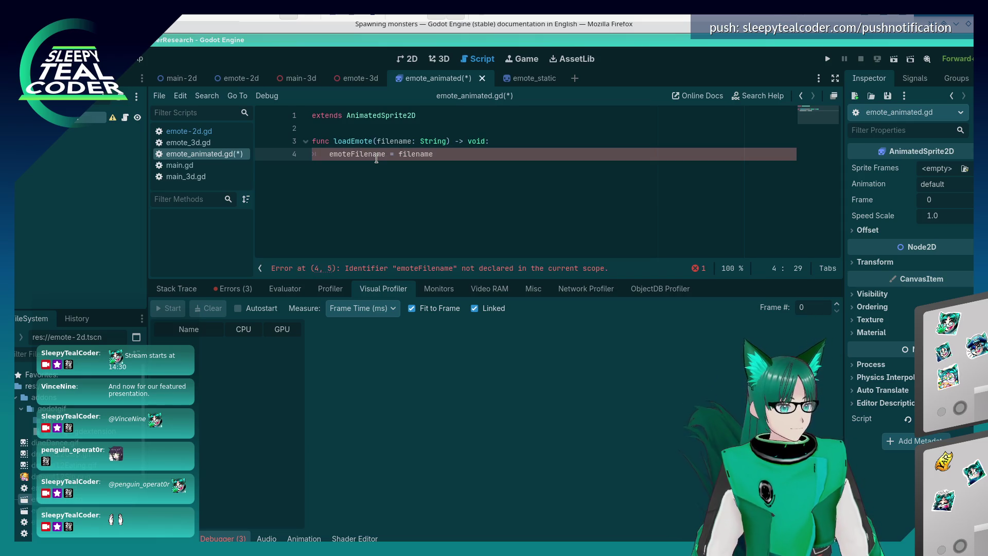
- Add a var emoteFilename line above loadEmote and save the animated emote script
key(Up)
key(Up)
key(Return)
key(Return)
key(Up)
text(var emoteFilename)
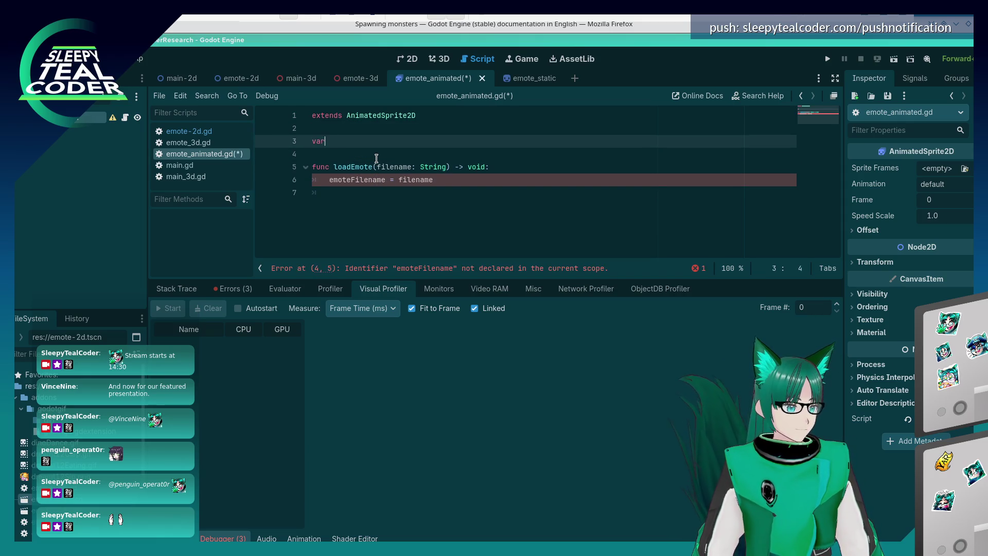
key(Down)
key(Down)
key(Down)
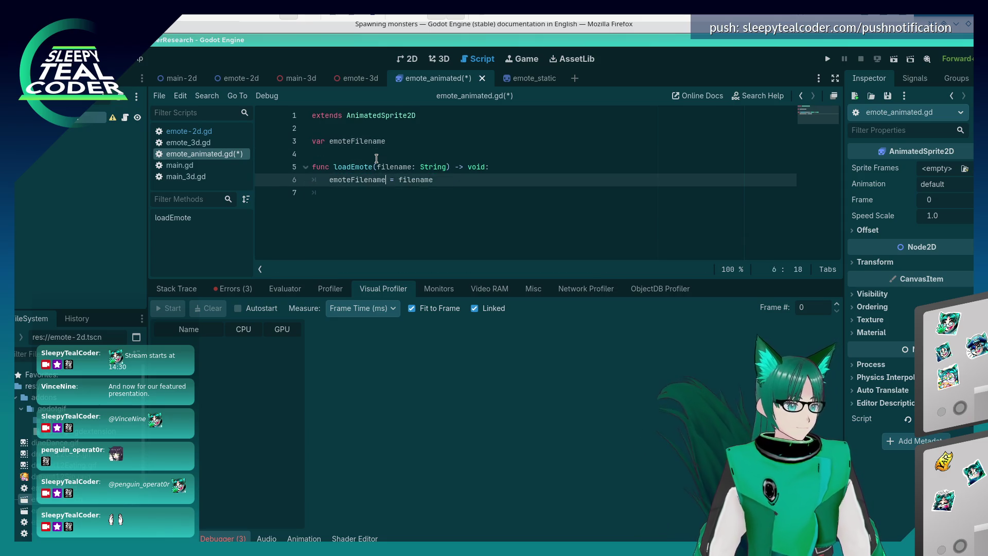
key(ctrl+s)
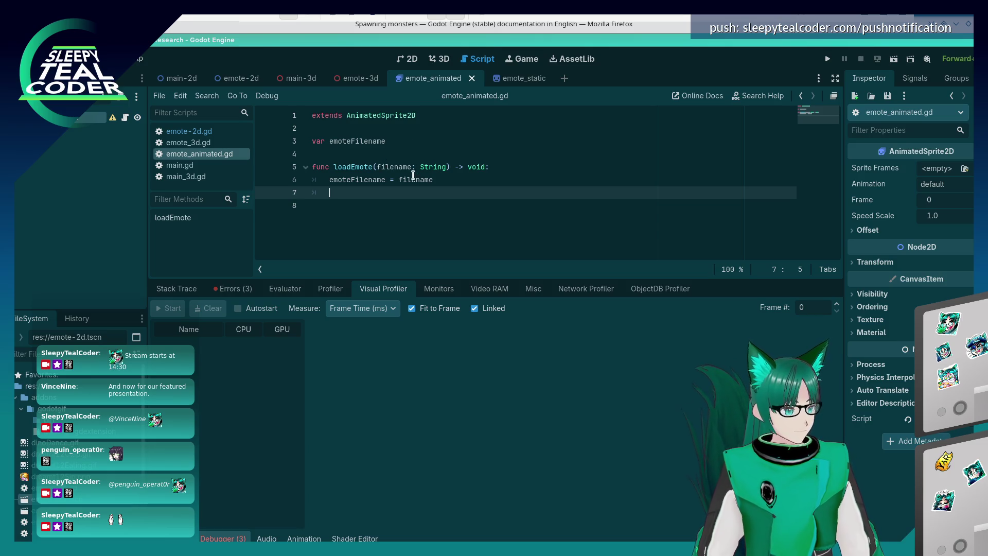
text(print )
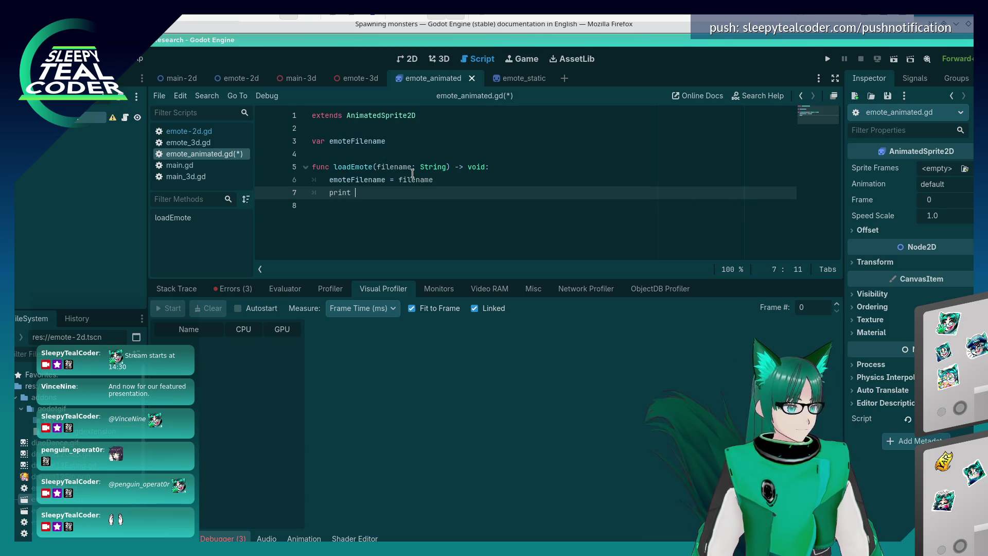
text(")
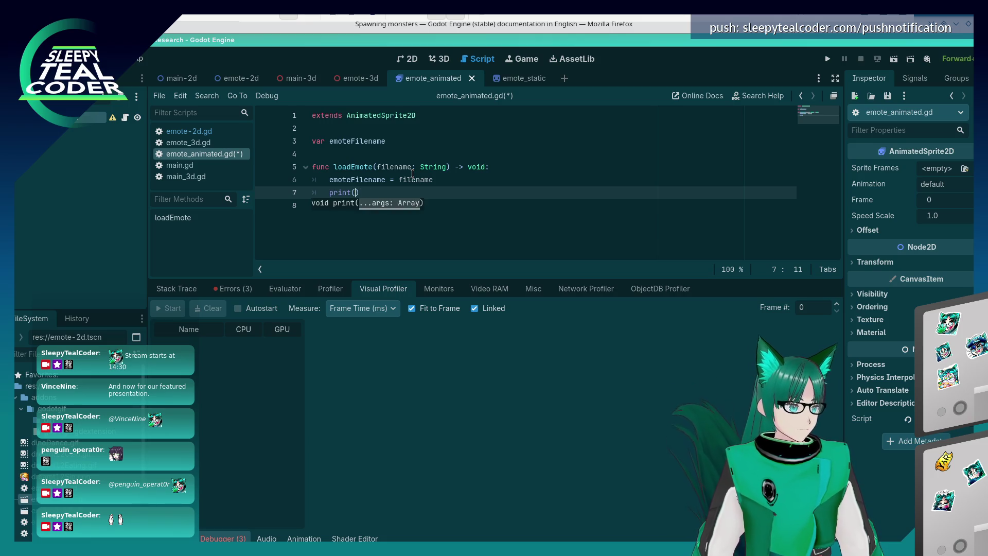
key(BackSpace)
key(BackSpace)
key(BackSpace)
key(ctrl+s)
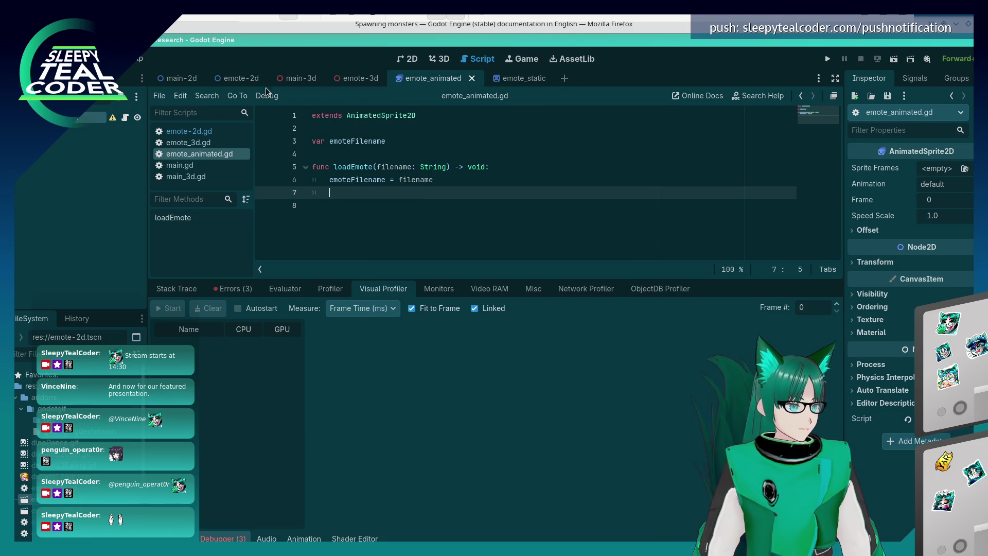
- Remove the emoteFilename declaration, its assignment and the extra blank lines from loadEmote
click(195, 131)
scroll(386, 163, down, 2)
scroll(386, 163, up, 7)
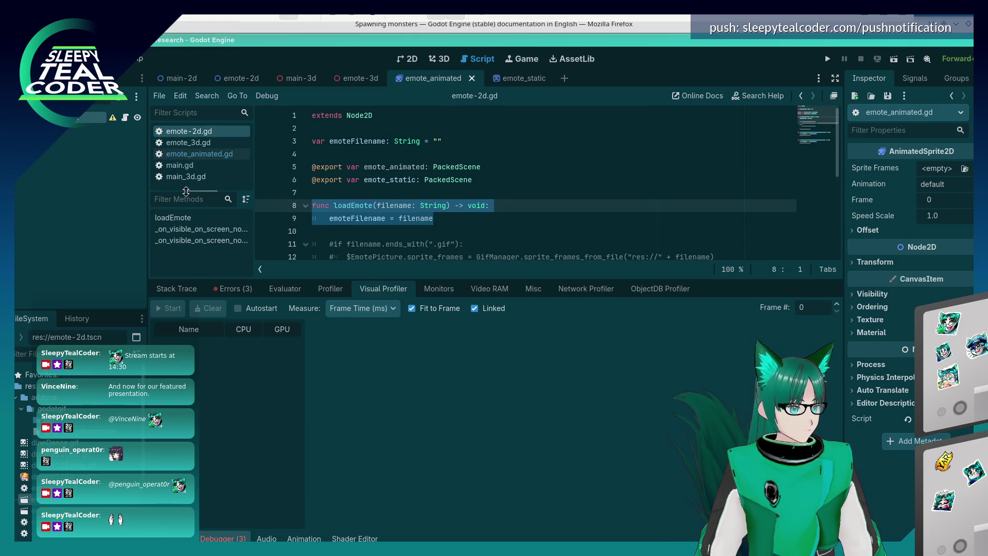
click(184, 154)
click(443, 179)
key(shift+Home)
key(BackSpace)
key(Up)
key(Up)
key(Up)
key(Home)
key(shift+End)
key(BackSpace)
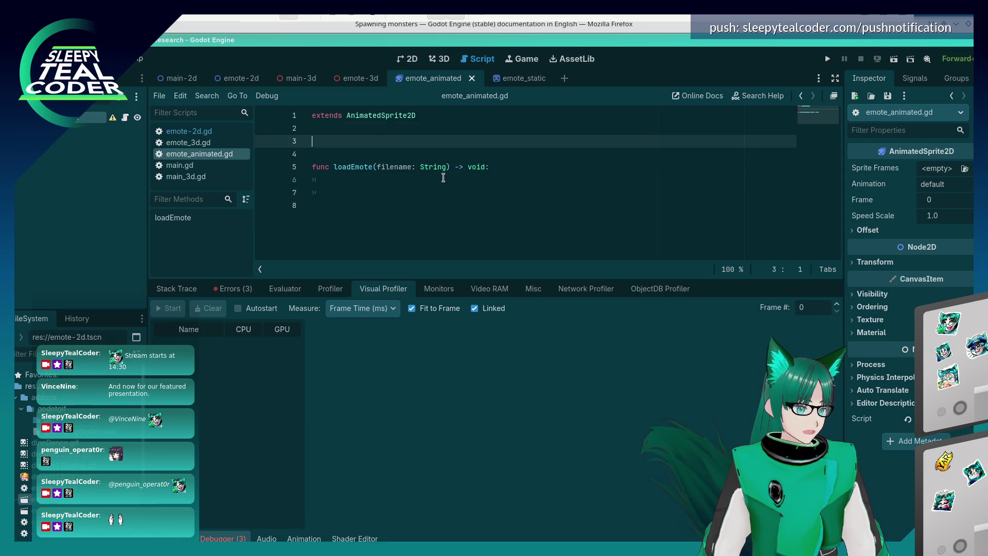
key(BackSpace)
key(BackSpace)
key(Down)
key(Down)
key(Down)
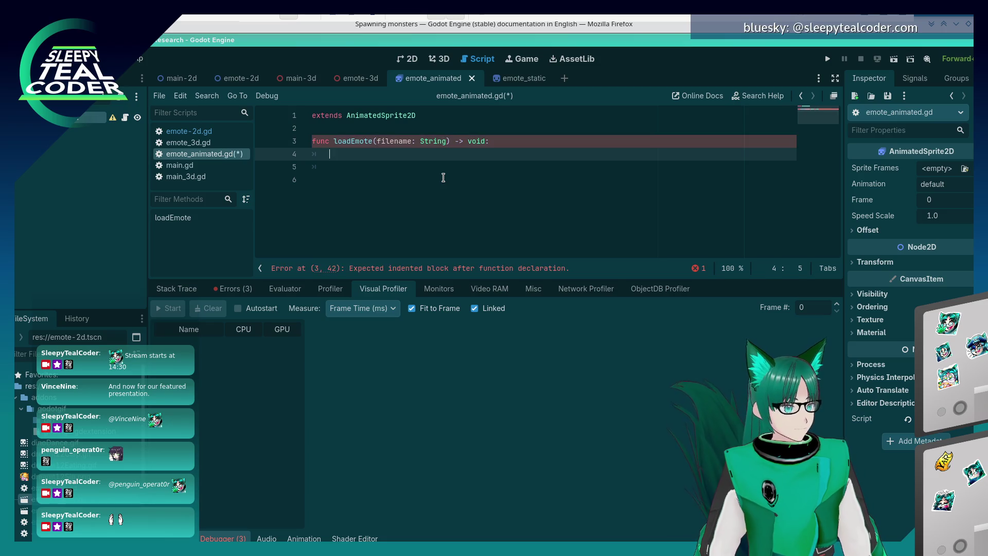
- Start loadEmote's body with $EmoteAnimated, undoing an unwanted autocomplete insertion
text(EmoteAn)
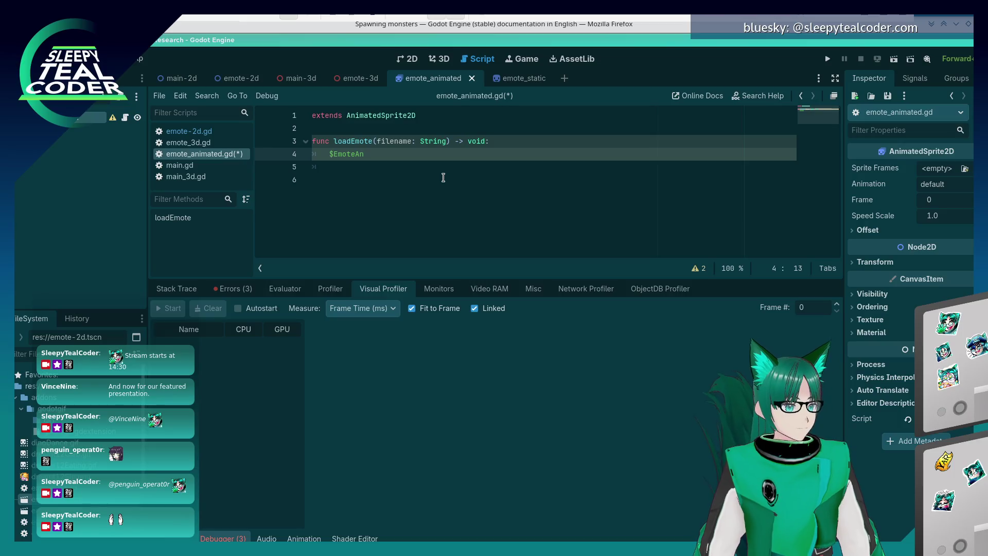
key(BackSpace)
key(BackSpace)
key(BackSpace)
text(Emote)
text(mated.)
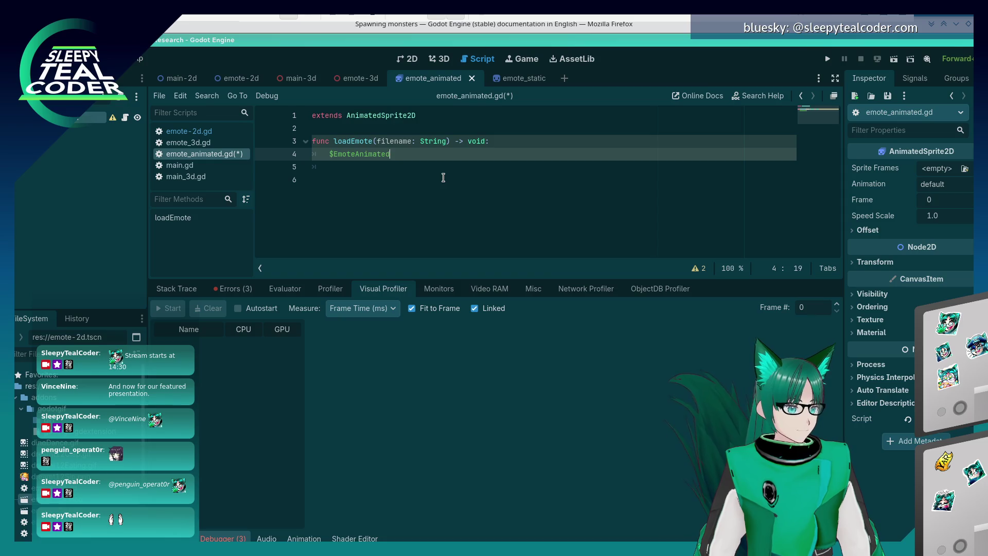
text(load)
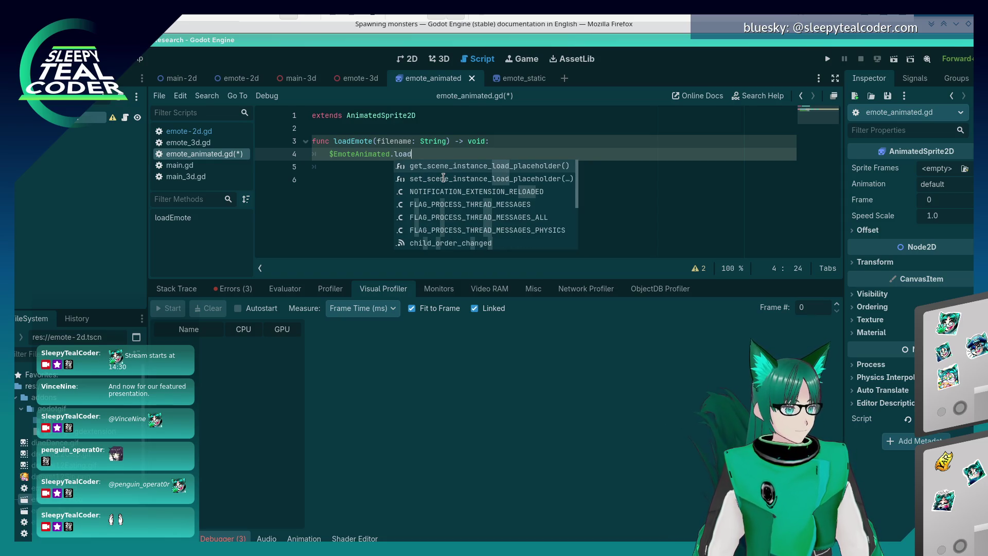
key(Return)
key(ctrl+z)
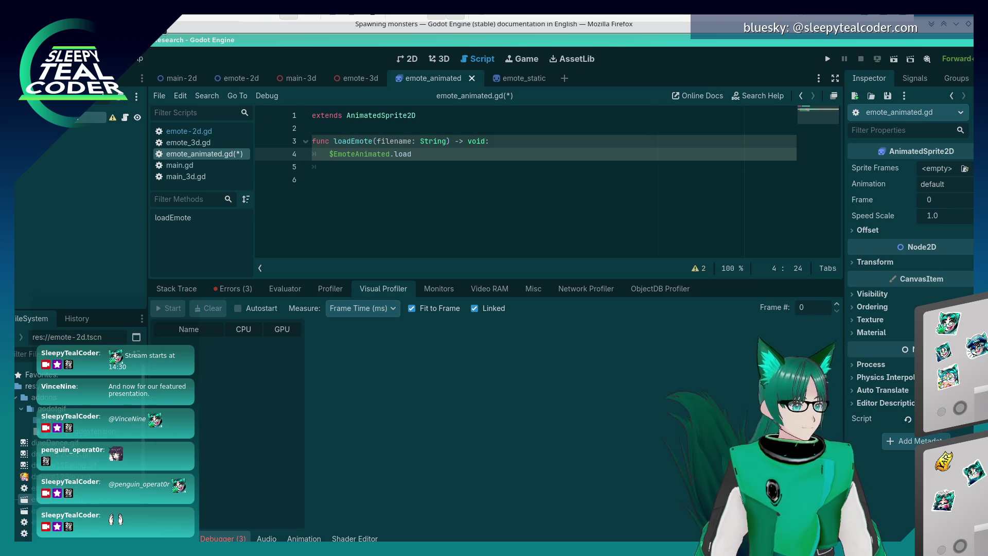
- Paste the GIF sprite_frames assignment copied from emote-2d.gd into loadEmote and save
click(226, 85)
click(205, 132)
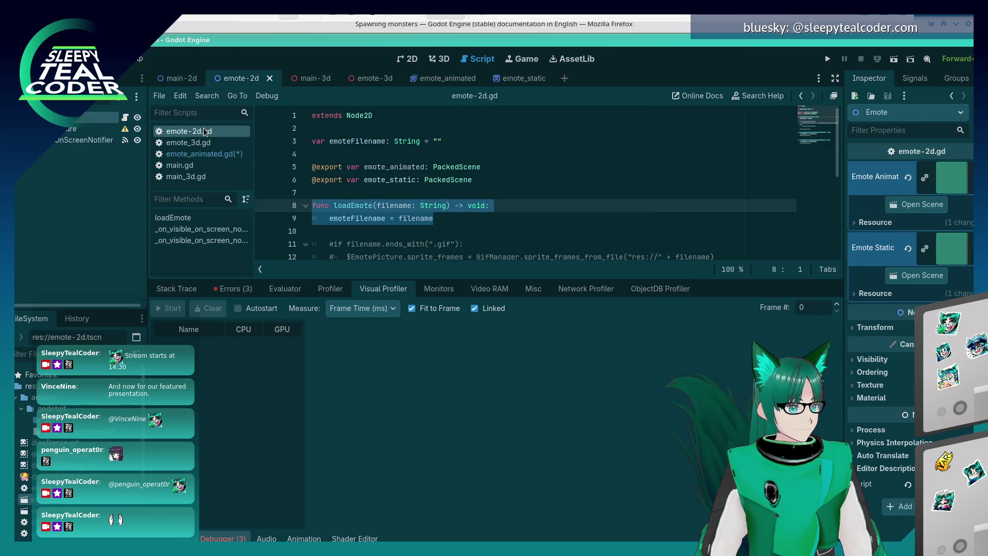
click(360, 192)
scroll(413, 184, down, 2)
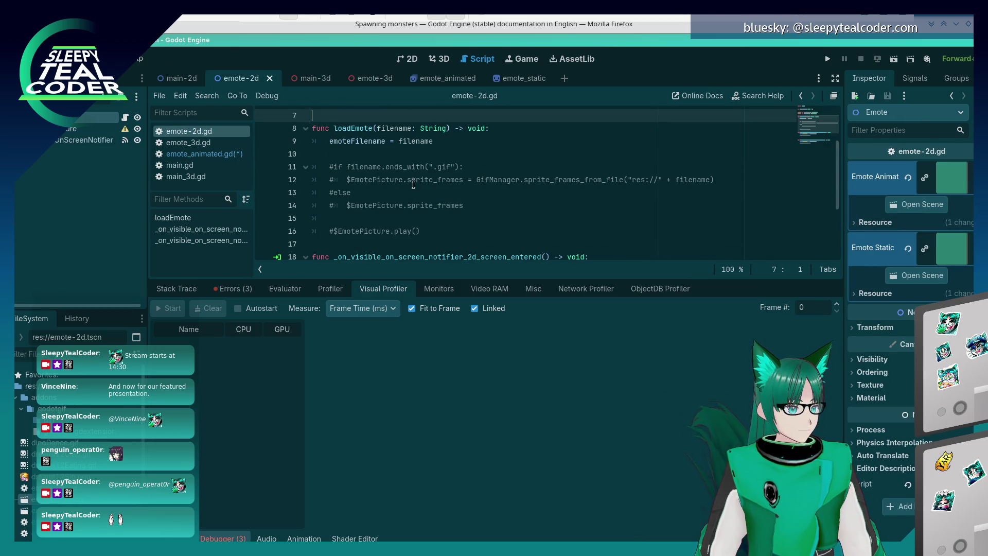
drag(404, 180, 714, 180)
key(ctrl+c)
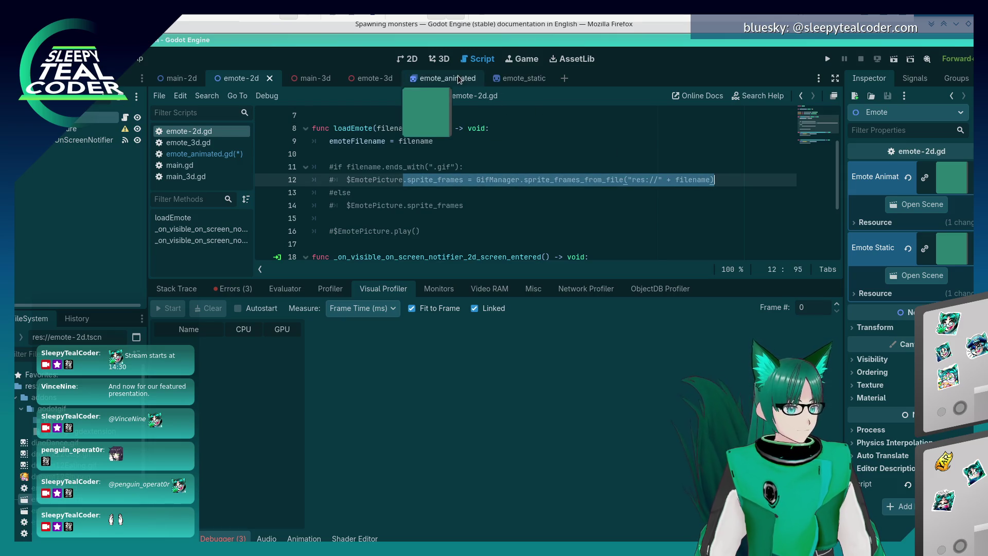
click(458, 78)
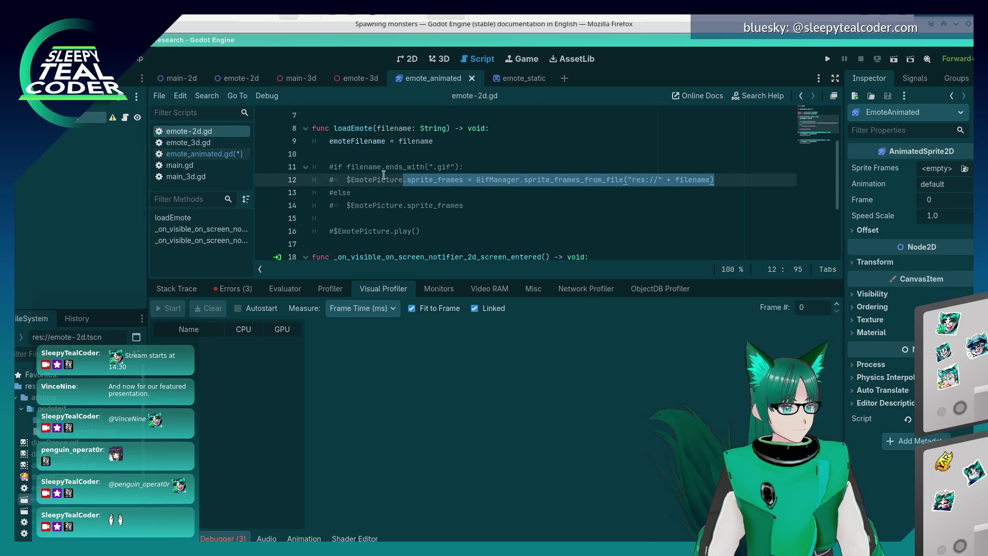
click(239, 79)
click(204, 153)
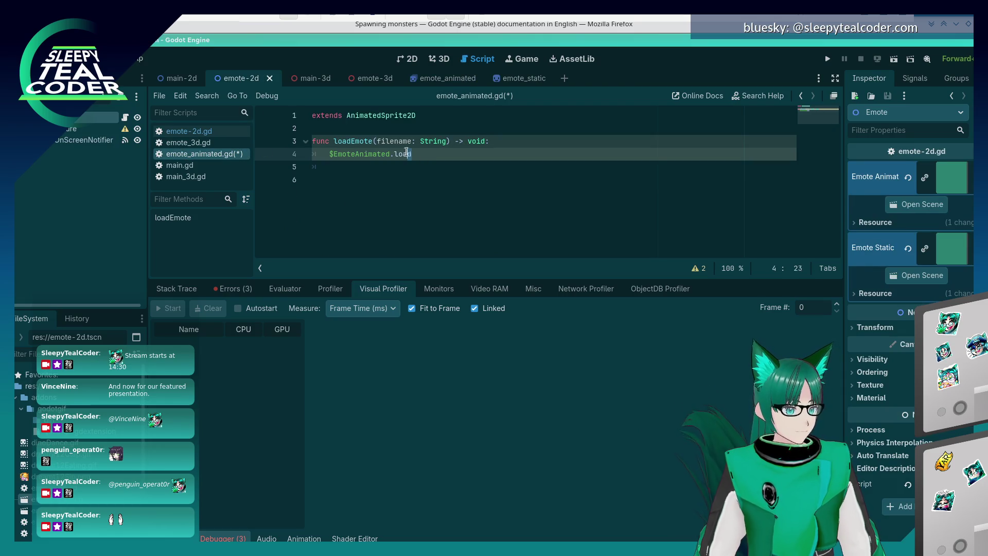
key(BackSpace)
key(BackSpace)
key(BackSpace)
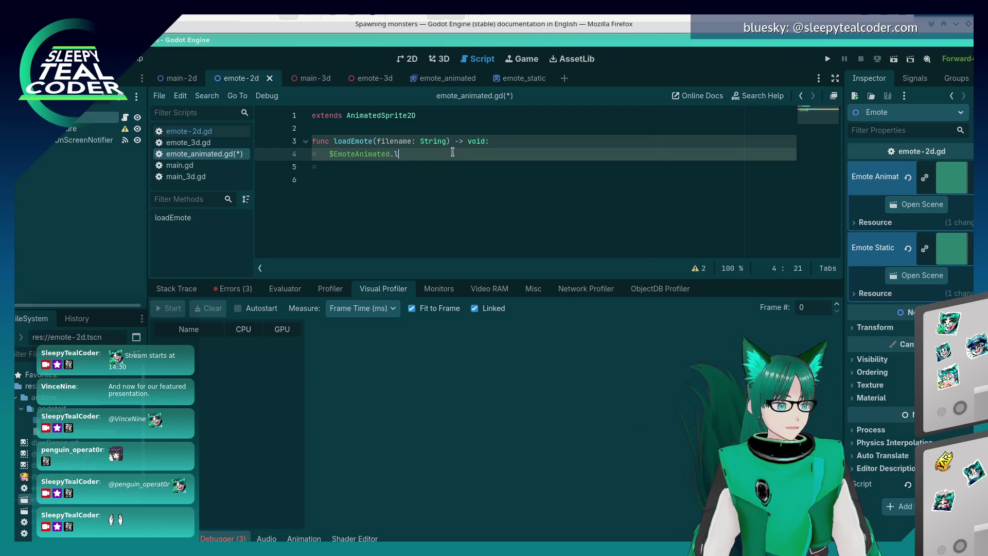
key(BackSpace)
key(ctrl+v)
key(ctrl+s)
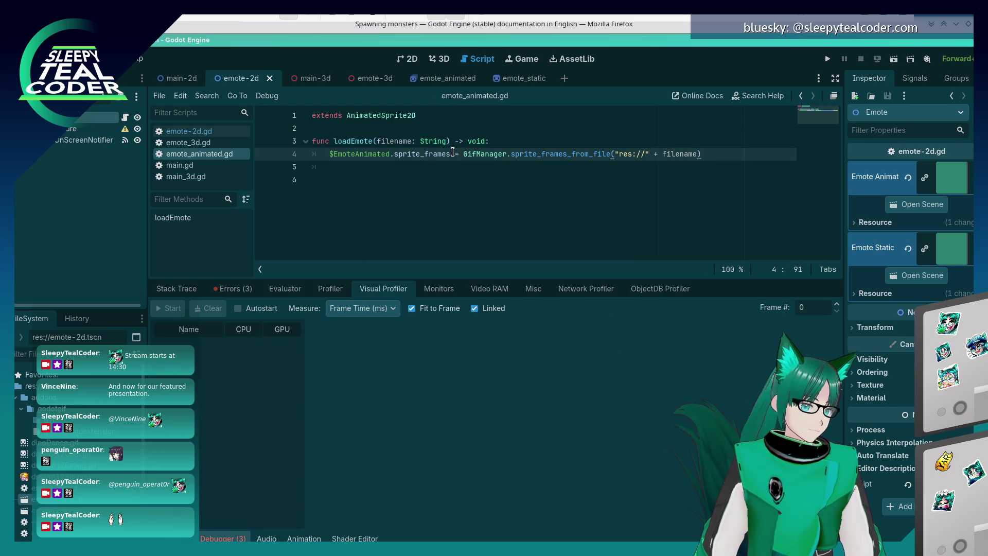
click(517, 81)
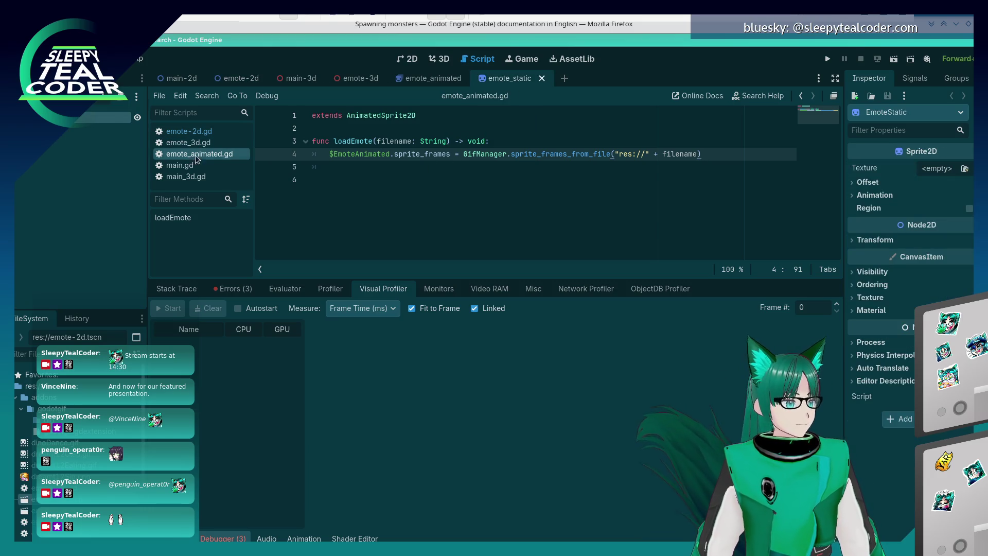
- Attach a new Sprite2D script, emote_static.gd, to the EmoteStatic node and save it
right_click(100, 122)
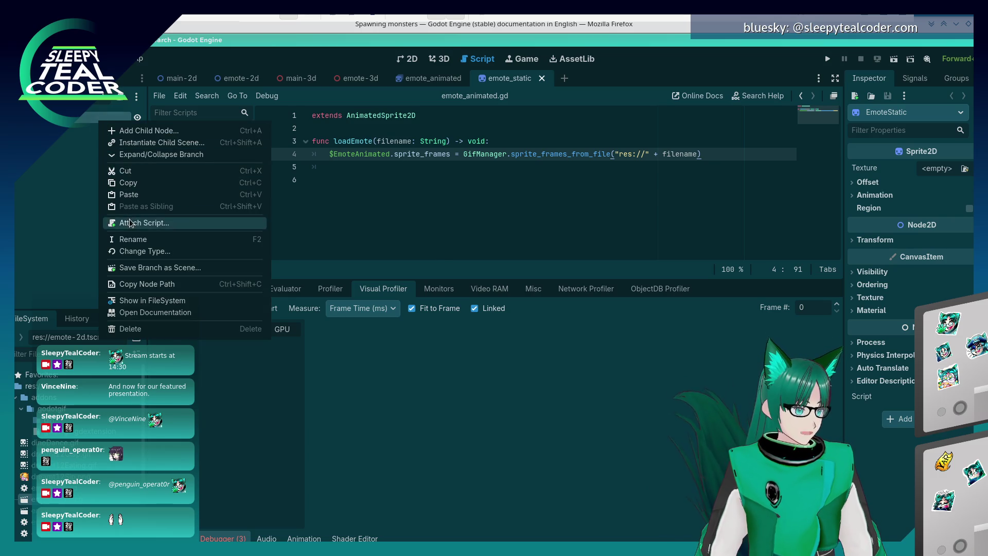
click(130, 223)
key(Return)
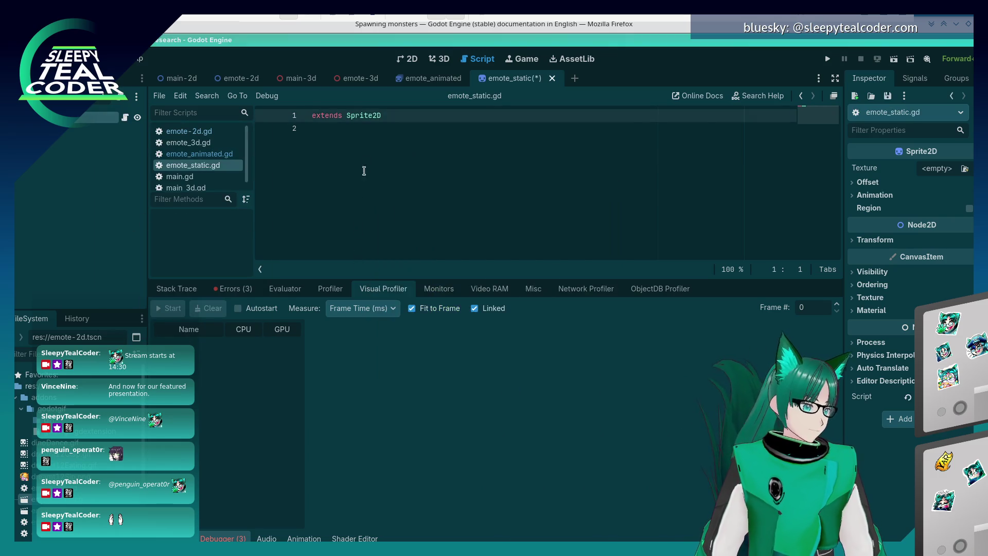
key(Up)
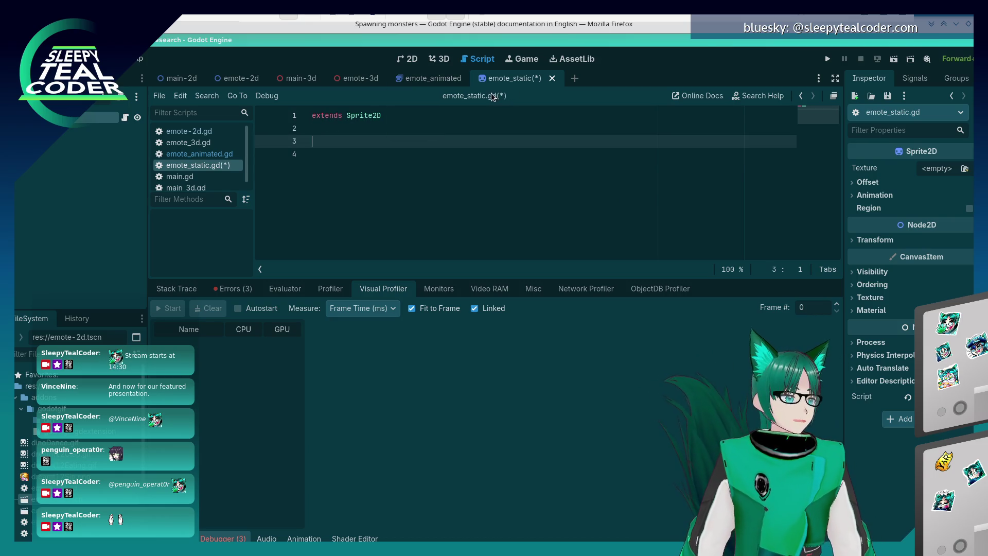
click(411, 81)
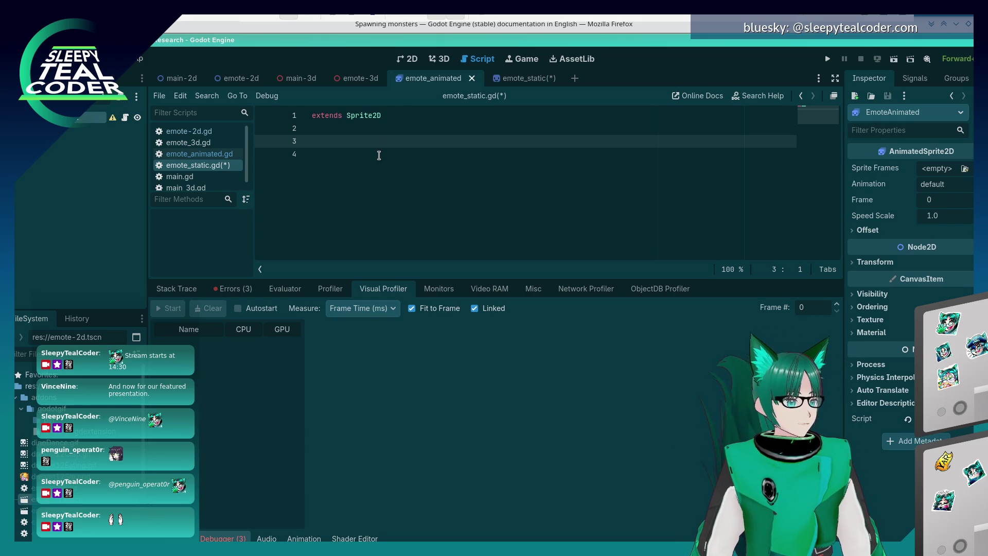
key(ctrl+s)
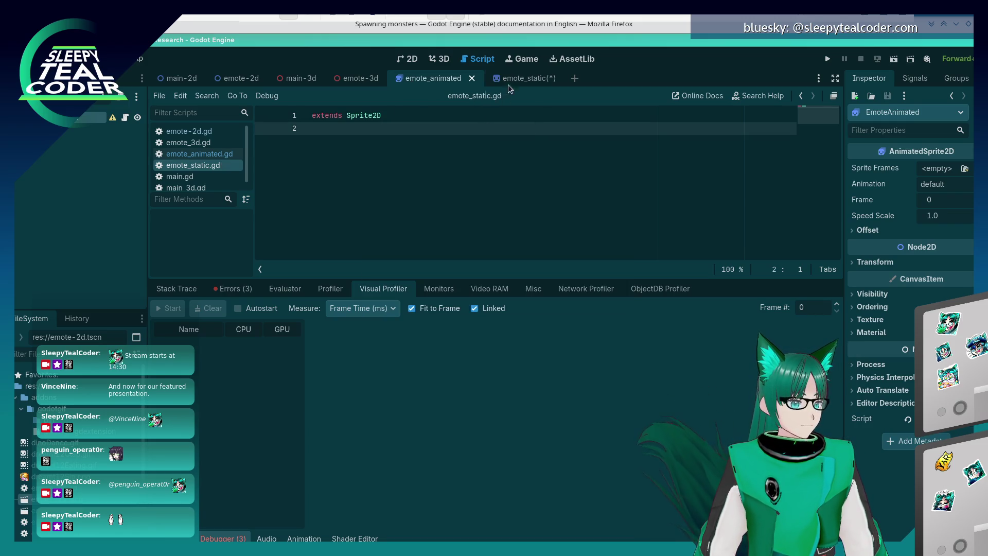
- Copy the loadEmote function from emote_animated.gd and paste it into emote_static.gd
click(508, 83)
click(422, 80)
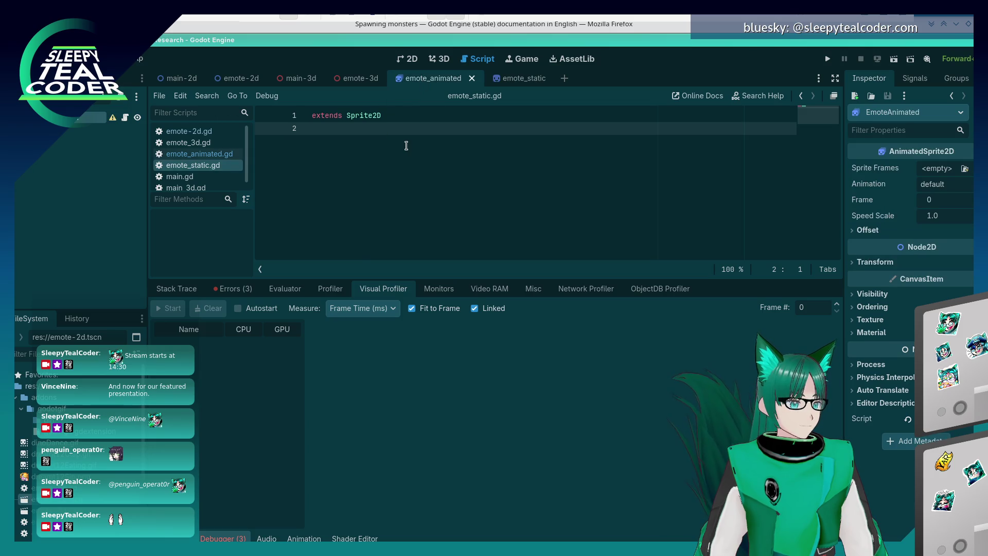
click(199, 153)
drag(329, 167, 312, 141)
key(ctrl+c)
click(190, 165)
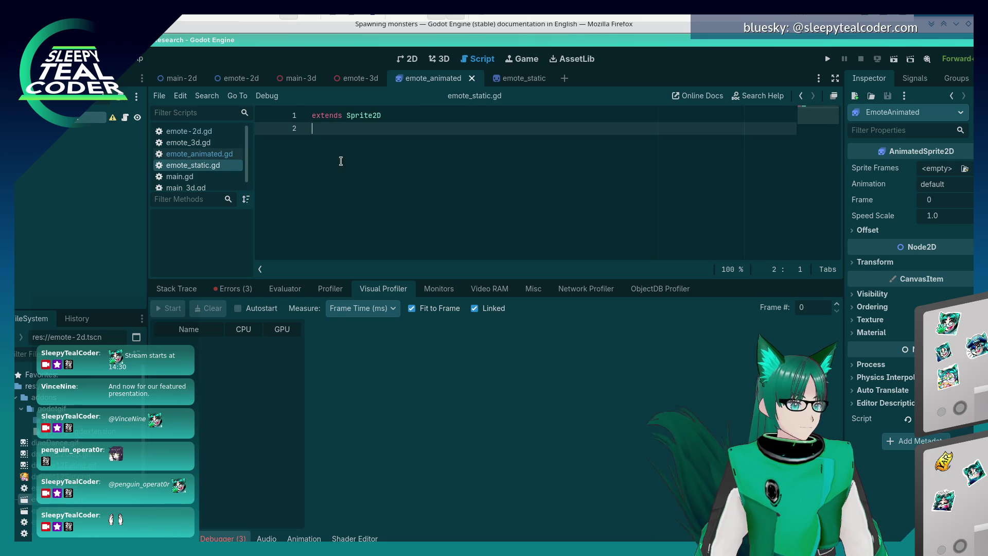
key(Return)
key(ctrl+v)
key(Up)
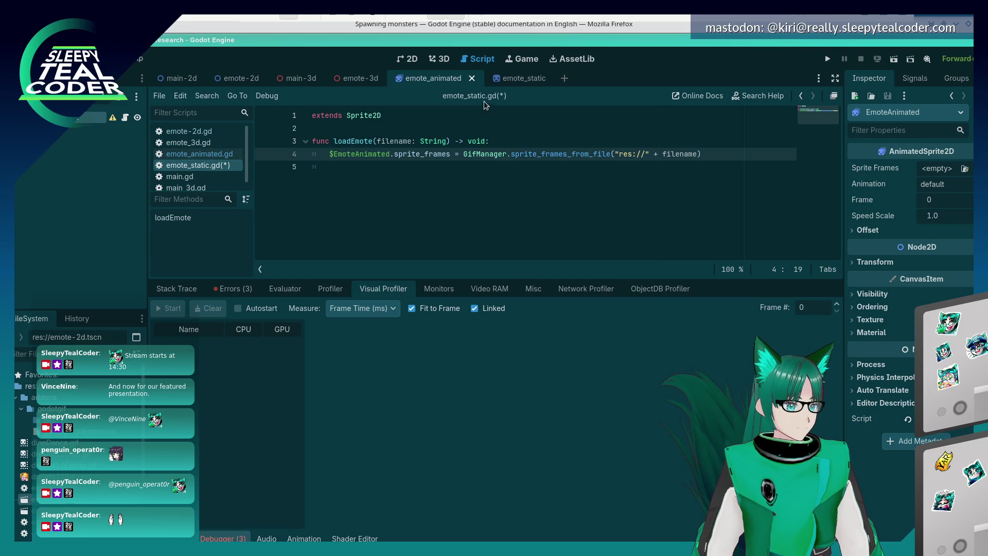
- Change the pasted line's node to $EmoteStatic and clear everything after it
drag(389, 154, 356, 154)
text(Static)
key(shift+End)
text(.lo)
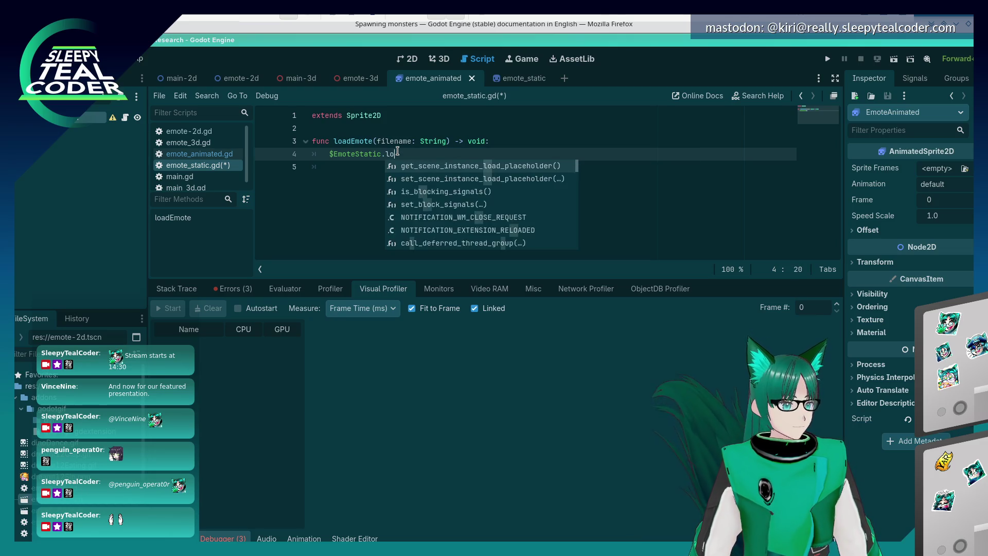
text(ad)
key(BackSpace)
key(BackSpace)
key(BackSpace)
text(read)
key(BackSpace)
key(BackSpace)
key(BackSpace)
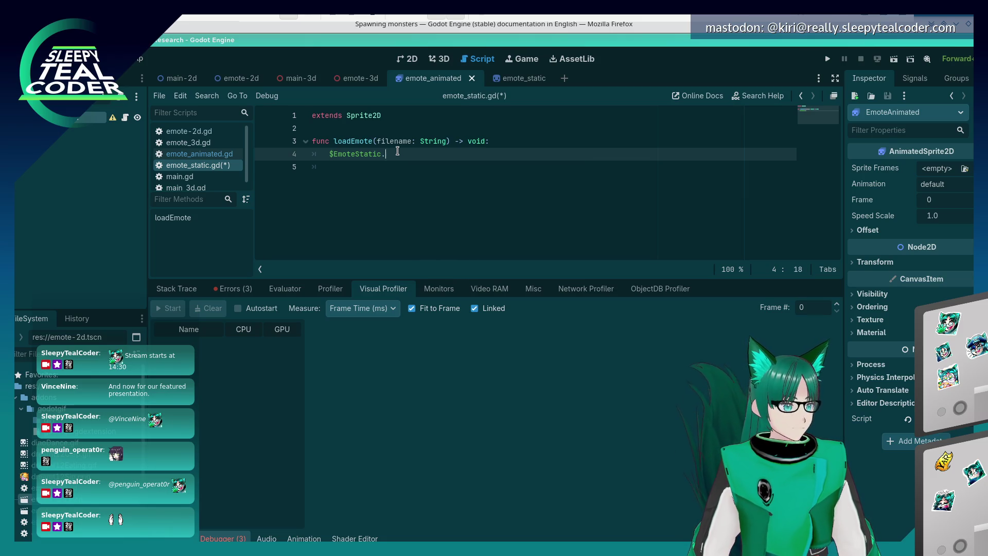
- Browse EmoteStatic's autocomplete members, view the emote_static scene, and begin the texture assignment
key(Down)
key(Down)
key(Down)
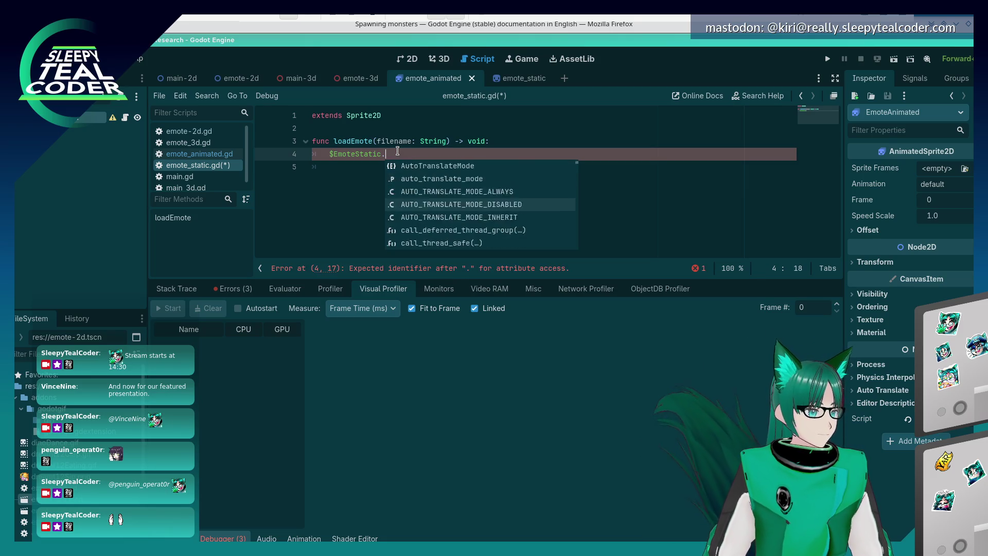
key(Down)
key(Down)
key(Down)
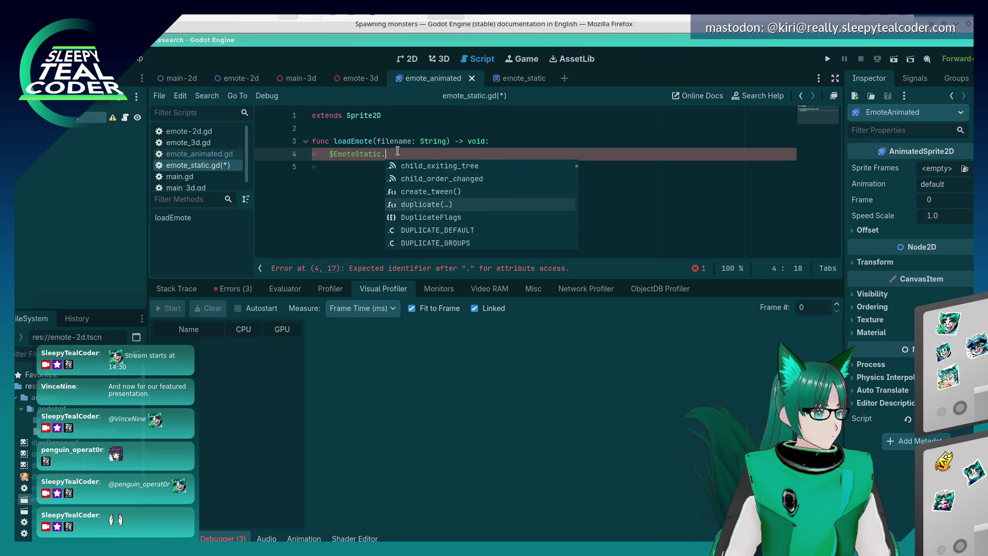
key(Down)
key(Down)
key(Down)
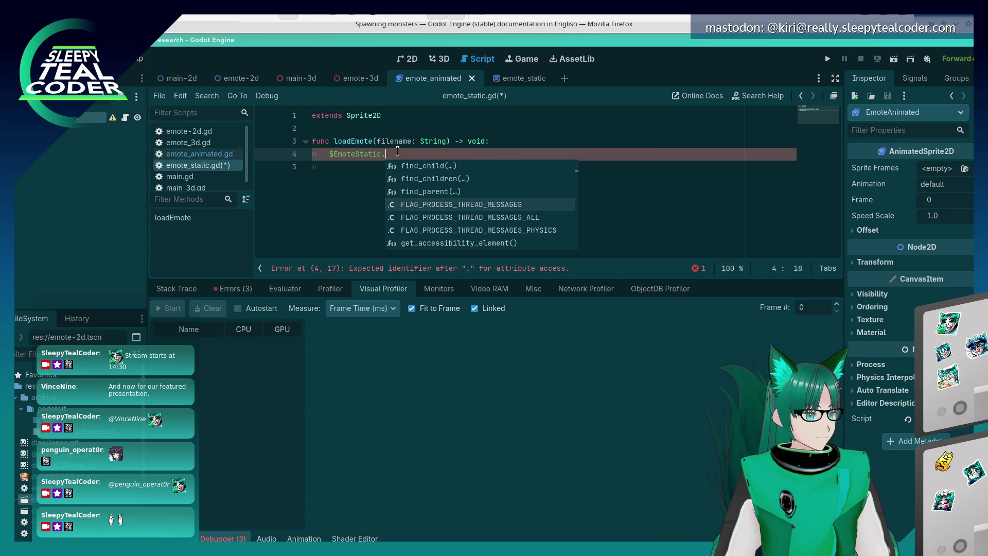
key(Down)
key(Down)
key(Down)
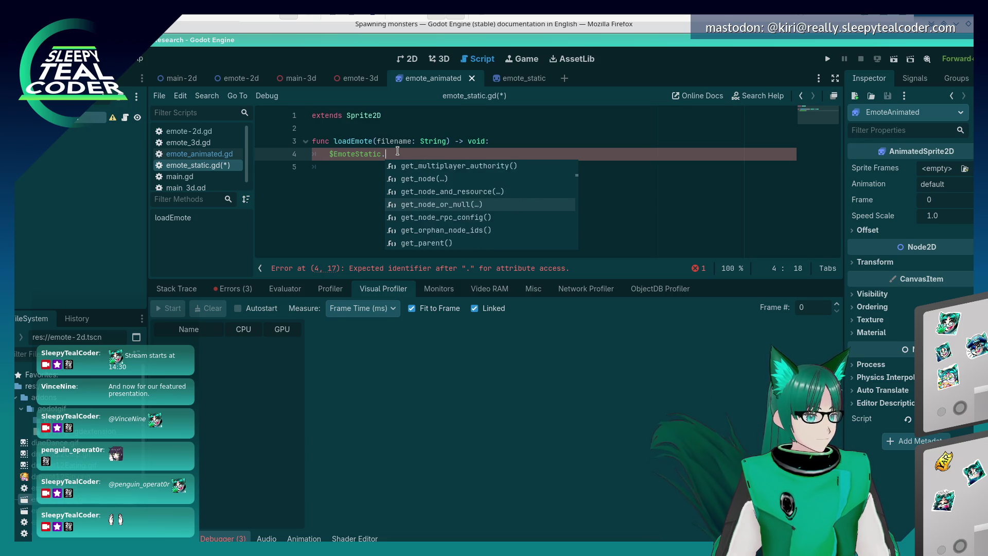
key(Down)
key(Down)
key(Down)
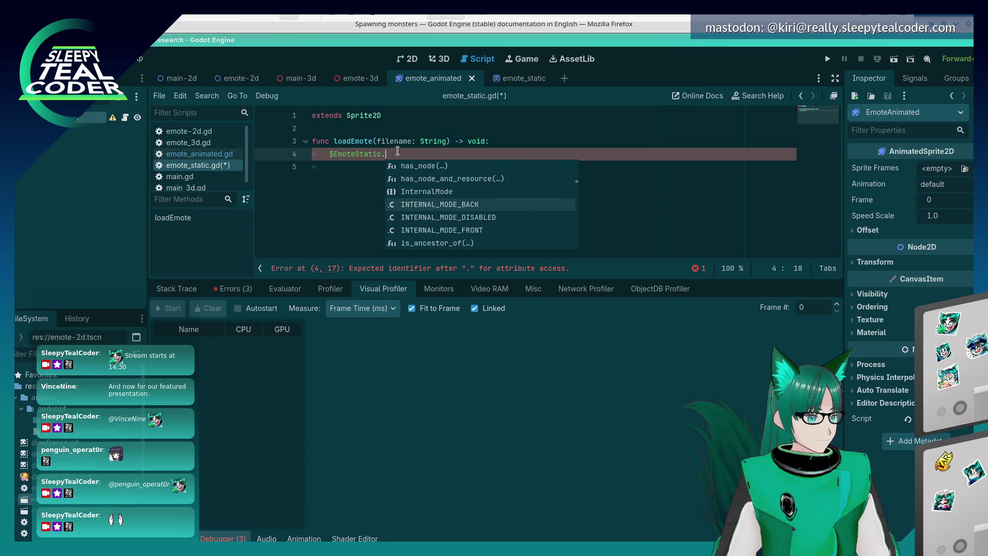
key(Down)
key(Down)
key(Down)
key(Down)
key(Down)
key(Down)
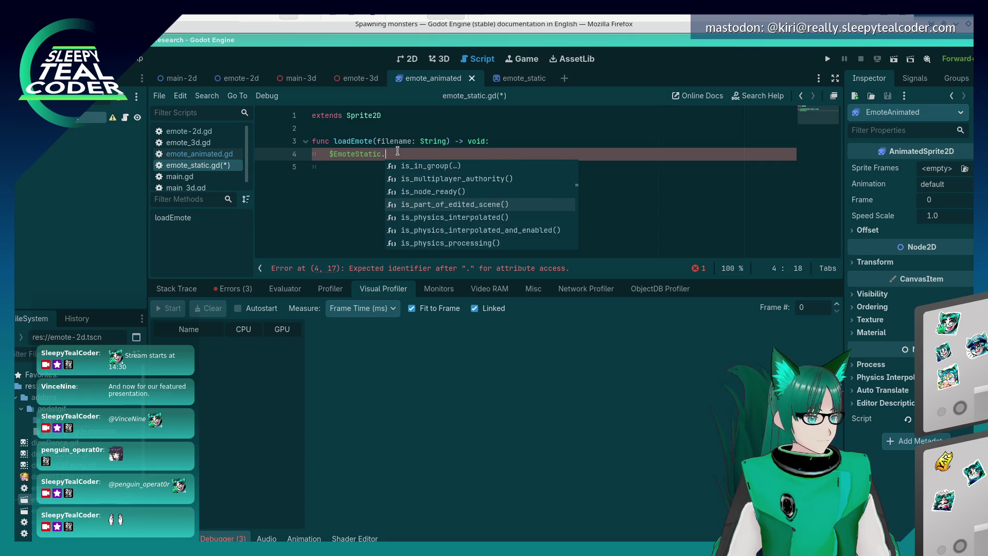
key(Down)
key(Down)
key(Down)
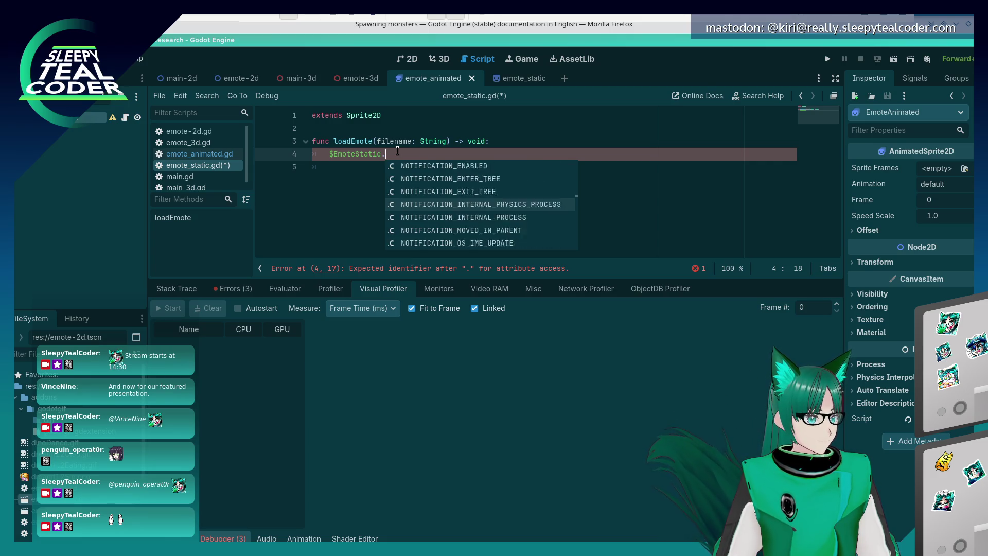
key(Down)
key(Down)
key(Down)
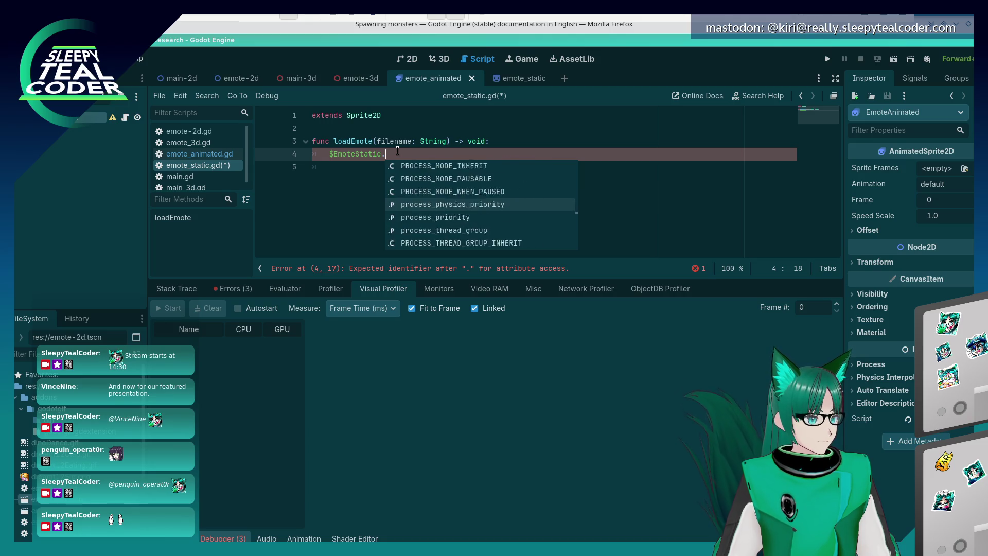
key(Down)
key(Down)
key(Down)
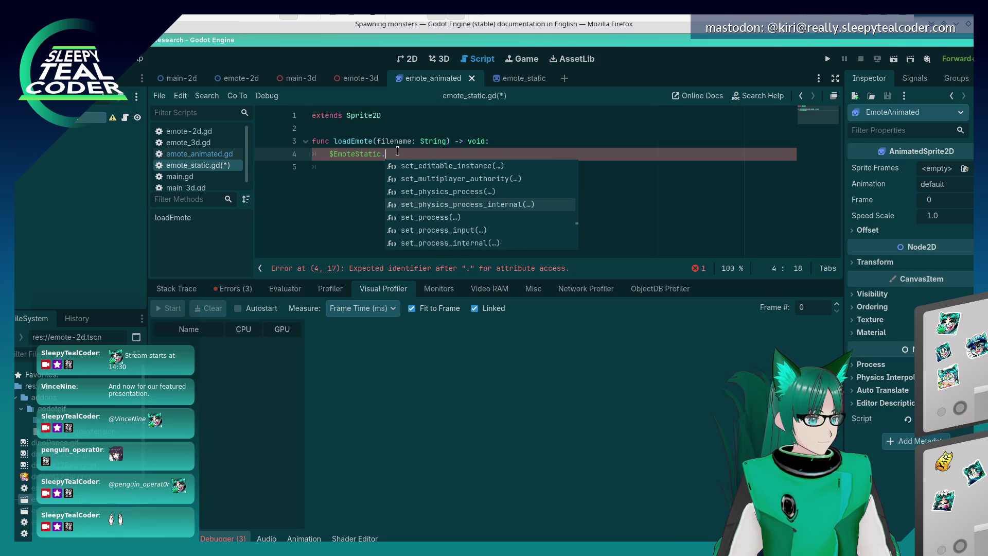
key(Down)
key(Down)
key(Down)
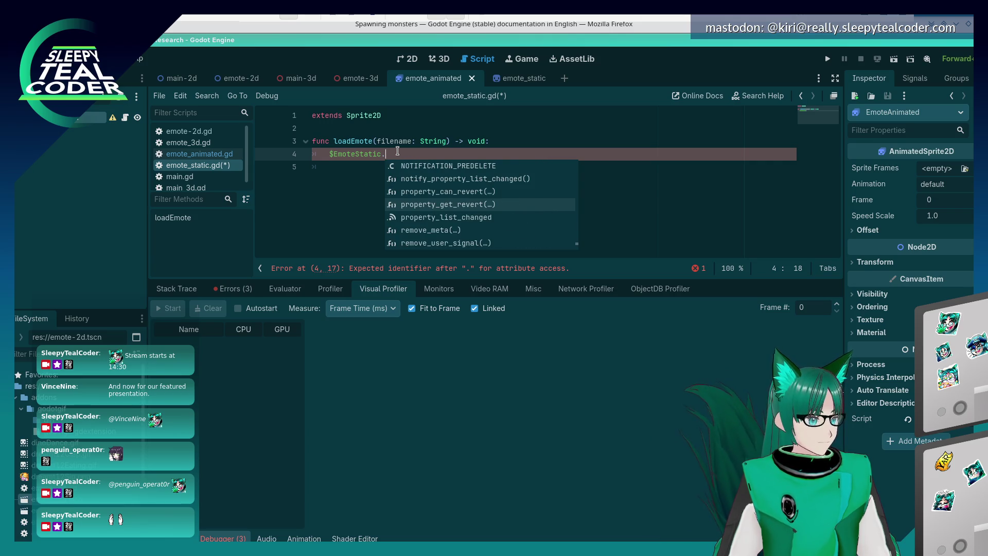
key(Escape)
click(505, 78)
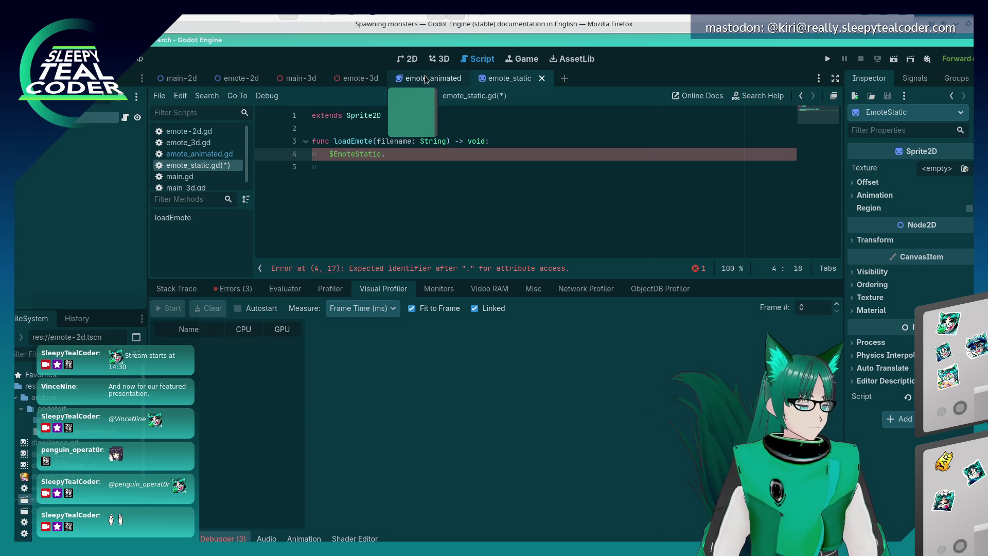
text(exture = )
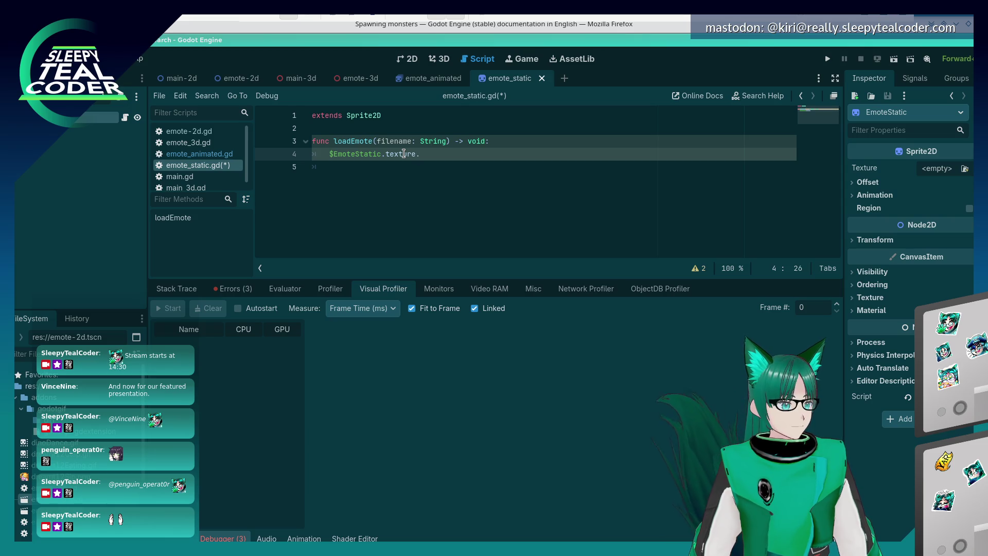
text(load)
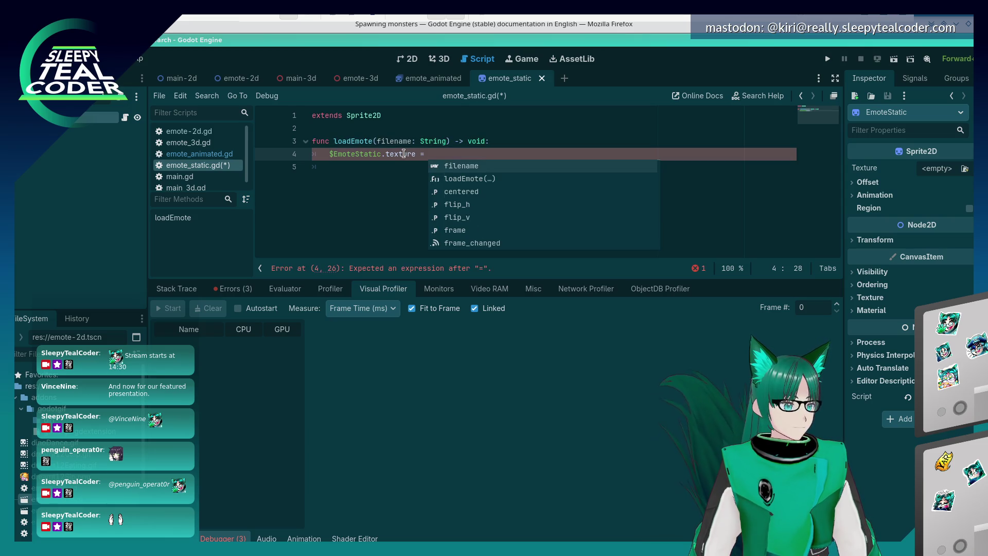
text(_tex)
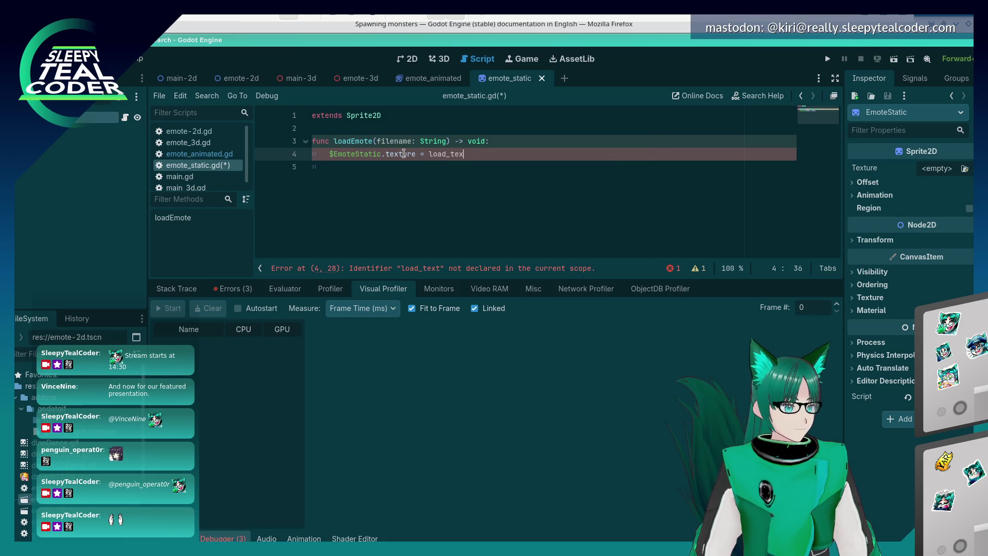
- Make line 4 '$EmoteStatic.texture = texture_' with a '# Figure out the call to load…' comment above
key(BackSpace)
key(BackSpace)
key(BackSpace)
text(texture)
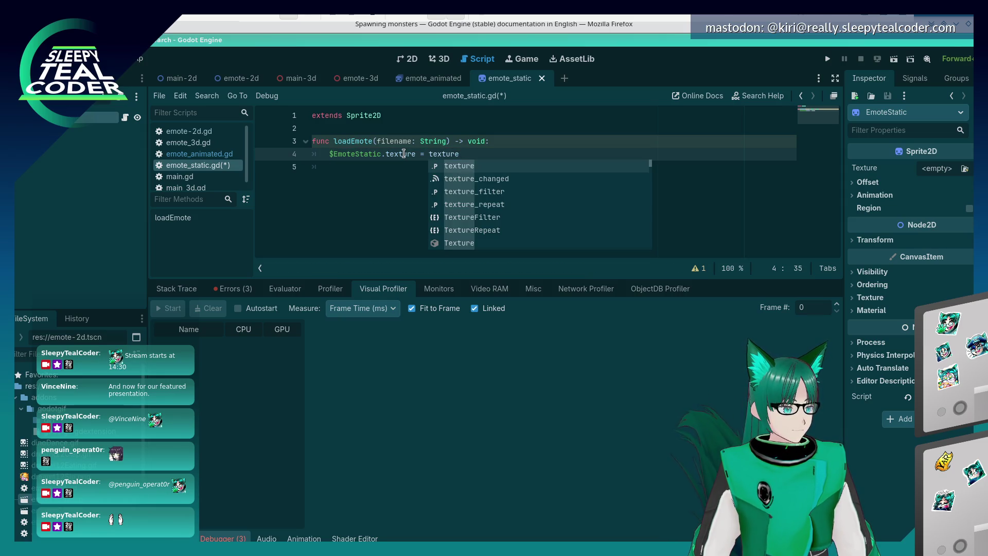
text(_)
key(Escape)
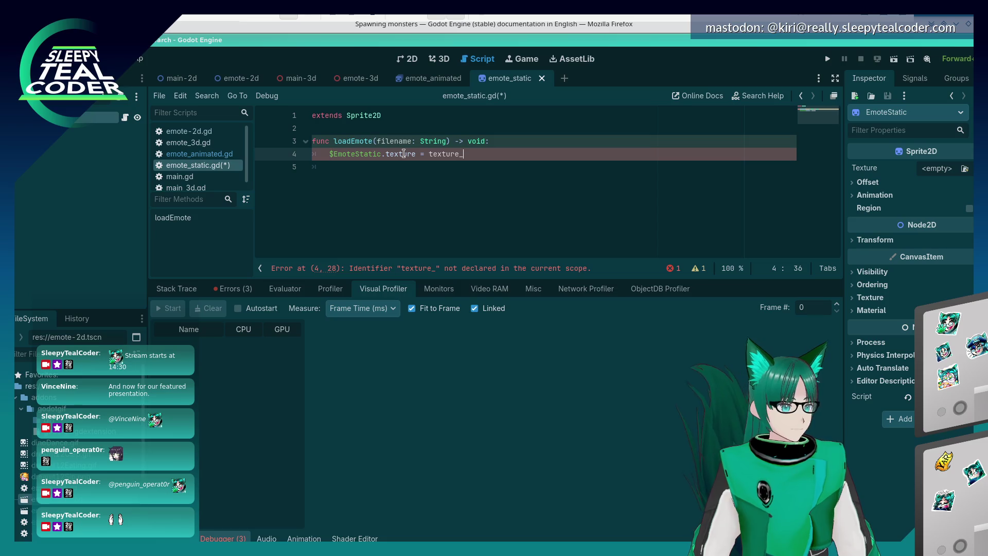
key(Up)
key(End)
key(Return)
text(# Fi)
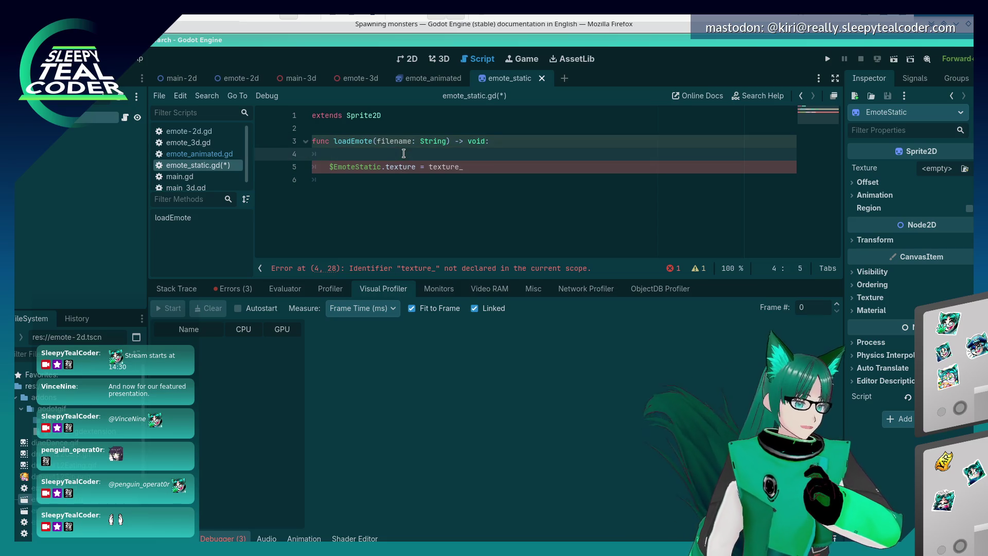
text(gure out t)
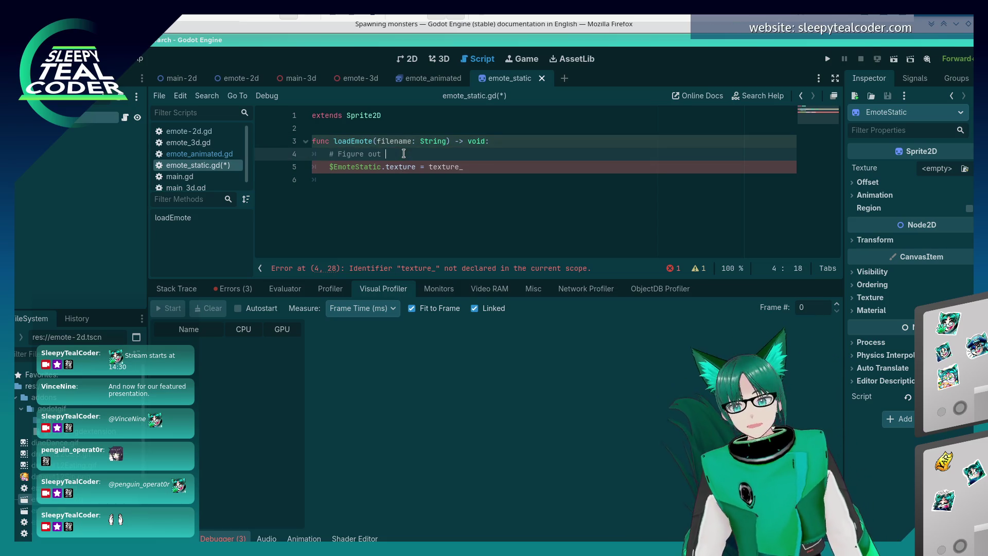
text(he )
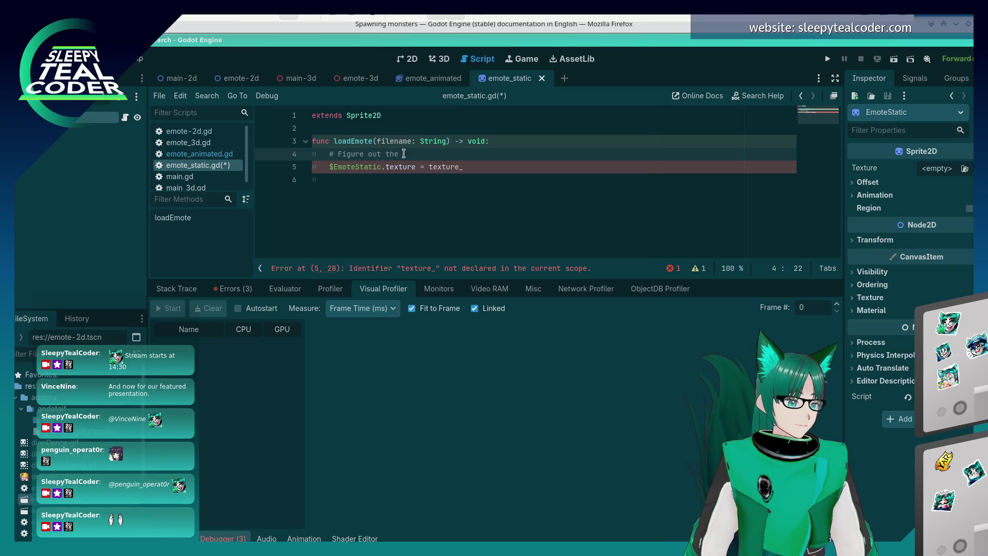
text(call to )
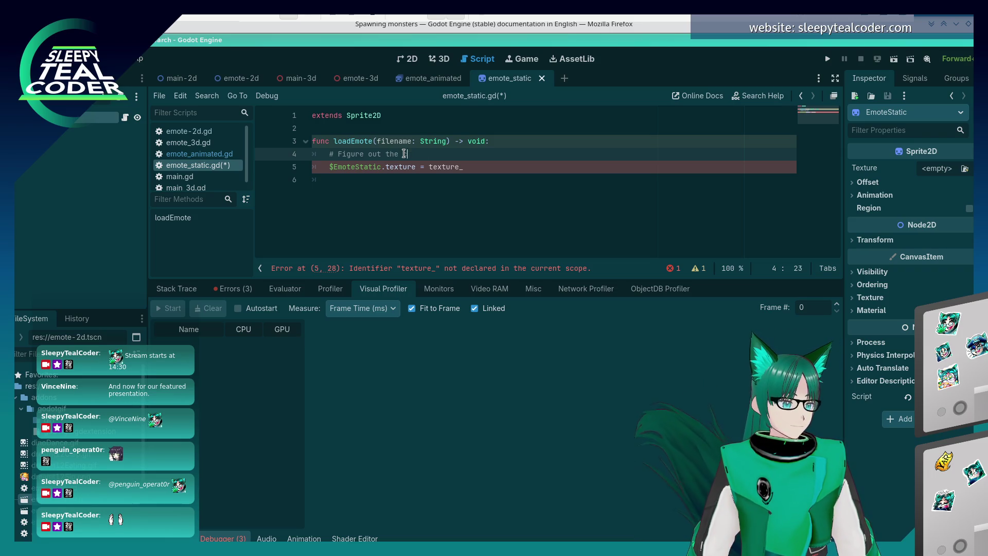
text(load in a texture fr)
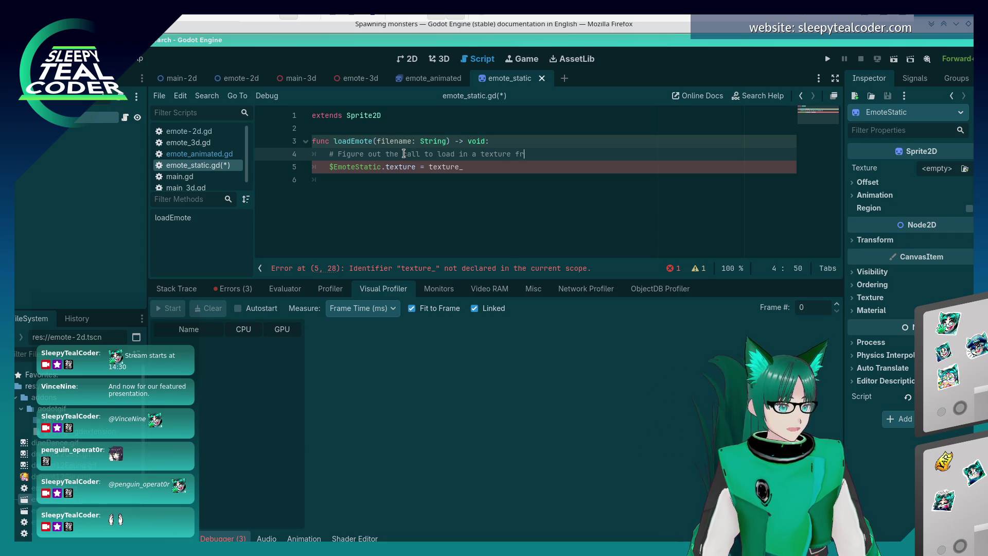
text(om a file.)
- Save emote_static.gd with the comment and unfinished texture assignment
key(ctrl+s)
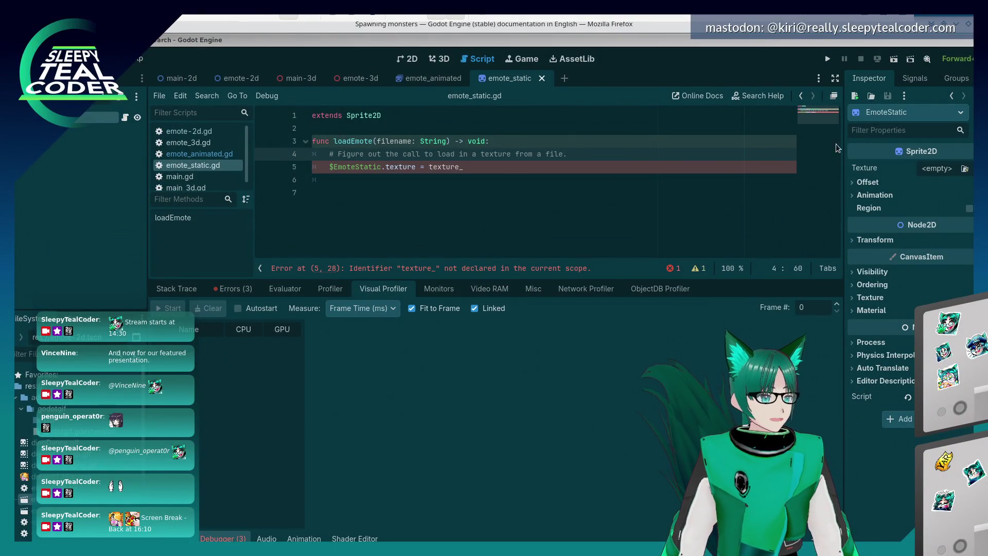
- Bring up the Godot docs in Firefox and return to the CPU optimization page after an abandoned web search
click(630, 23)
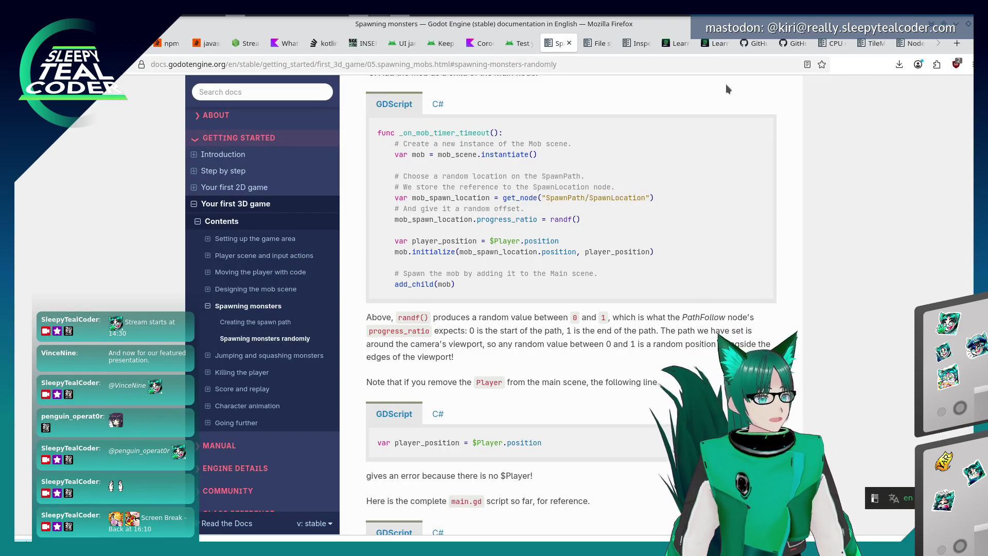
click(949, 45)
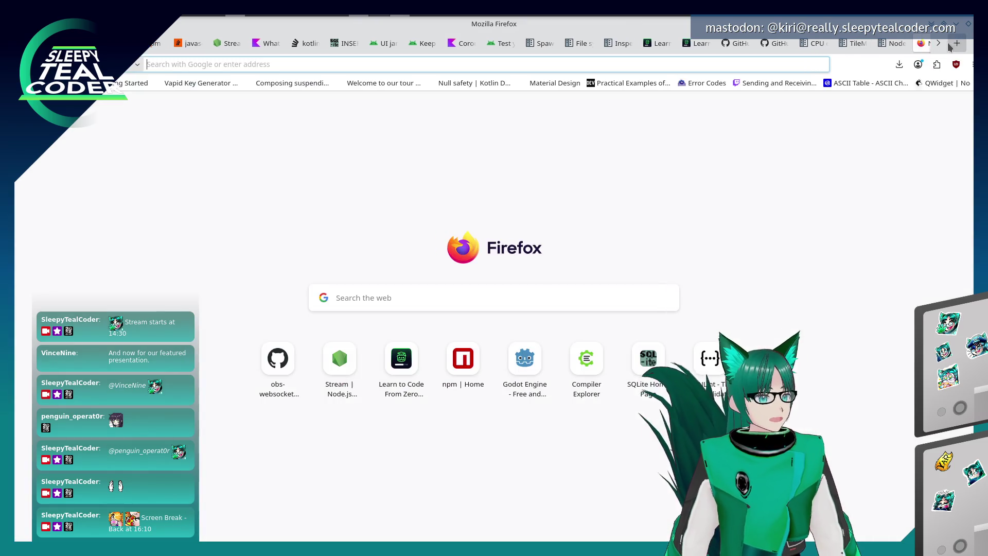
click(574, 60)
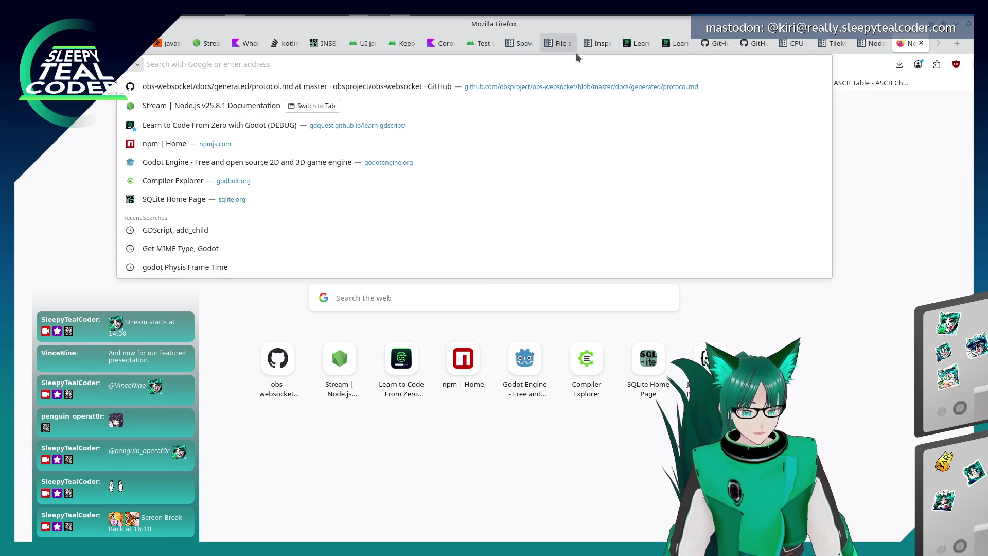
text(Spir)
key(BackSpace)
key(BackSpace)
key(BackSpace)
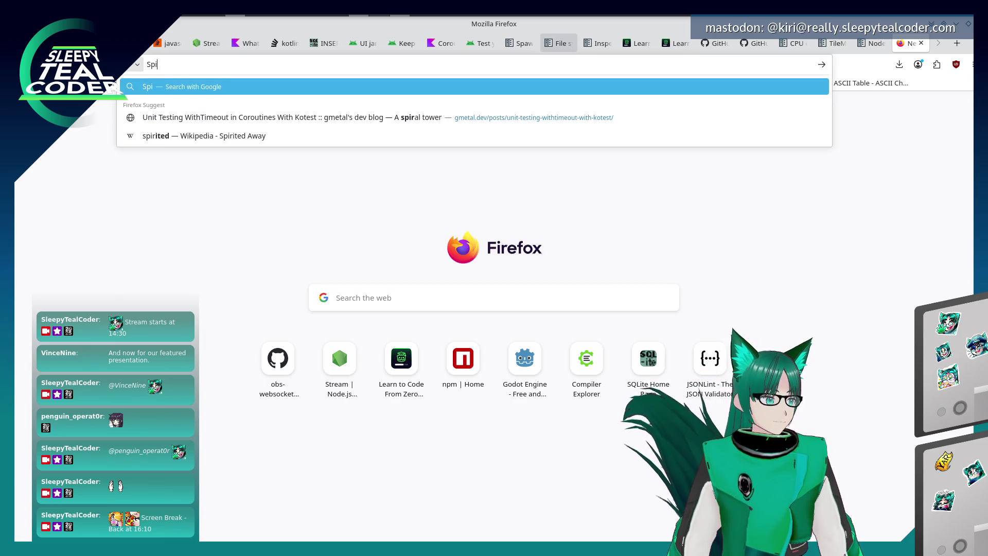
click(886, 175)
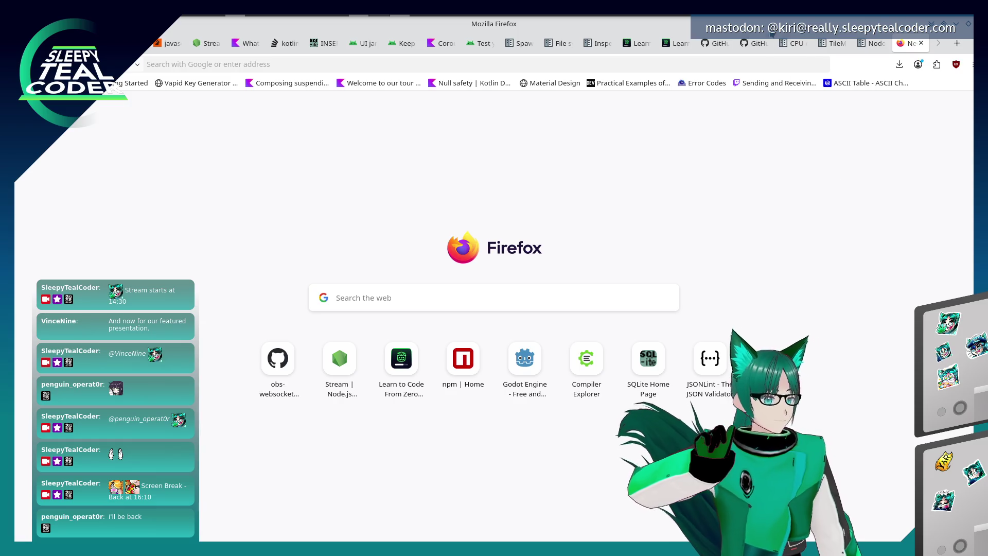
click(793, 43)
- Search the documentation for Sprite2D, fixing typos, and open its class reference
click(259, 92)
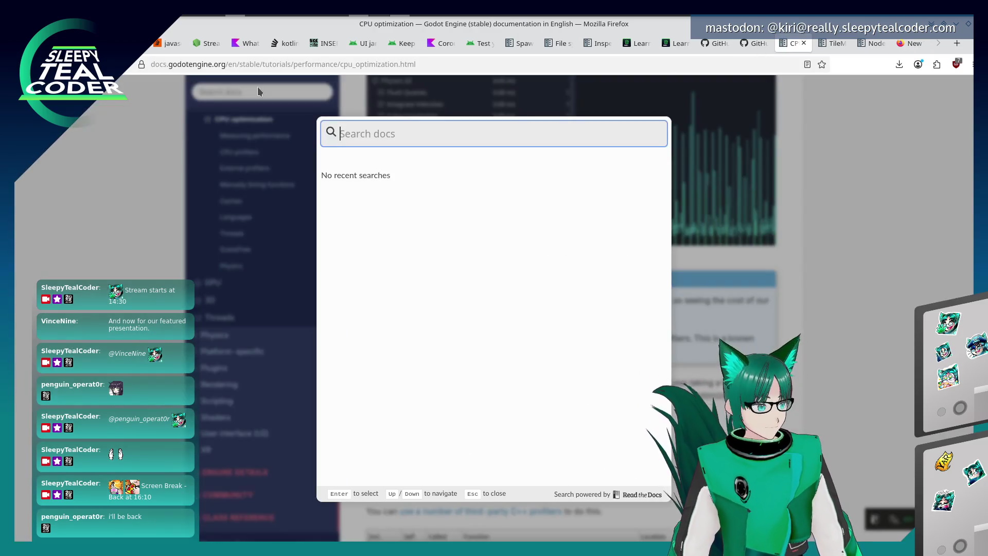
text(Spirte2)
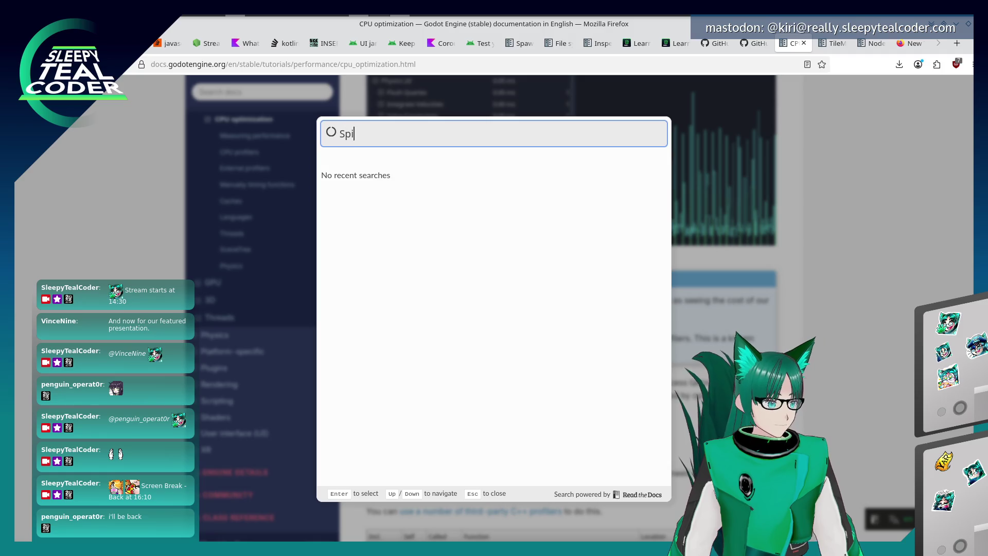
key(BackSpace)
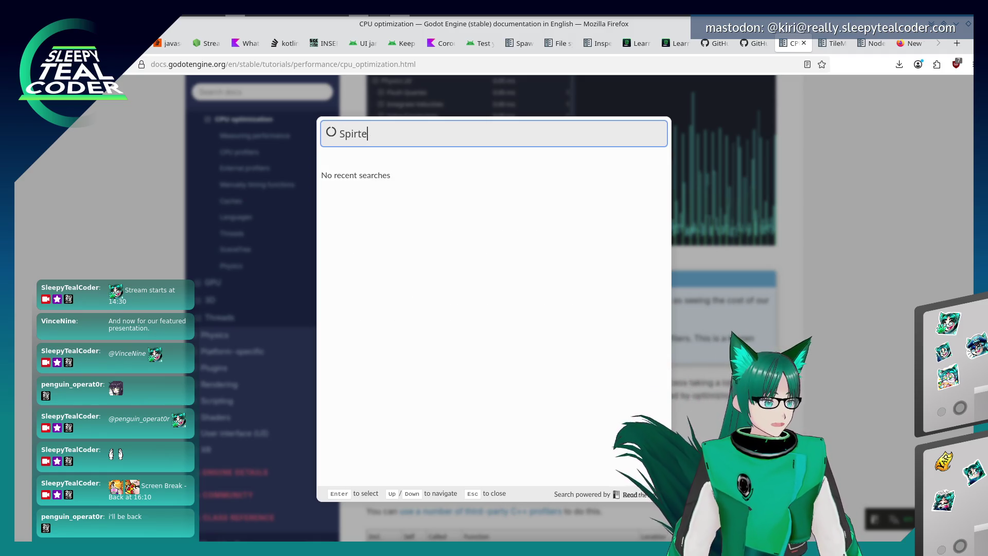
key(BackSpace)
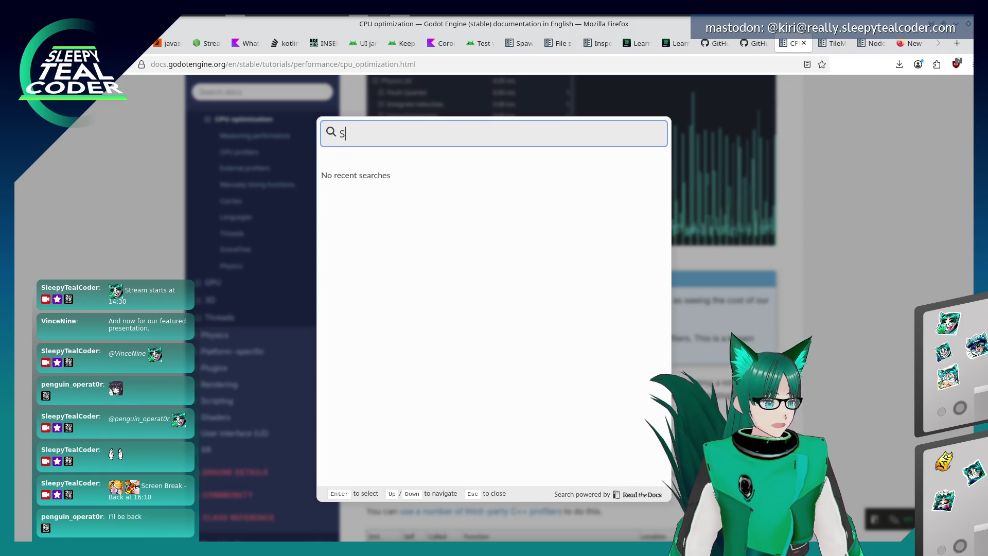
text(p)
key(BackSpace)
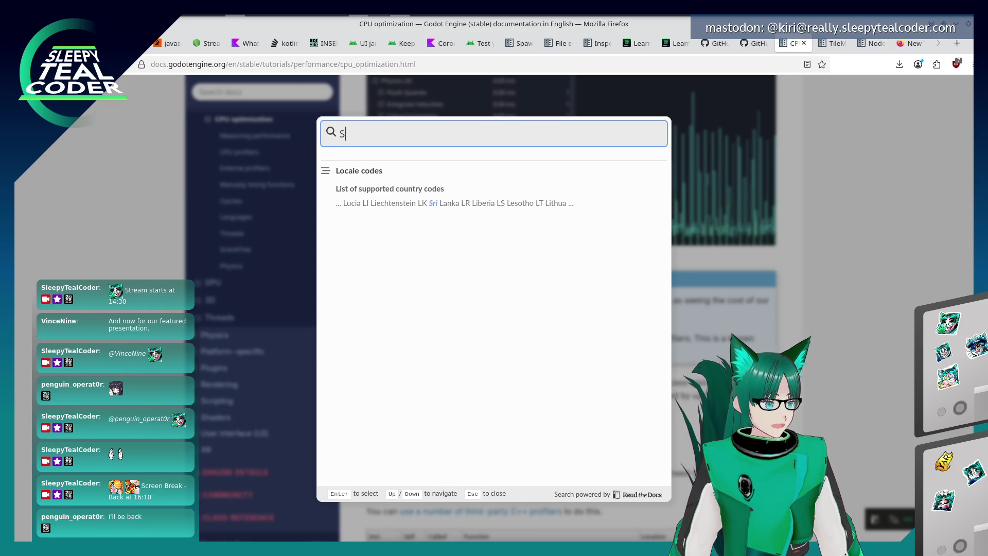
text(prite2)
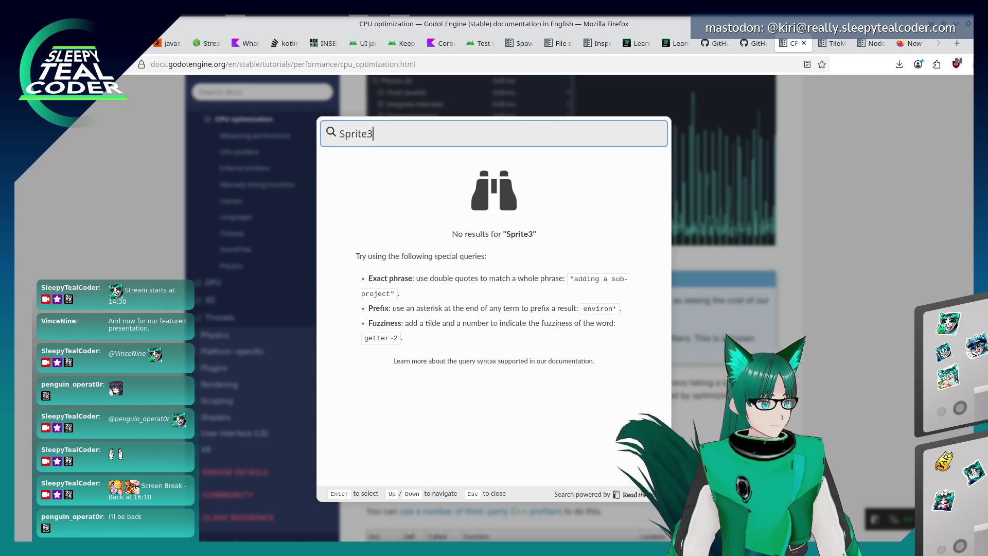
text(D)
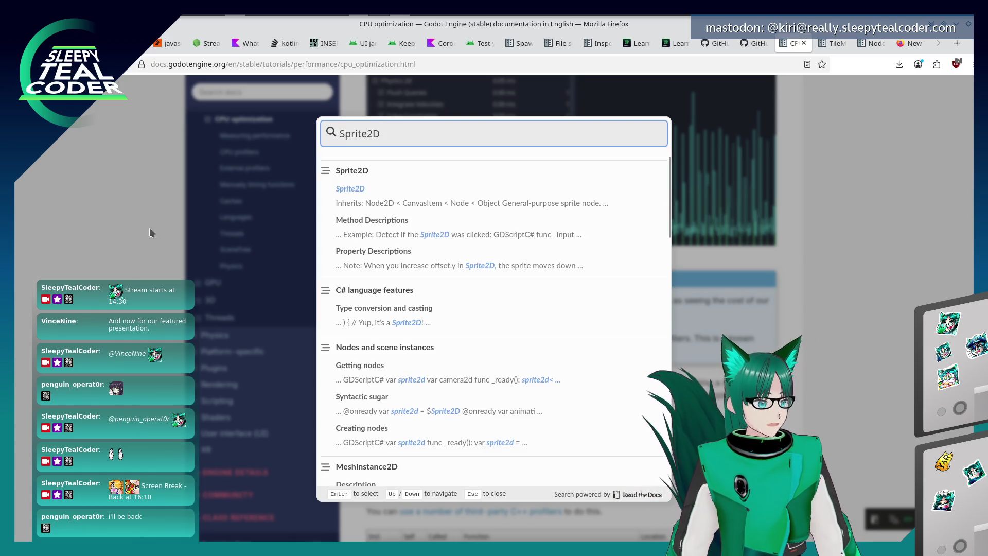
key(Return)
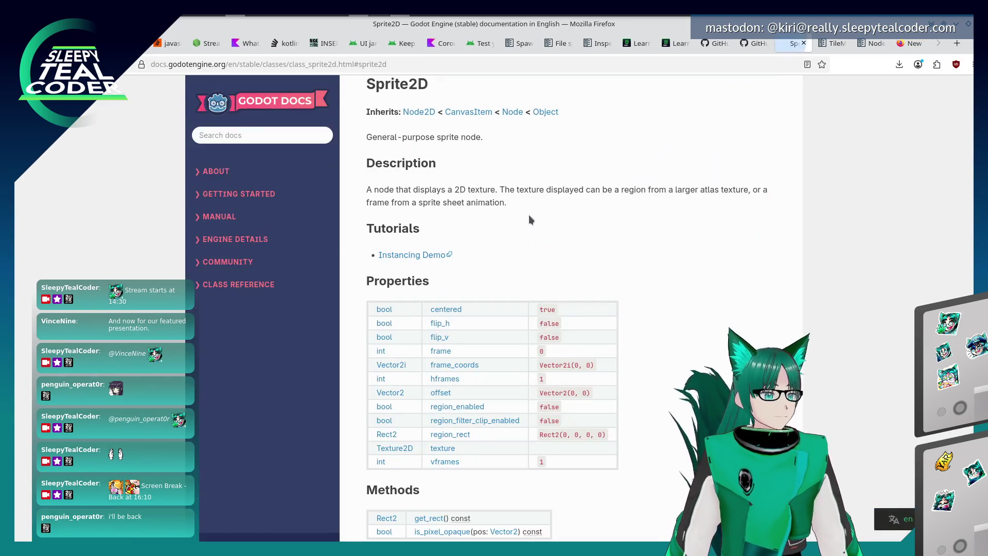
- Scroll through the Sprite2D reference page in Firefox
scroll(523, 217, down, 2)
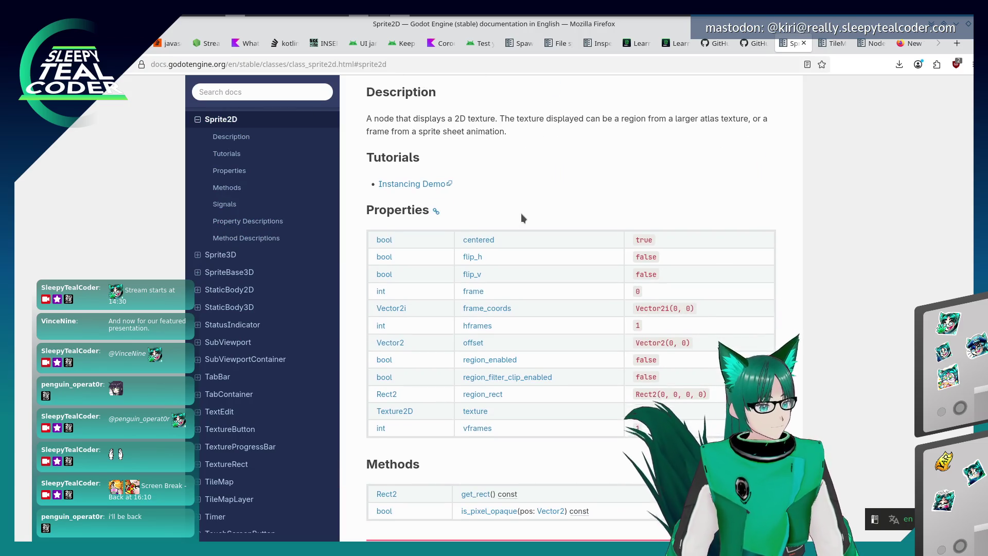
scroll(521, 213, down, 3)
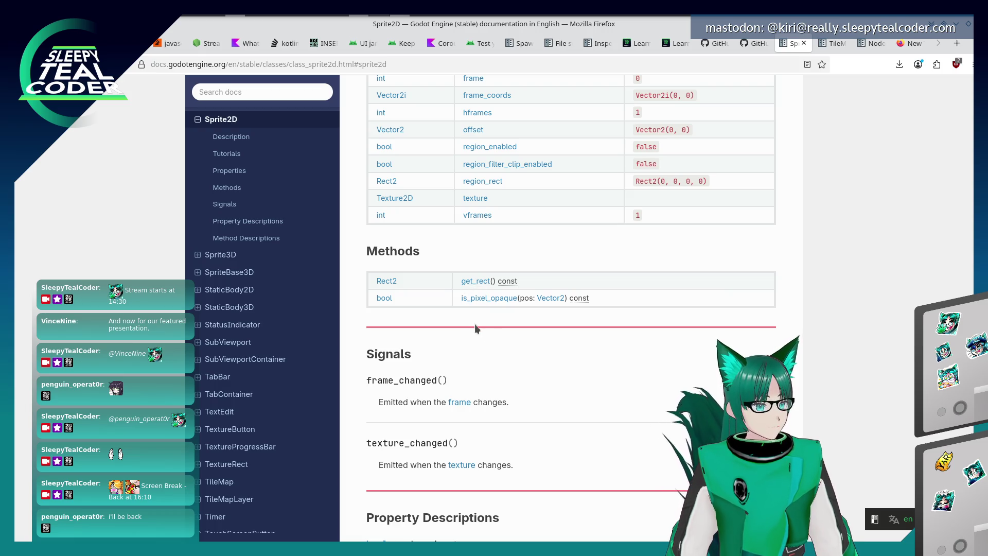
scroll(495, 339, down, 3)
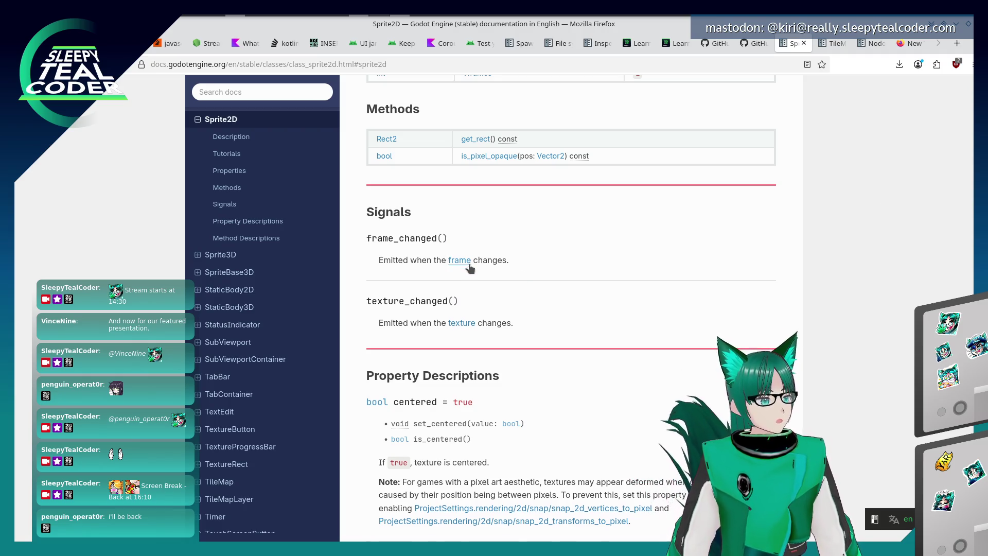
scroll(476, 322, up, 3)
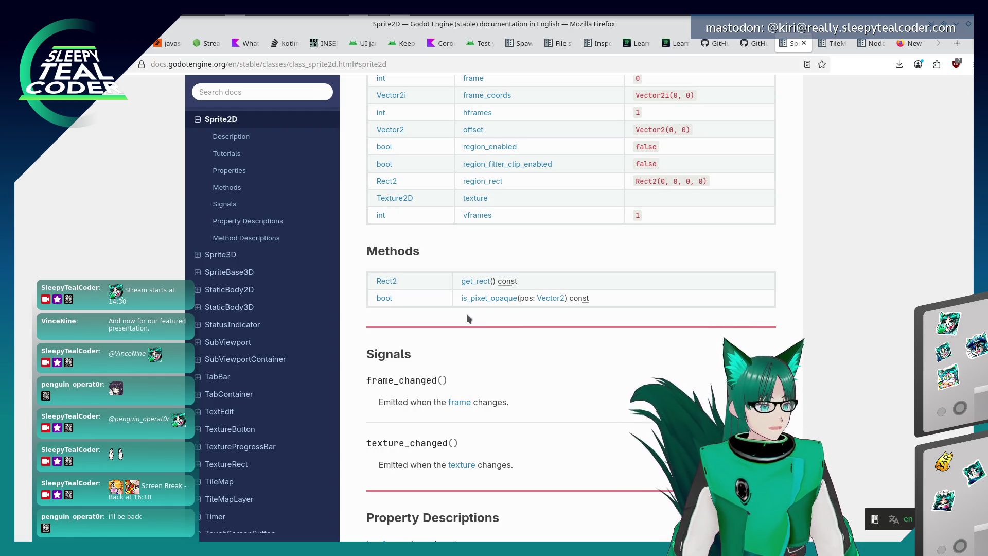
scroll(455, 333, up, 3)
scroll(455, 333, down, 10)
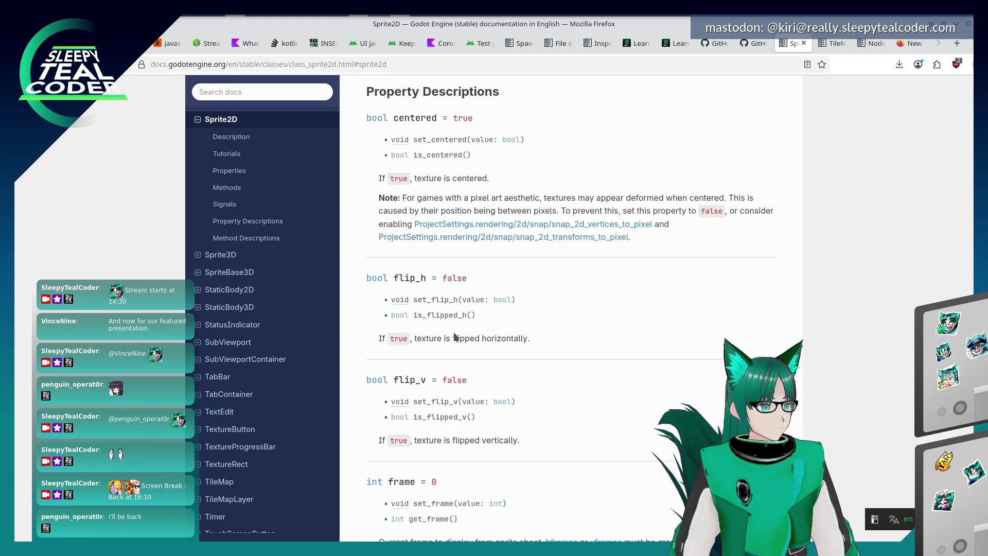
scroll(454, 336, down, 6)
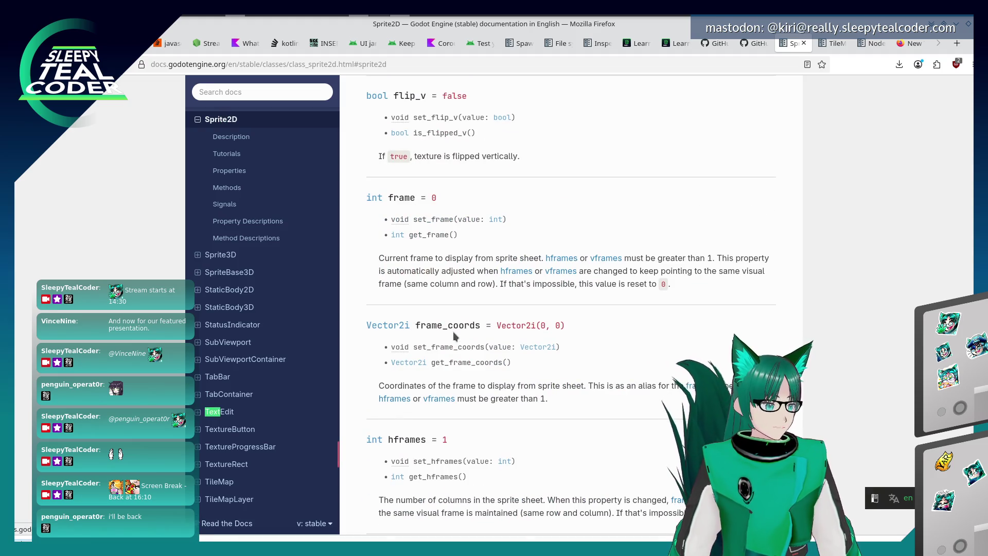
- Search the page for 'texture' to find its Texture2D property, then switch back to Godot
key(Home)
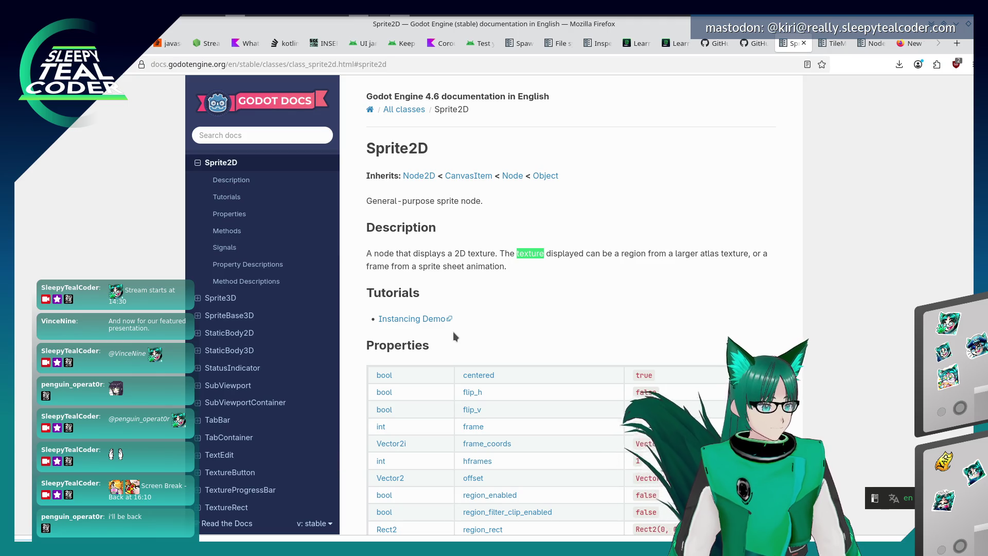
key(F3)
key(F3)
key(F3)
key(shift+F3)
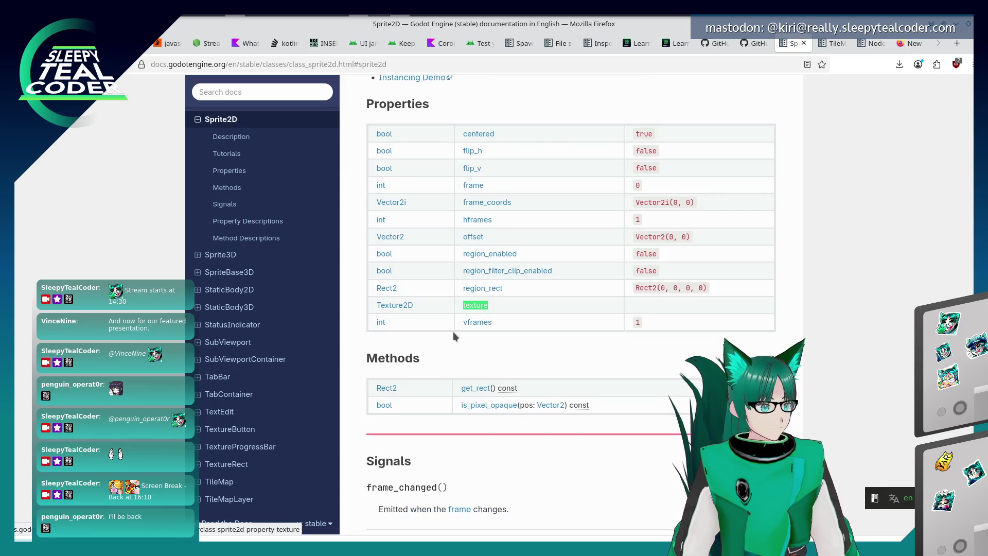
scroll(293, 394, down, 3)
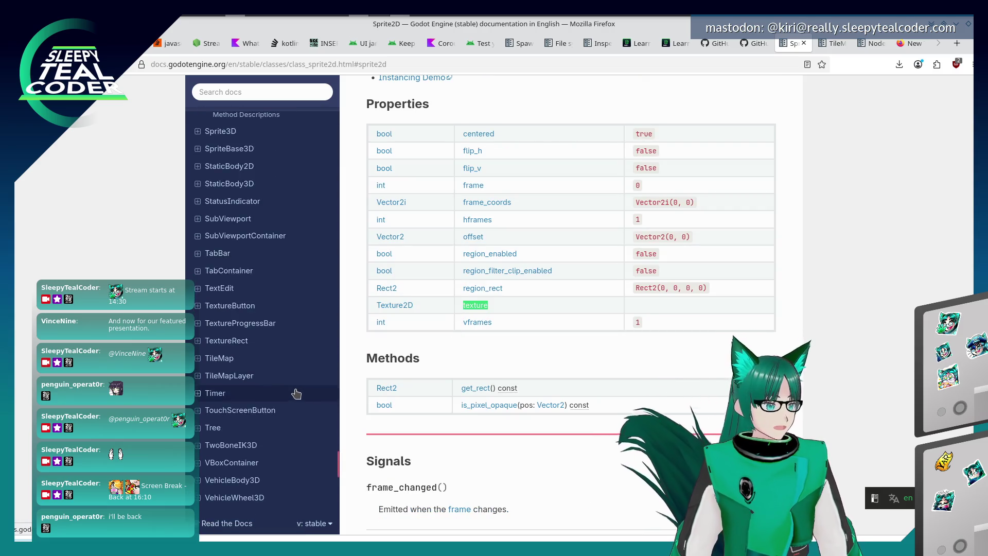
scroll(293, 393, up, 5)
scroll(294, 395, up, 3)
scroll(294, 395, down, 3)
scroll(294, 395, up, 3)
scroll(296, 394, up, 10)
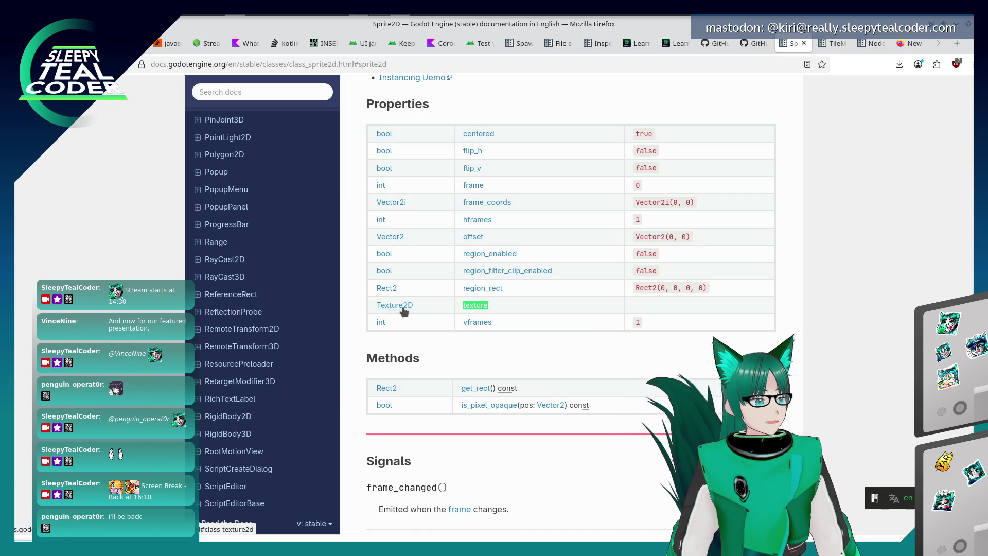
key(alt+Tab)
key(alt+Tab)
key(alt+Tab)
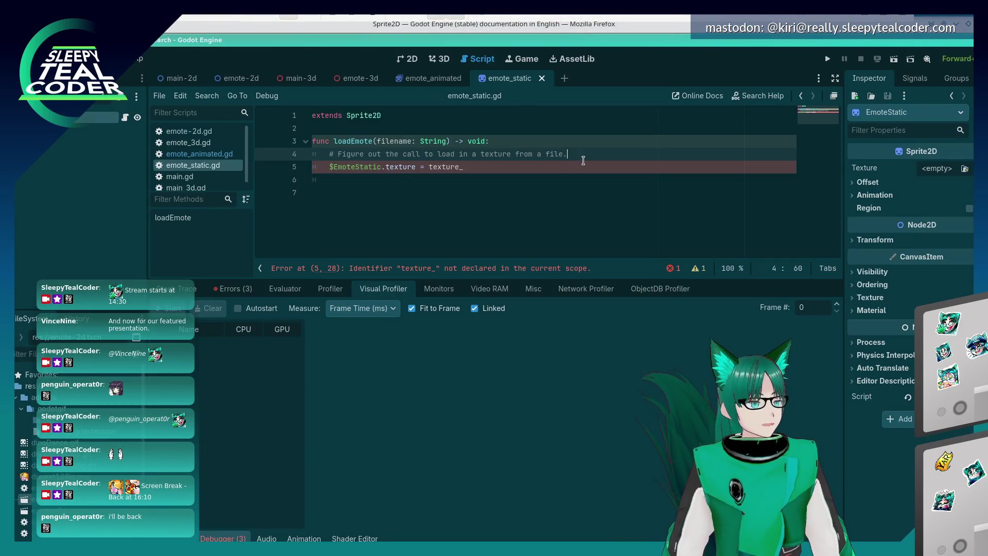
- Add 'var emoteTexture: Texture2D' under the comment and begin 'emoteTexture.load' on the next line
key(Return)
text(var)
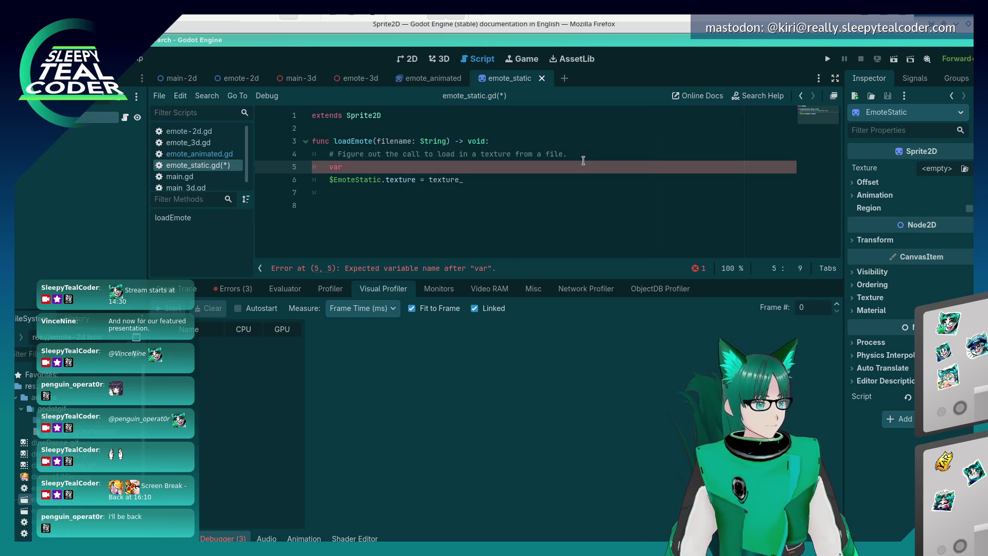
text(moteTexture)
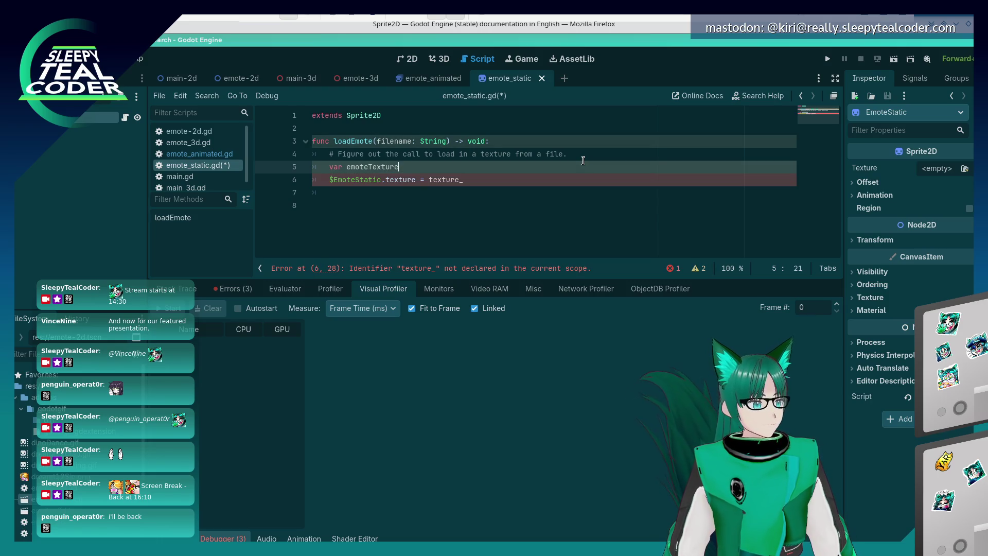
text(D)
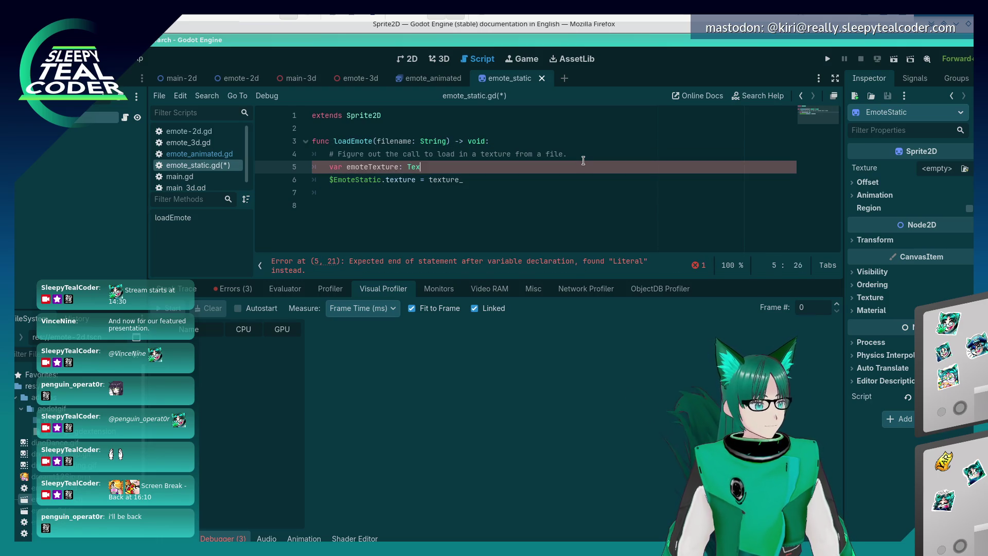
text(ture2D)
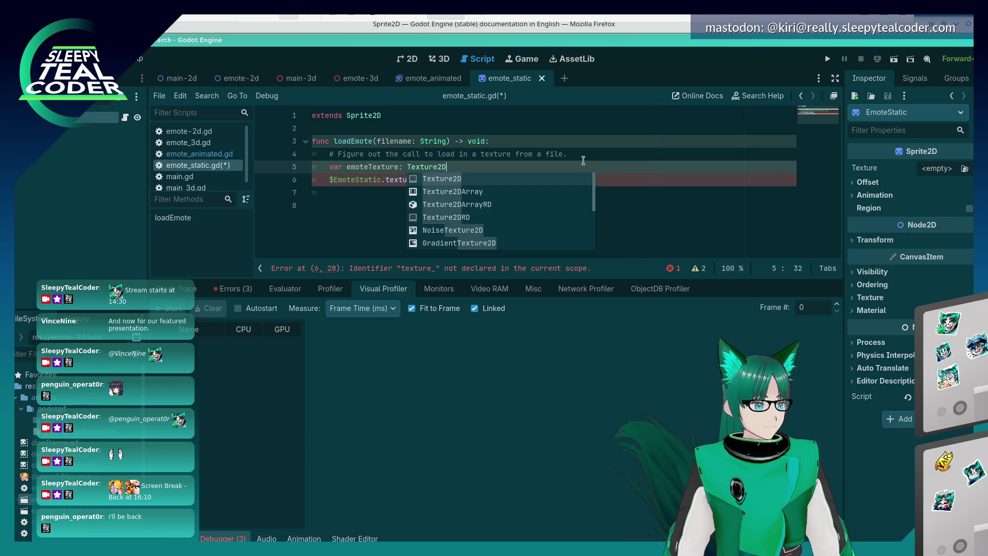
key(Return)
key(Return)
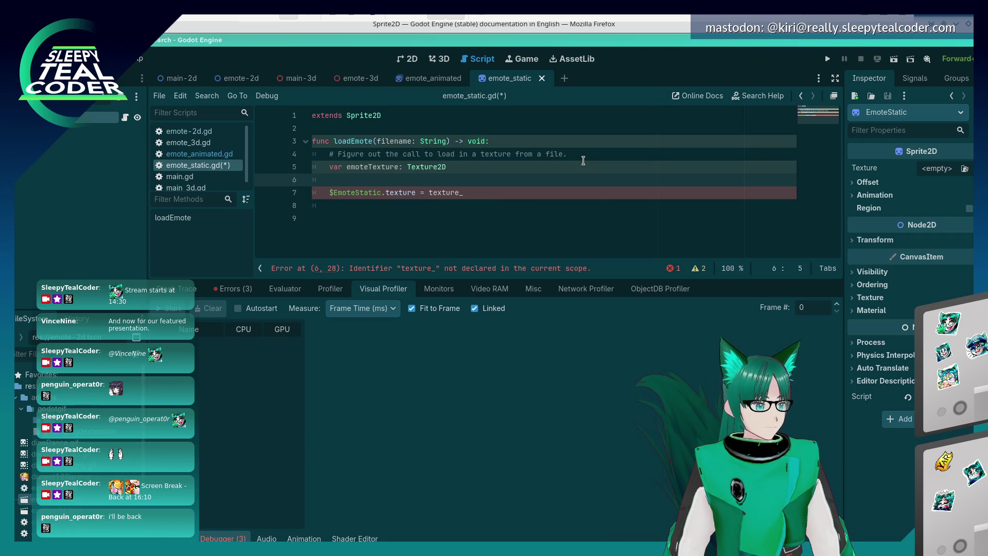
text(oteTexture.)
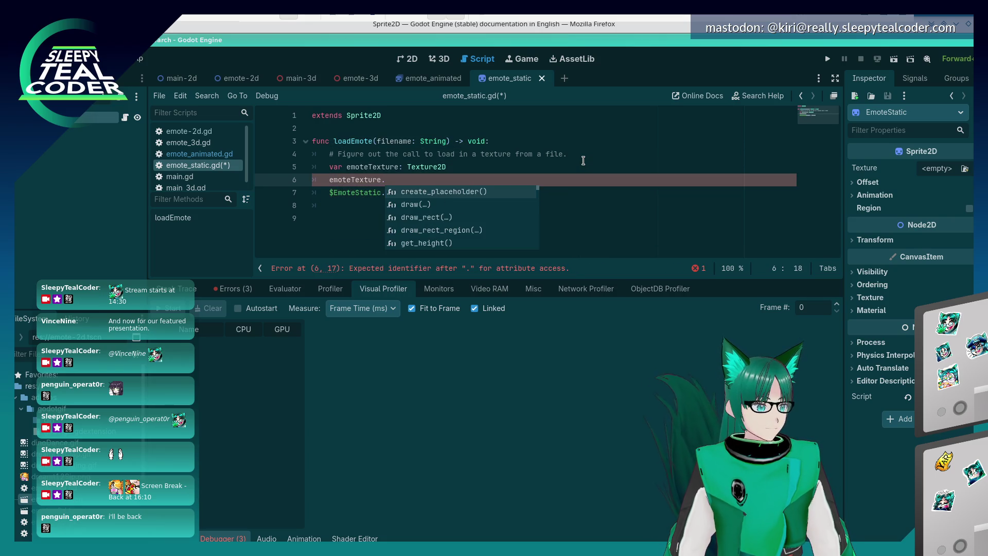
key(Down)
key(Down)
key(Down)
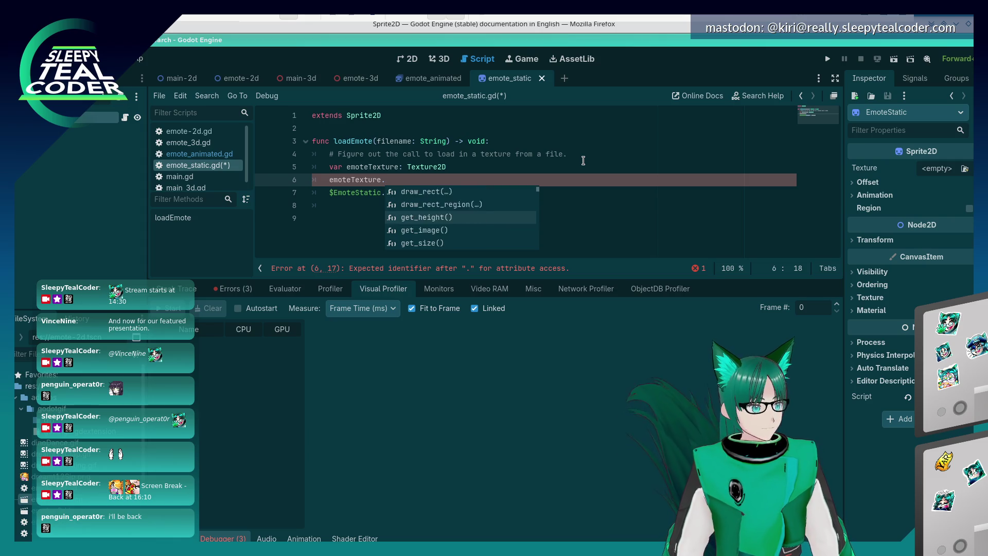
text(load)
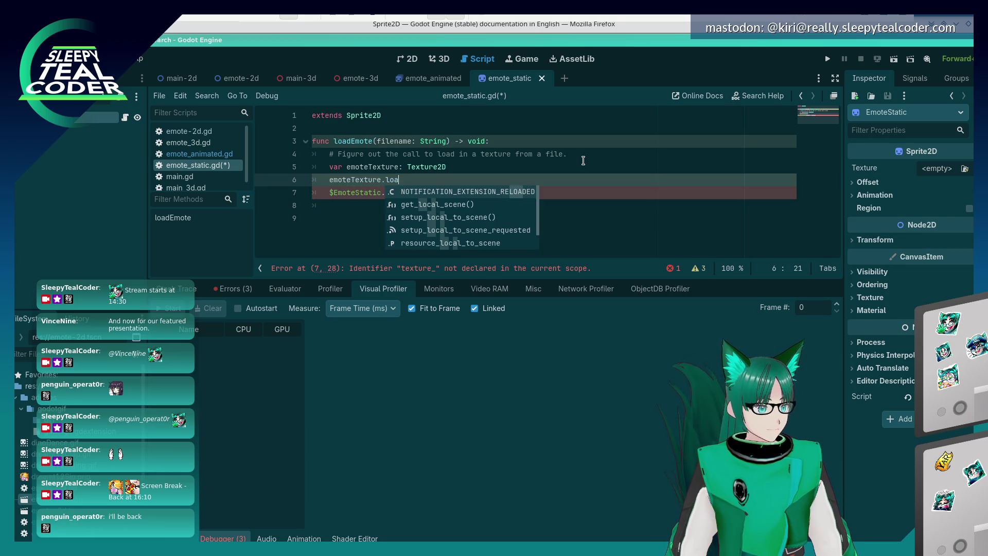
key(alt+Tab)
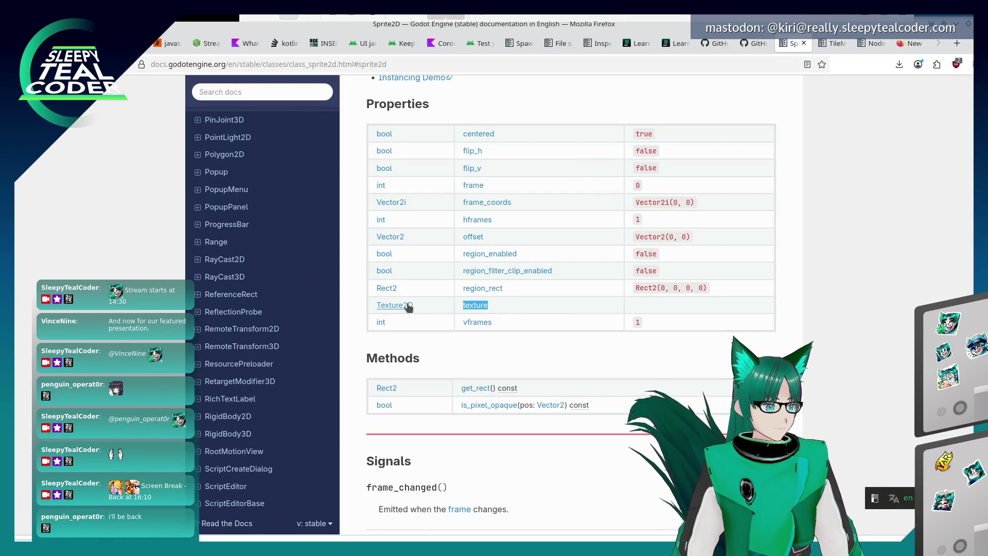
click(395, 305)
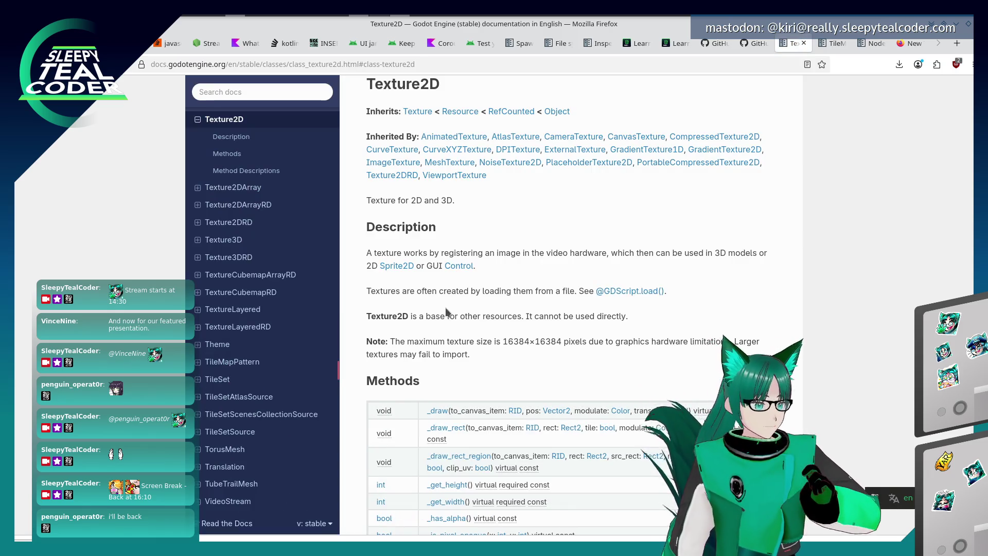
scroll(445, 311, down, 5)
scroll(445, 311, down, 4)
scroll(450, 339, up, 3)
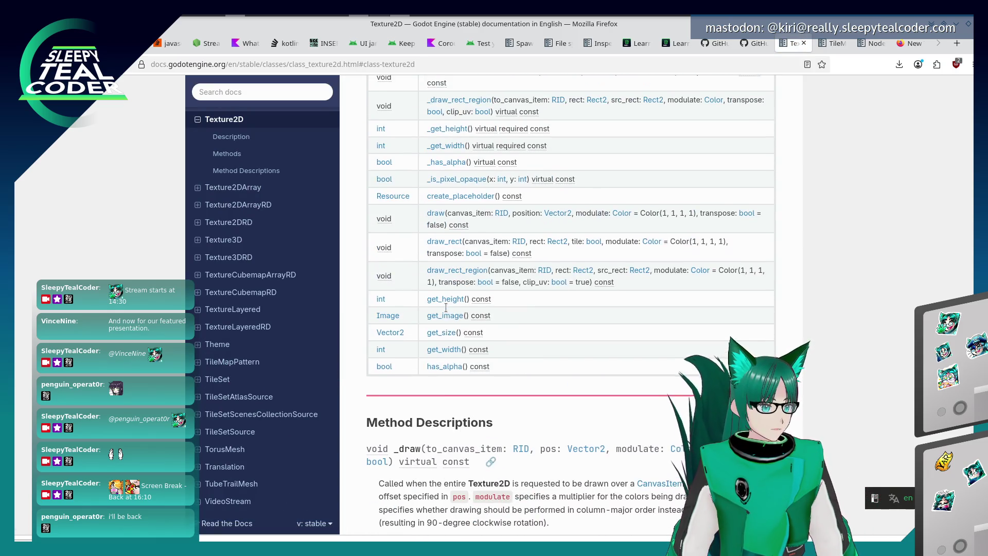
scroll(456, 368, up, 3)
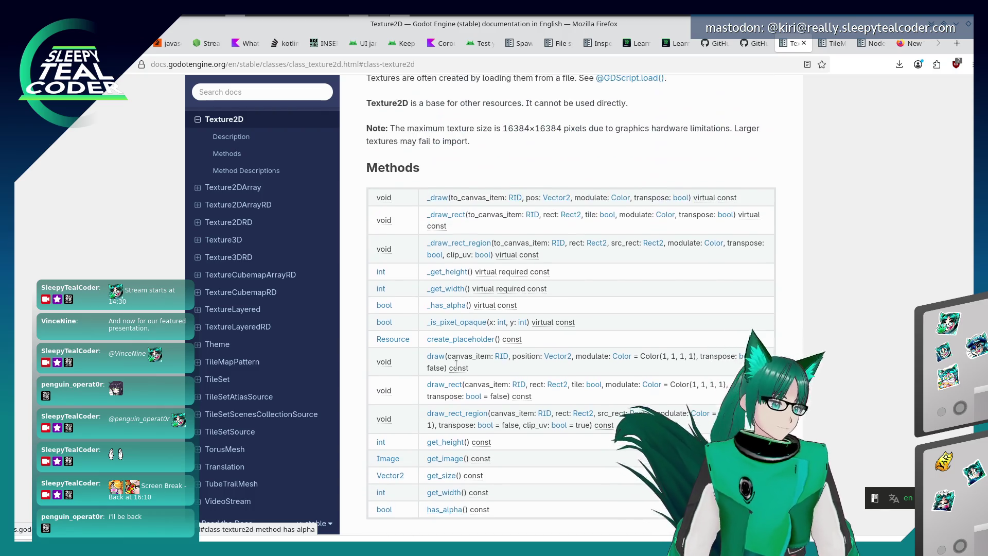
scroll(456, 370, down, 4)
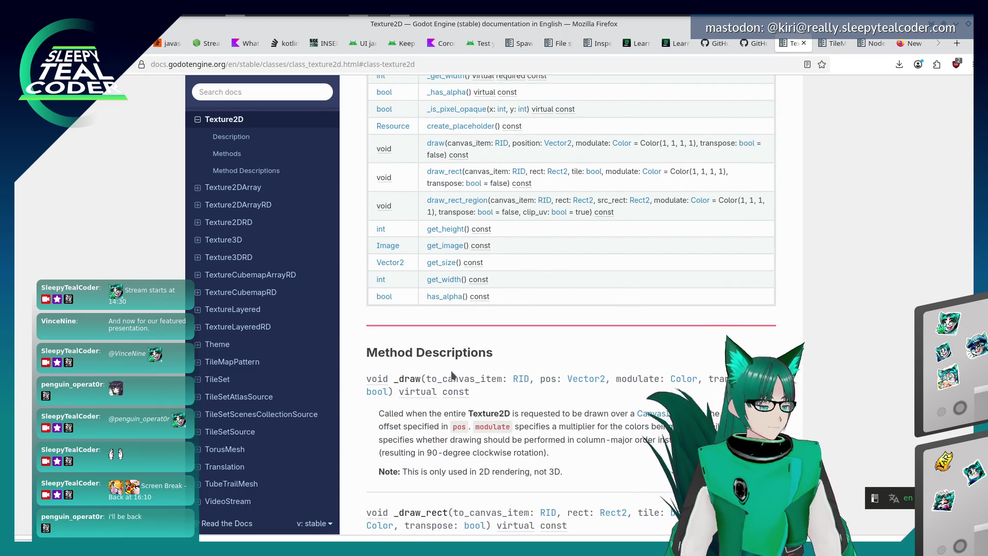
click(443, 246)
scroll(590, 286, up, 2)
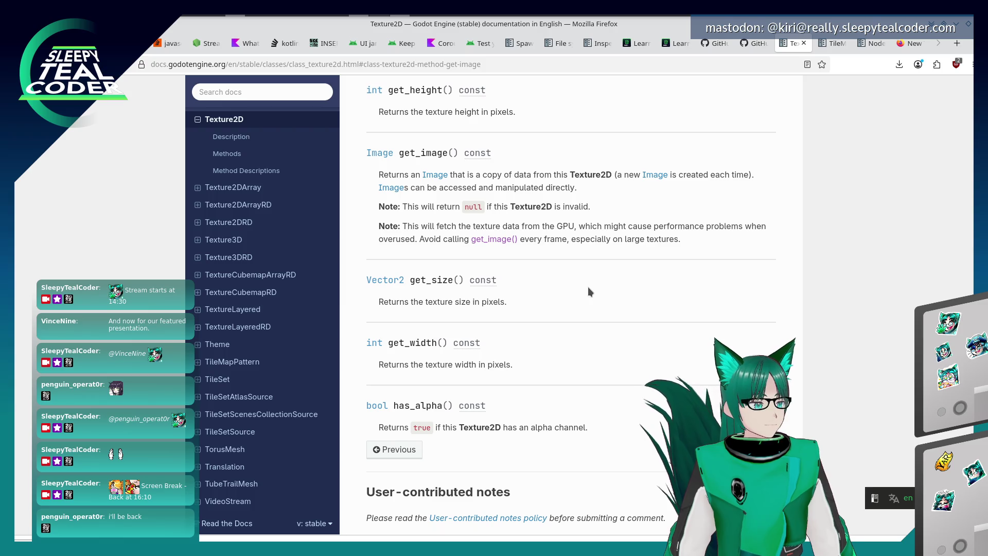
scroll(579, 295, down, 2)
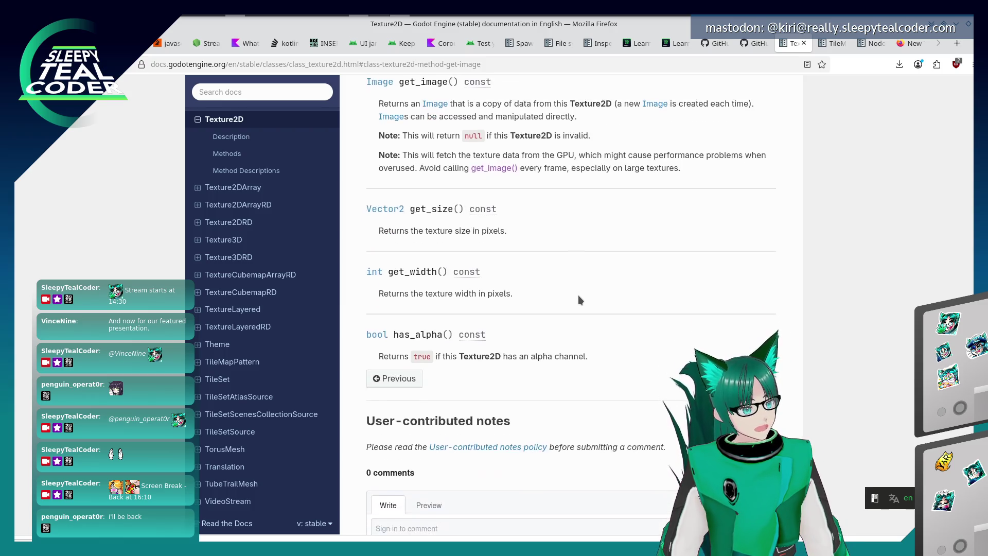
scroll(578, 295, up, 10)
scroll(579, 294, up, 10)
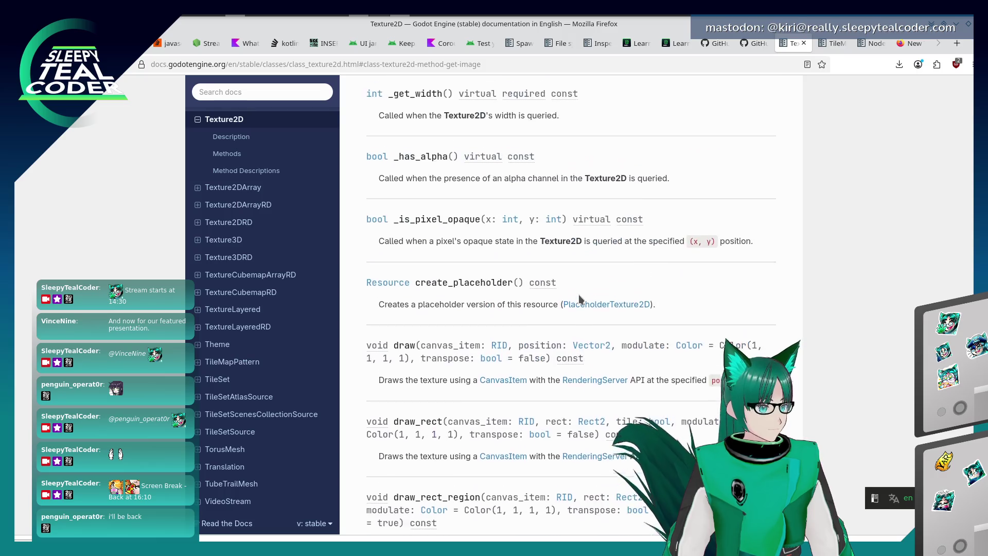
scroll(578, 294, up, 15)
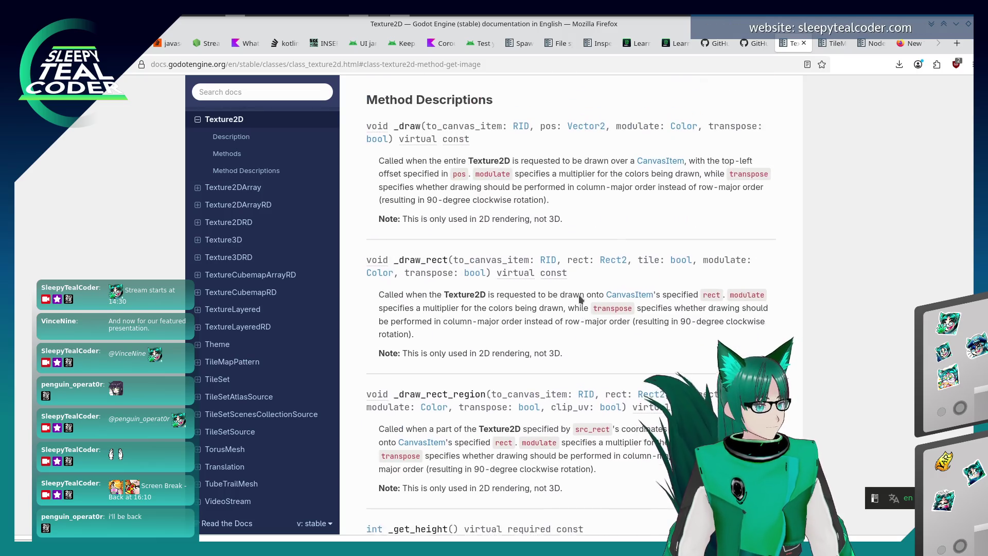
scroll(579, 294, up, 10)
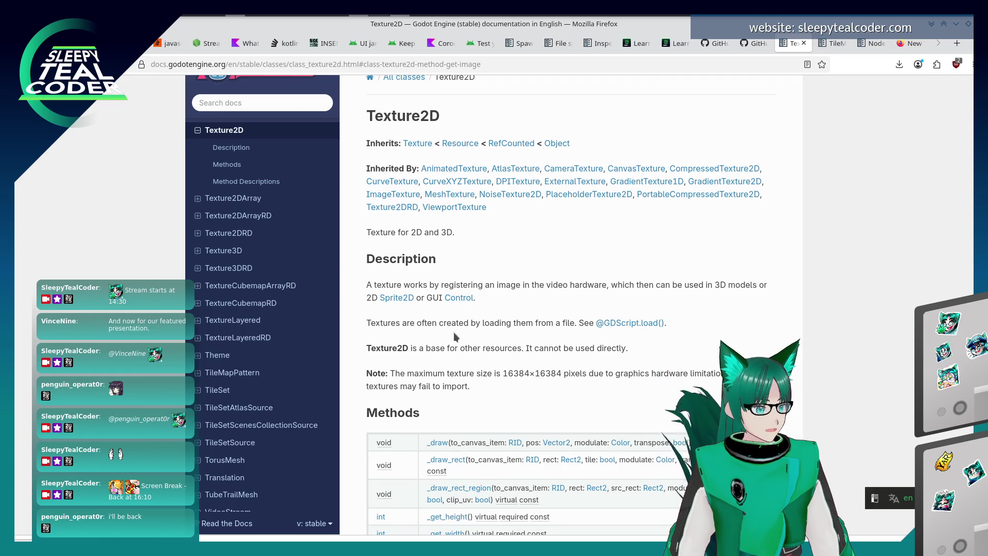
click(638, 323)
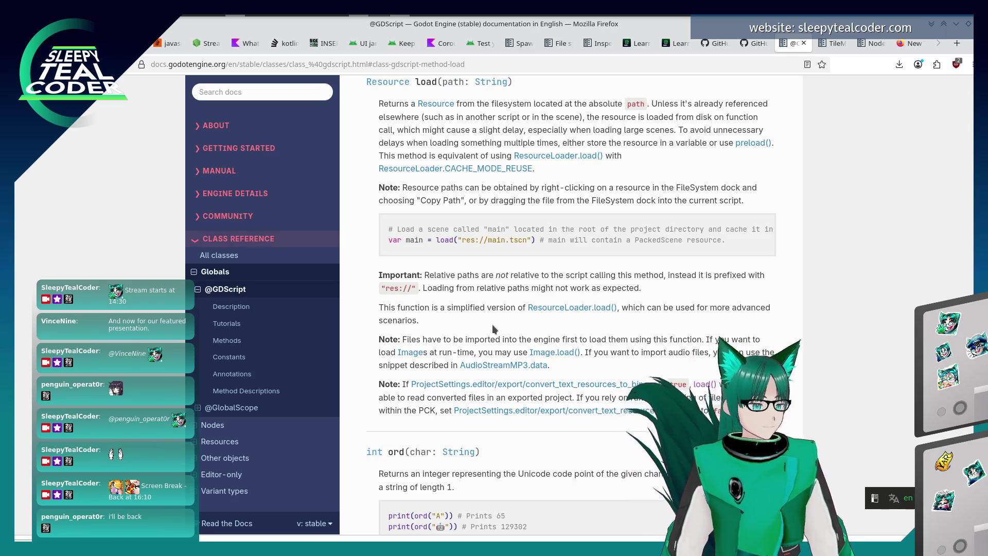
- Leave the load() reference and return to the Godot editor
key(alt+Tab)
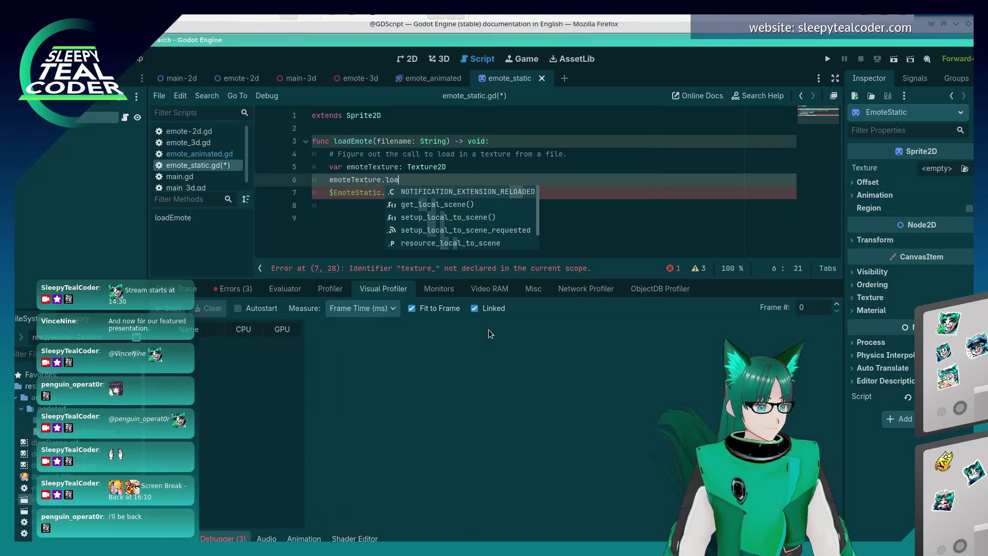
- Replace the half-typed emoteTexture line with load("res://dreamt12Sip.png") from the path suggestions
click(433, 180)
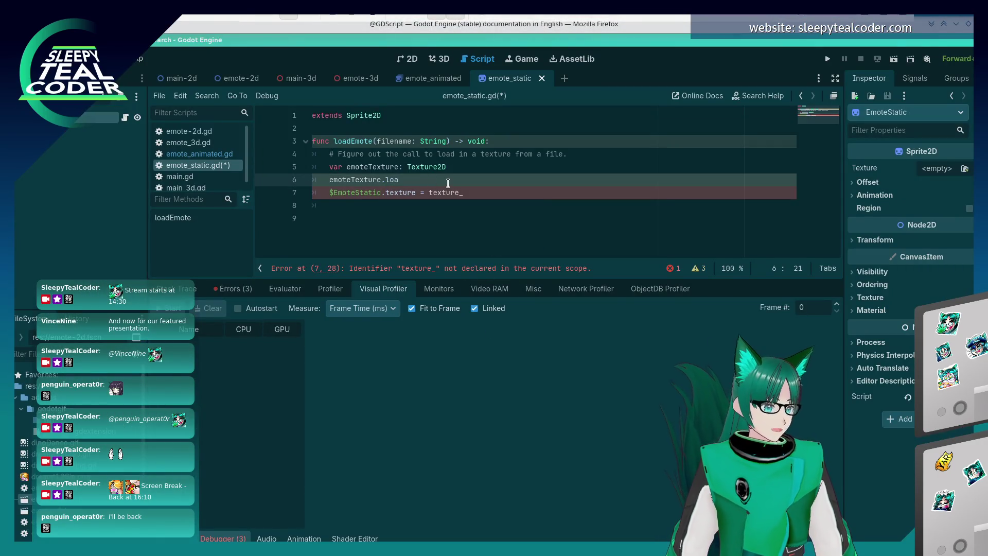
key(shift+Home)
key(BackSpace)
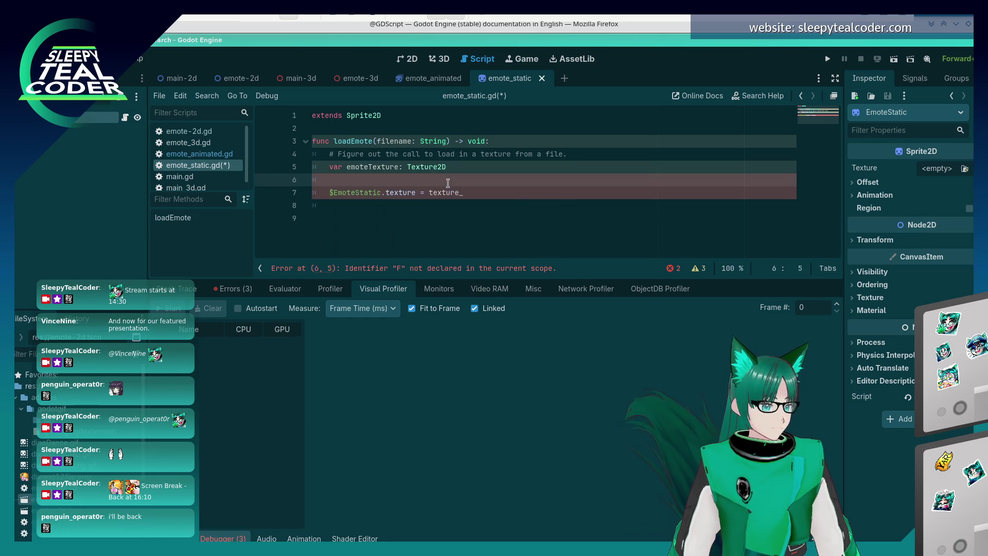
text(GDScript.)
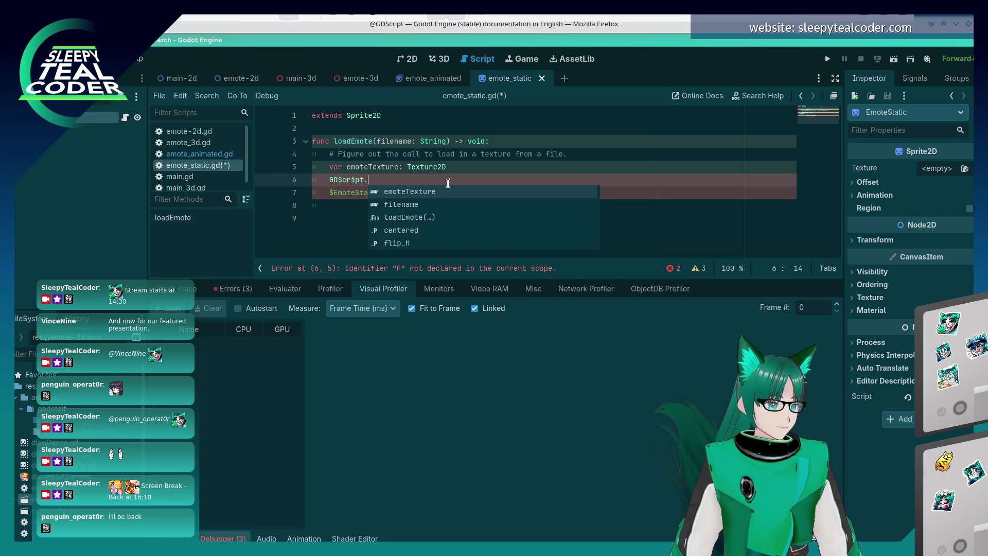
text(load)
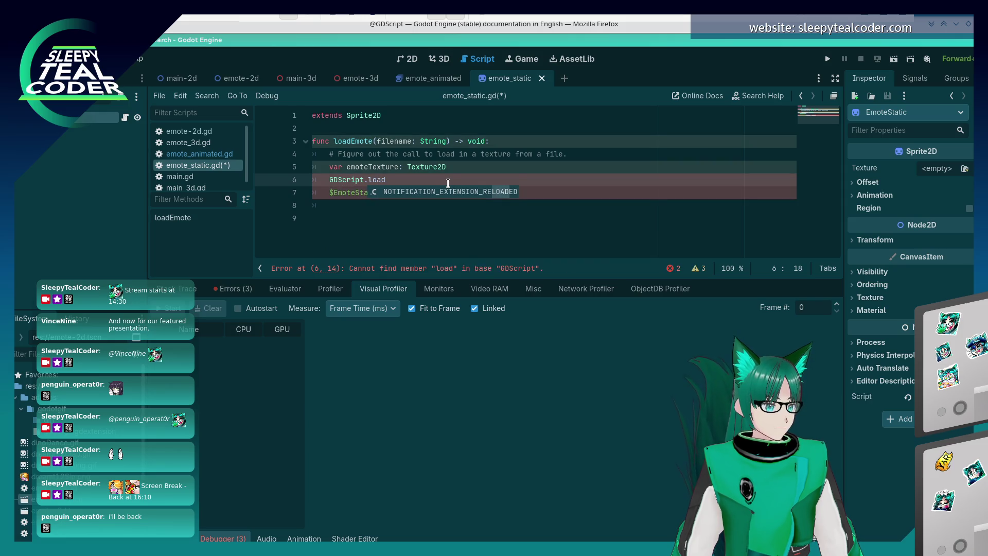
key(shift+Home)
key(BackSpace)
text(d()
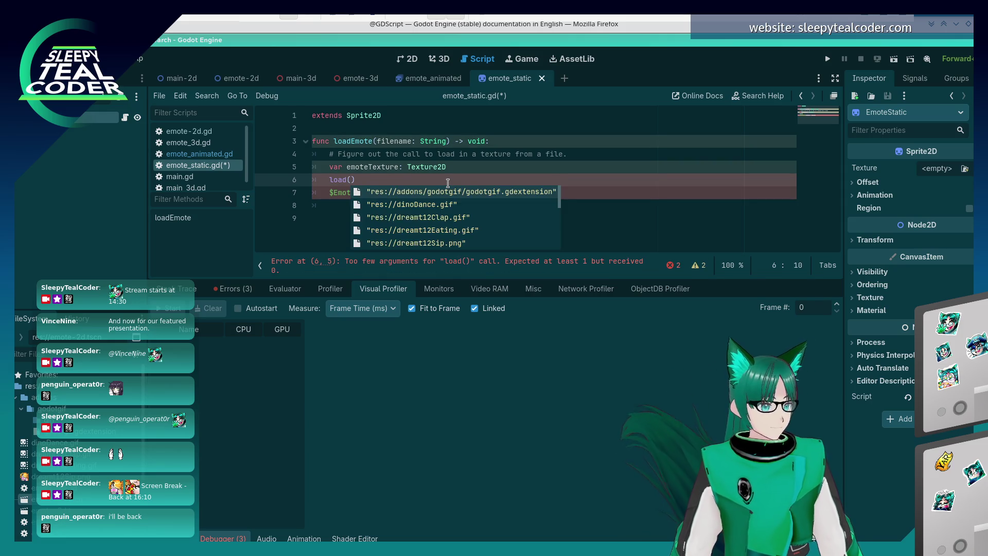
key(Down)
key(Down)
key(Down)
key(Up)
key(Down)
key(Down)
key(Up)
key(Up)
key(Return)
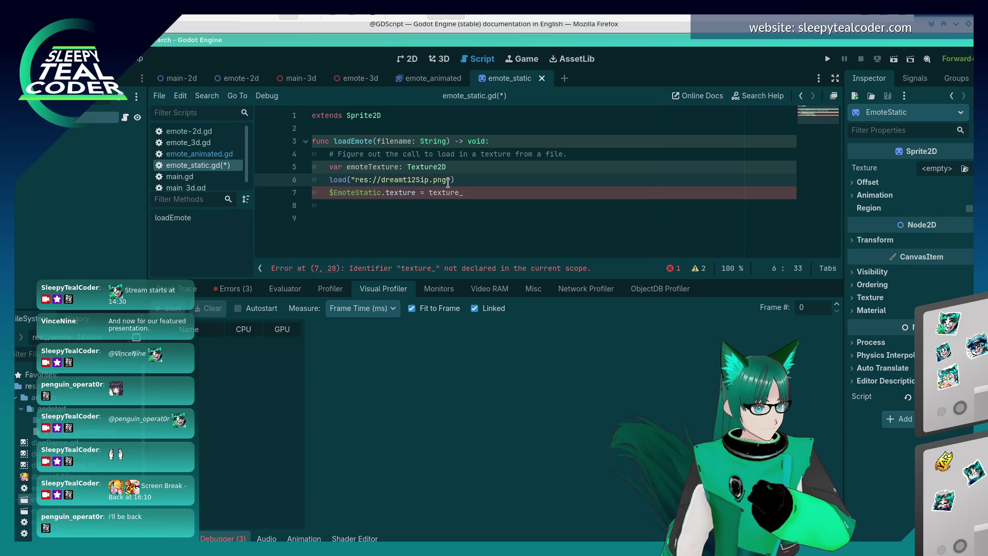
- Change the load argument to filename and cut load(filename) off line 6
key(shift+Home)
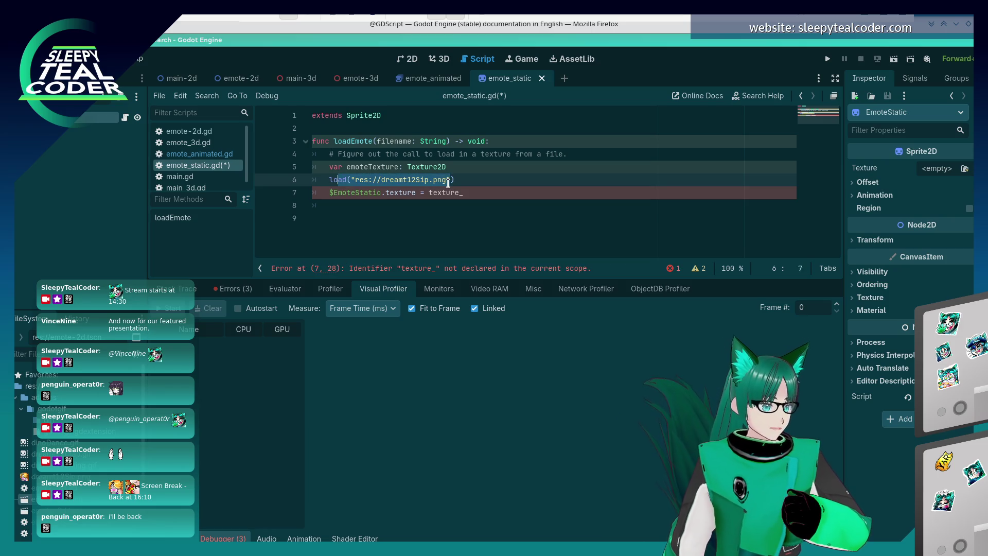
key(shift+ctrl+Right)
key(shift+Right)
text(filena)
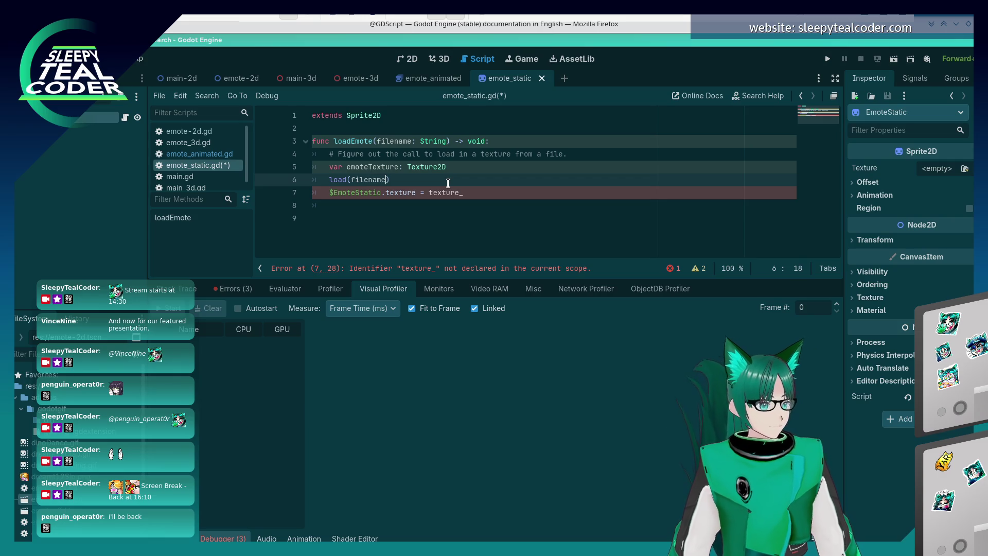
key(End)
key(shift+Home)
key(ctrl+x)
- Paste load(filename) into $EmoteStatic.texture, delete the comment and emoteTexture lines, save, and run
key(Down)
key(End)
key(BackSpace)
key(BackSpace)
key(BackSpace)
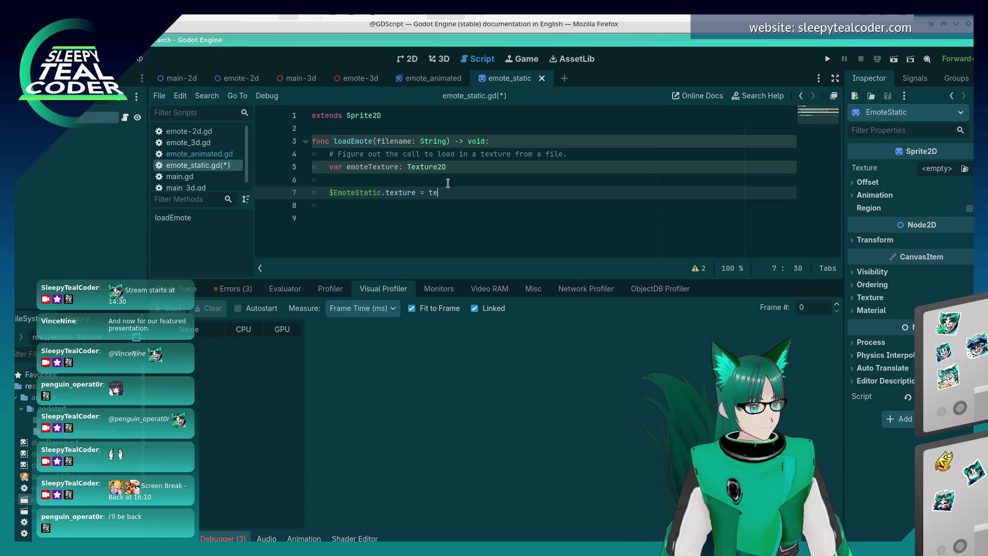
key(ctrl+v)
key(Up)
key(Up)
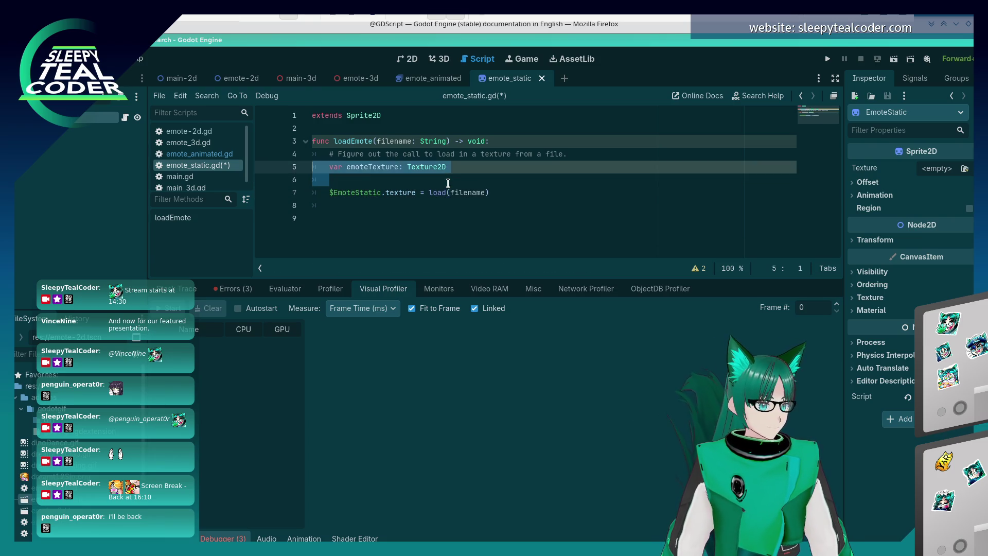
key(ctrl+shift+k)
key(ctrl+shift+k)
key(BackSpace)
key(ctrl+s)
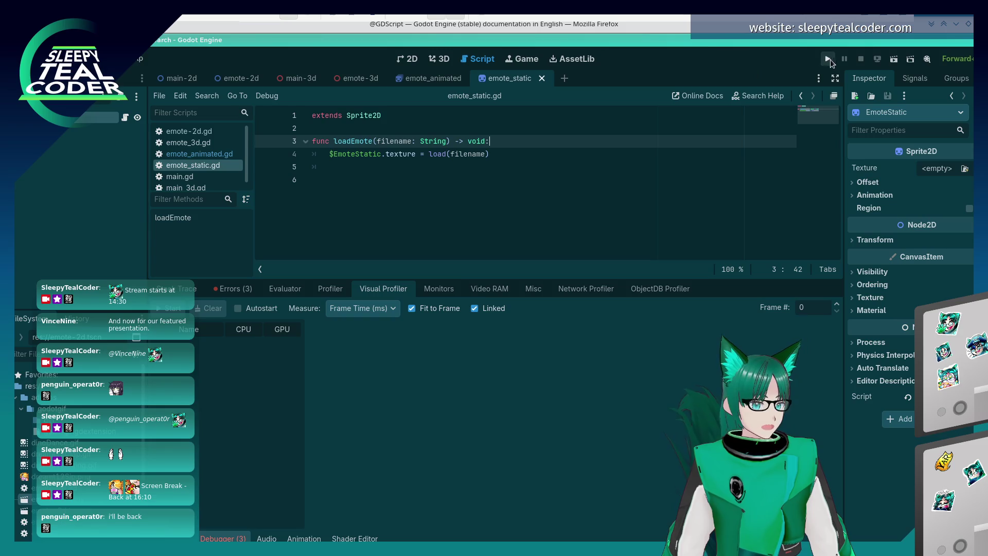
click(831, 59)
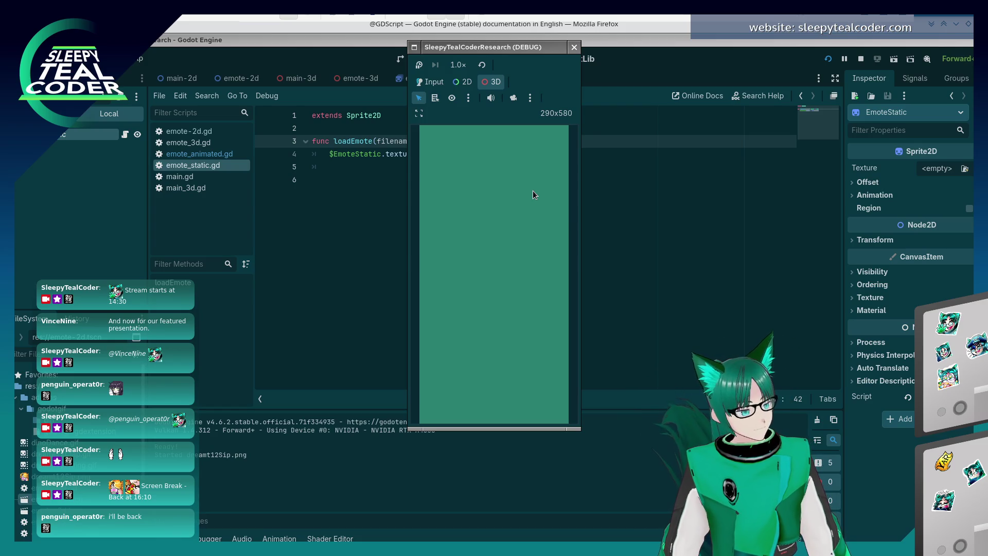
- Enlarge the running debug game window, then close it
drag(499, 430, 504, 509)
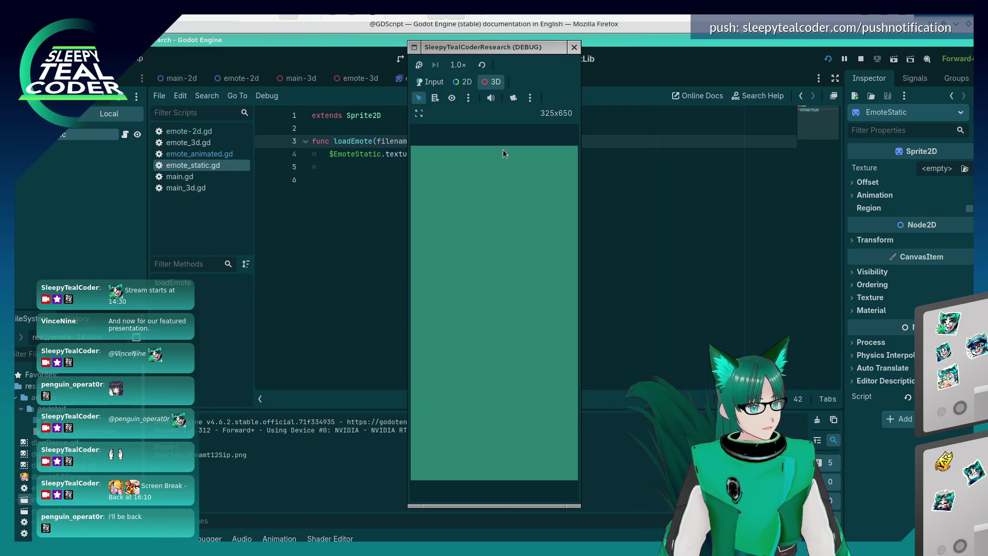
click(574, 47)
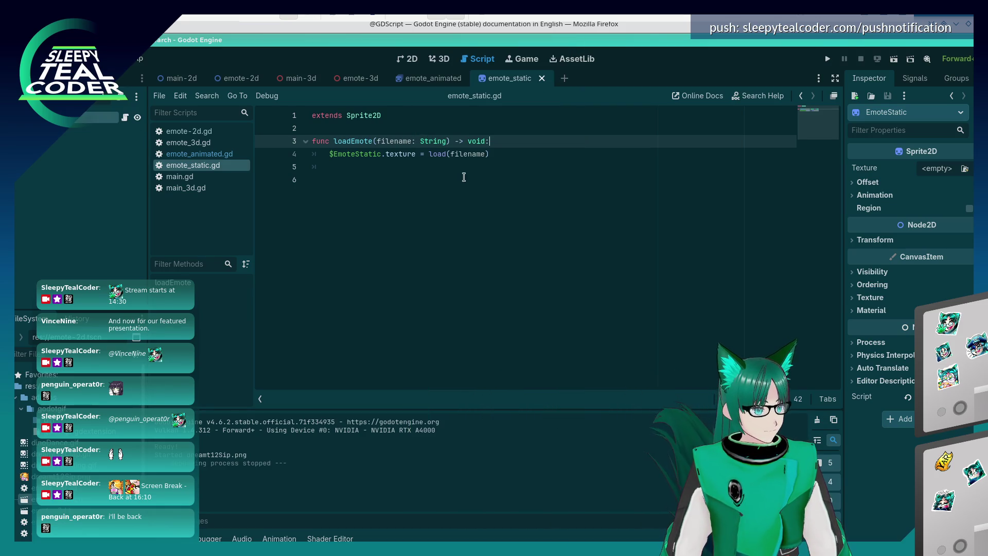
click(409, 133)
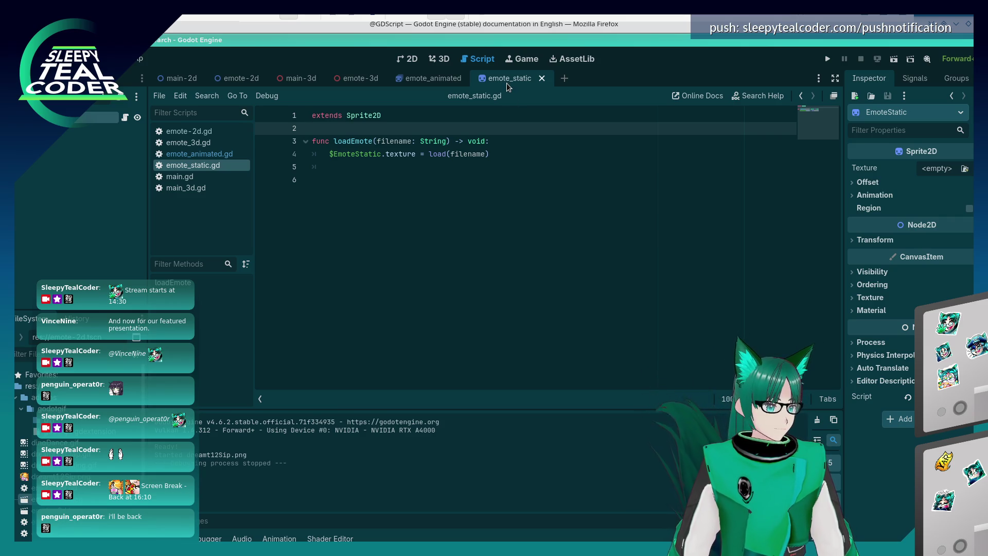
- Check the loadEmote calls in main.gd, then switch to emote-2d.gd
click(193, 178)
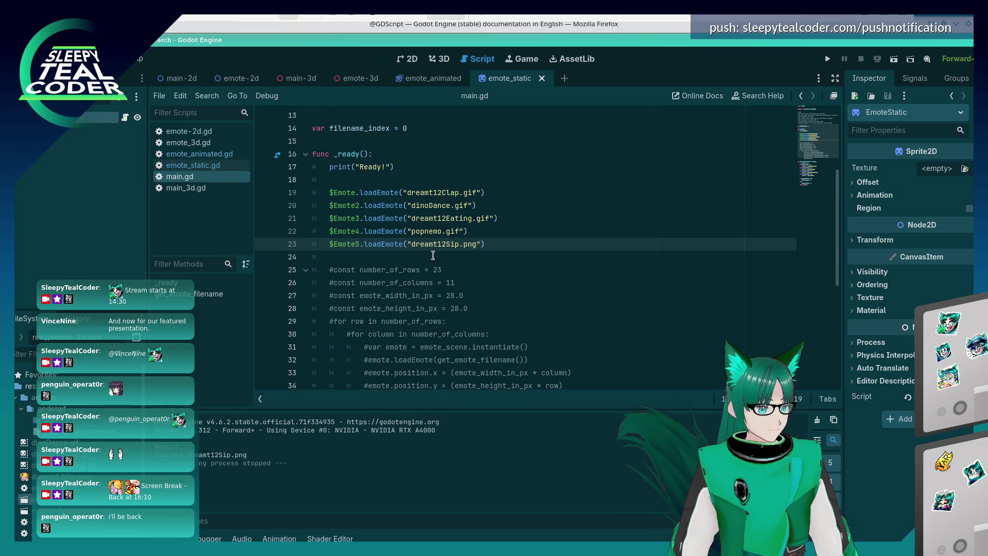
scroll(432, 253, up, 2)
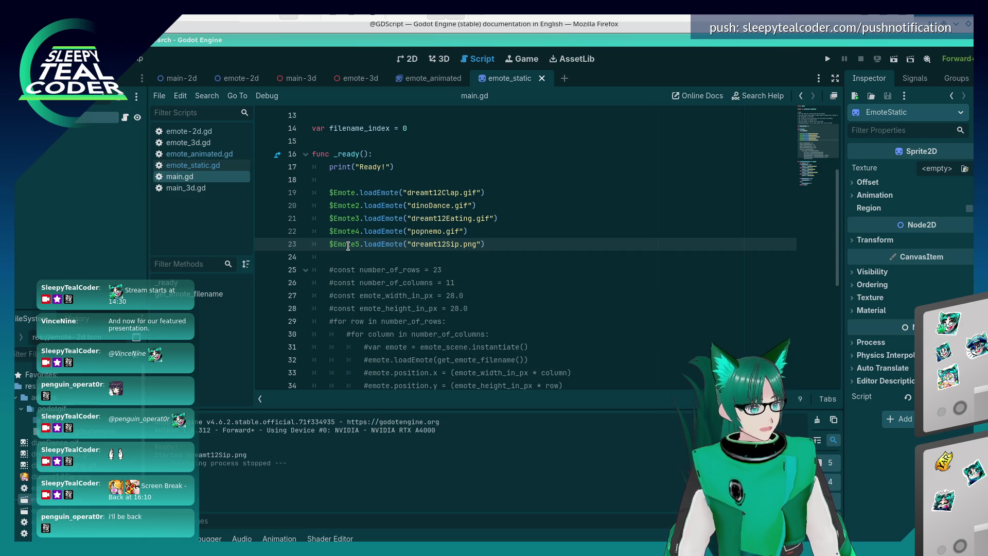
click(186, 131)
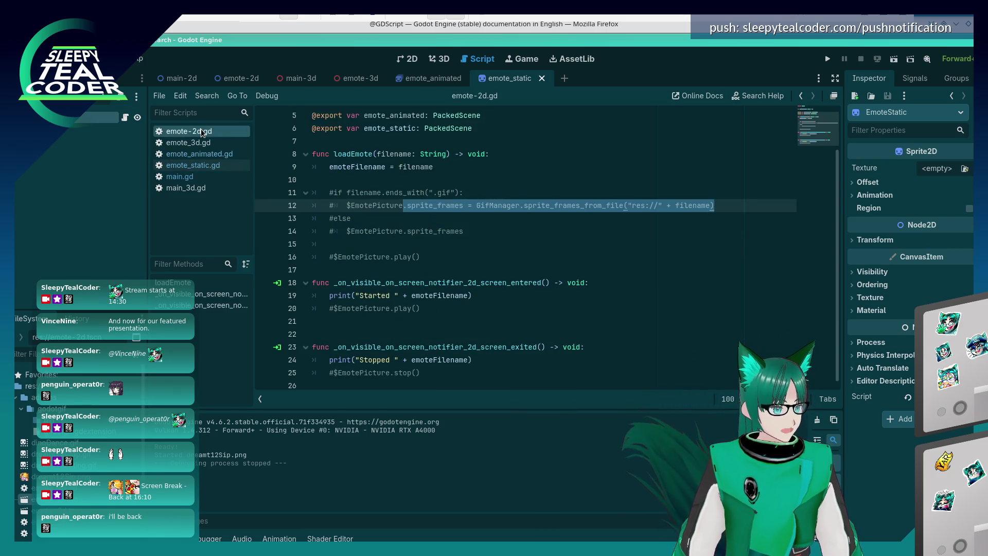
- Declare 'var emote: Node' after the filename assignment in loadEmote
click(438, 183)
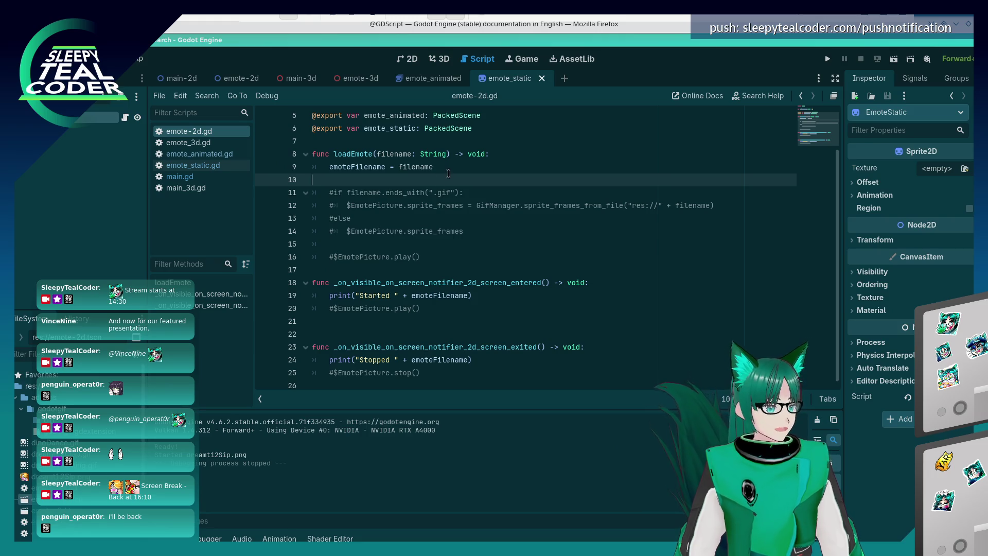
key(Return)
key(Return)
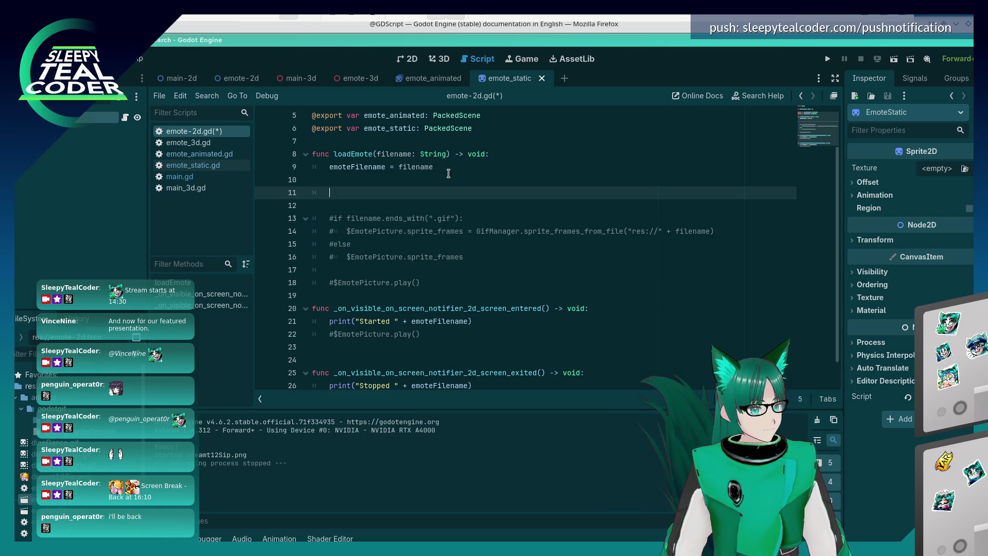
text(var )
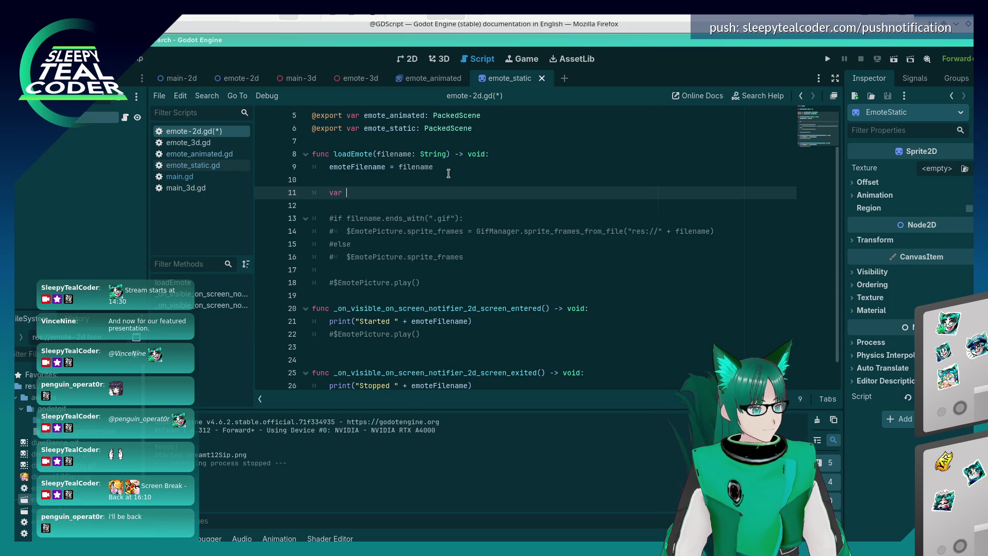
text(emote: )
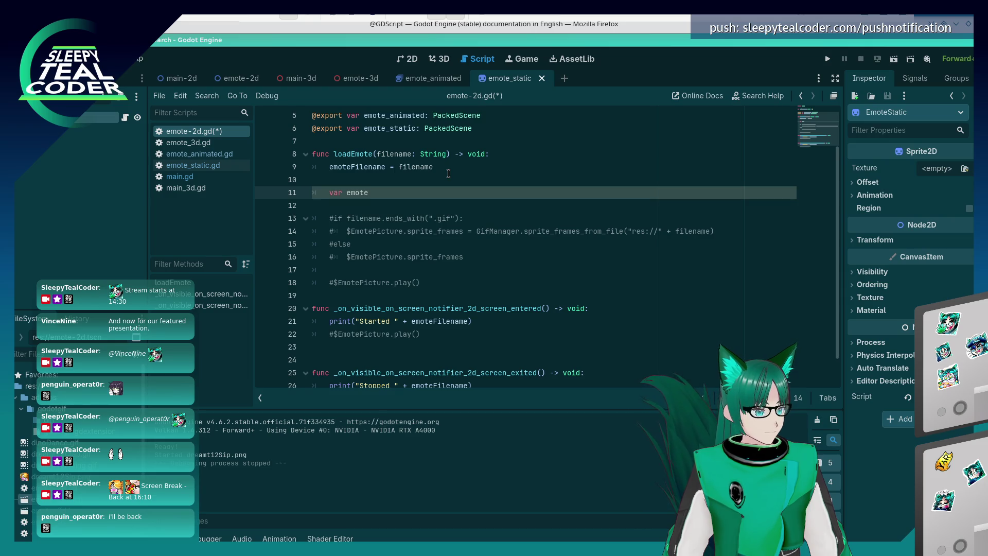
text(Node)
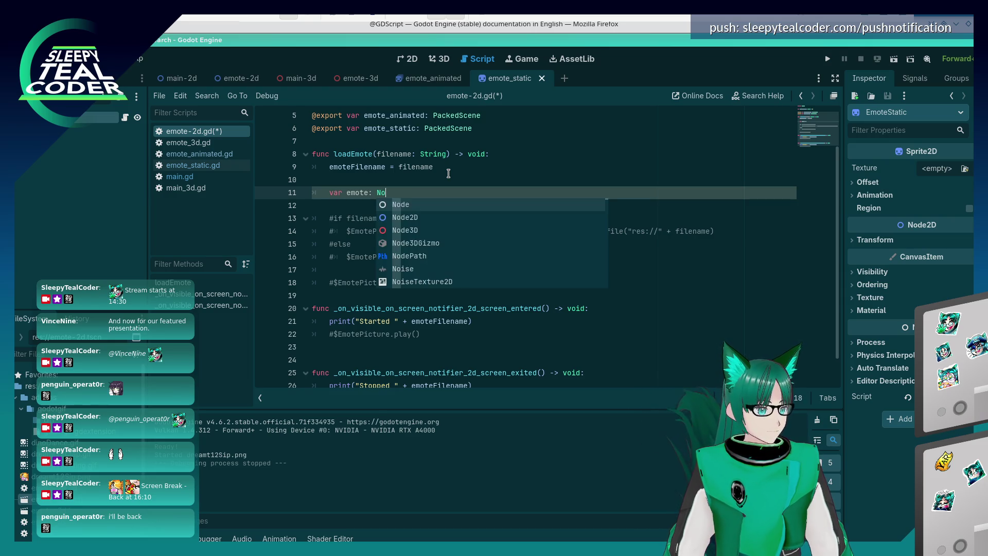
key(Escape)
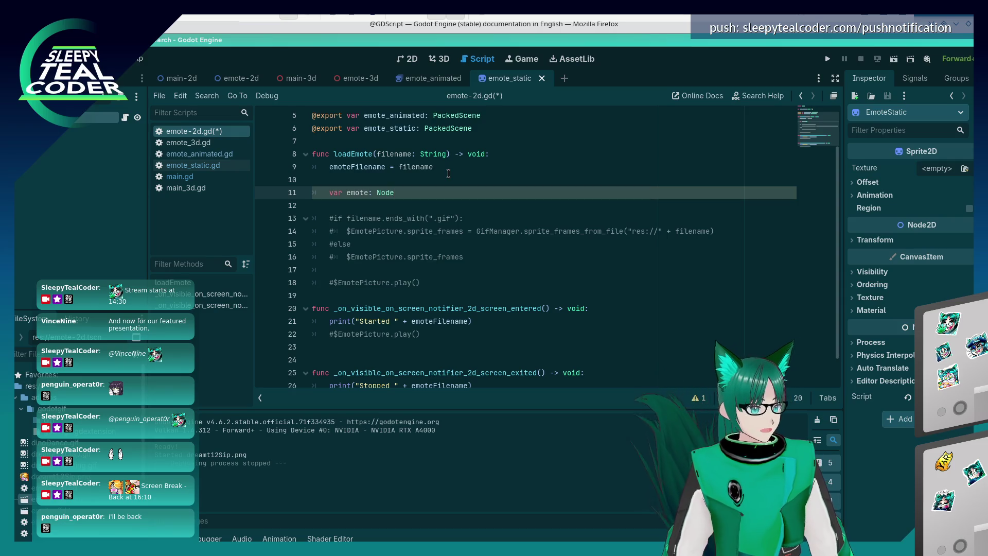
- Uncomment the GIF loading branch and its else line
key(Down)
key(Down)
key(ctrl+k)
key(Down)
key(ctrl+k)
key(Down)
key(ctrl+k)
key(Down)
key(ctrl+k)
key(Down)
key(Return)
key(Return)
- Add add_child(emote) below the branch
key(Up)
text(add_)
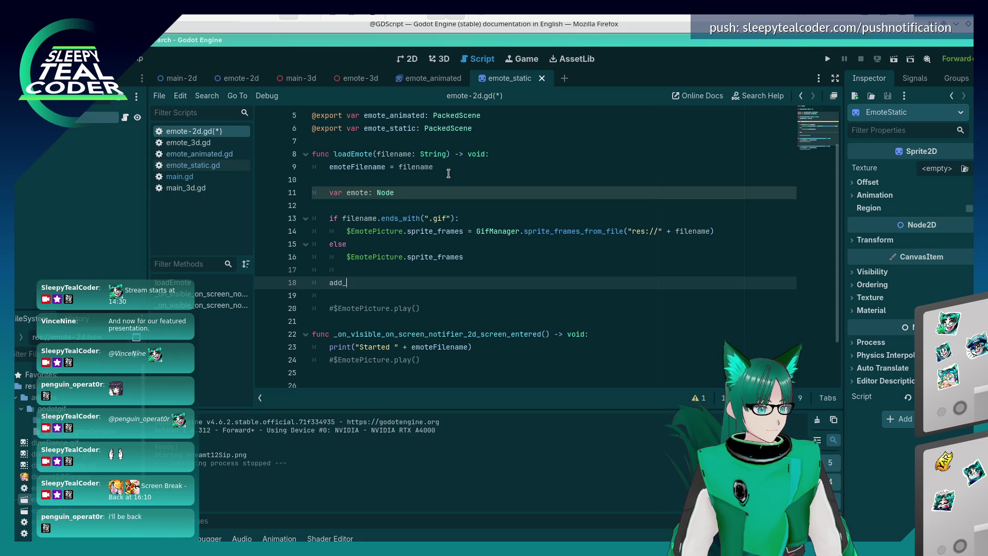
key(Return)
text(node)
key(End)
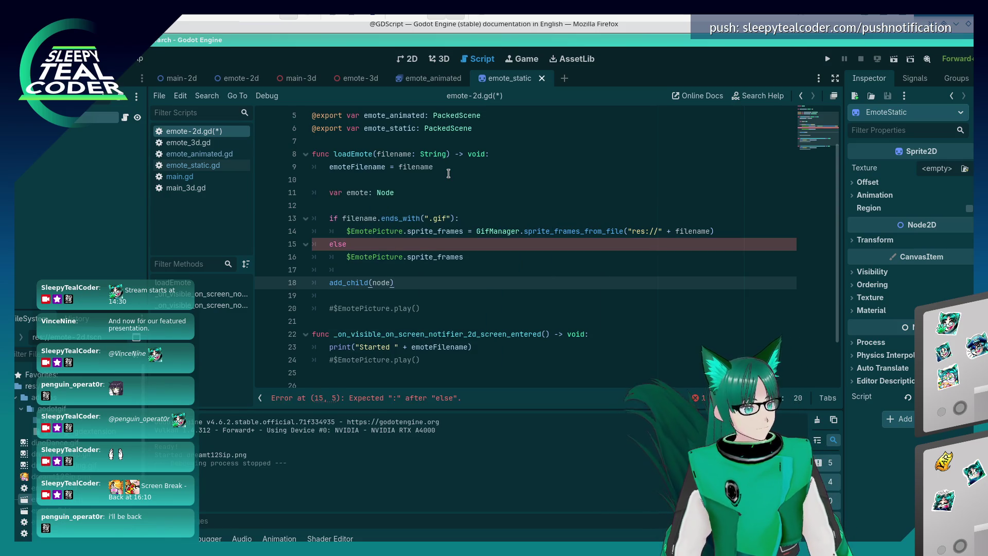
key(Left)
key(BackSpace)
key(BackSpace)
key(BackSpace)
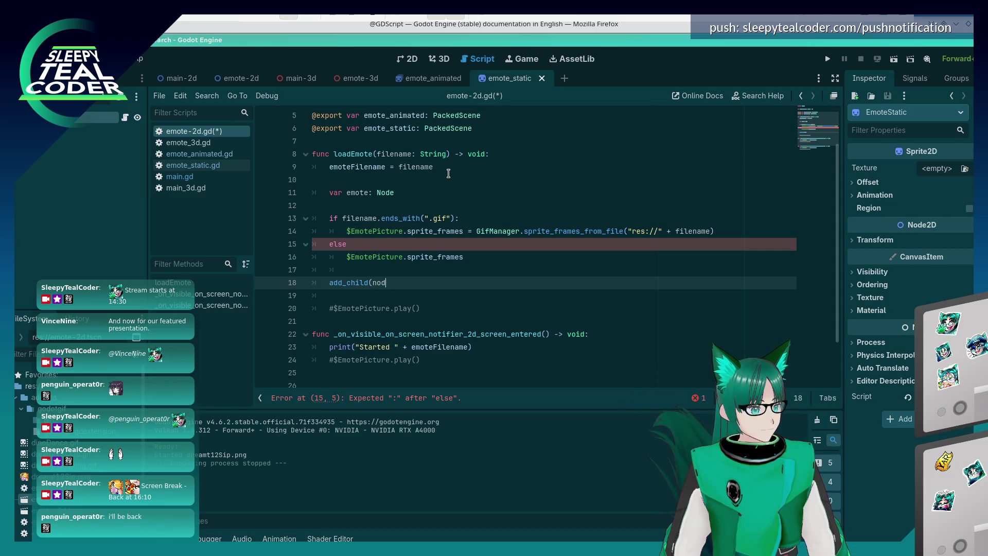
text(emote)
- Open empty lines under the if and after the GIF loading line for the emote assignments
key(Up)
key(Up)
key(Up)
key(Up)
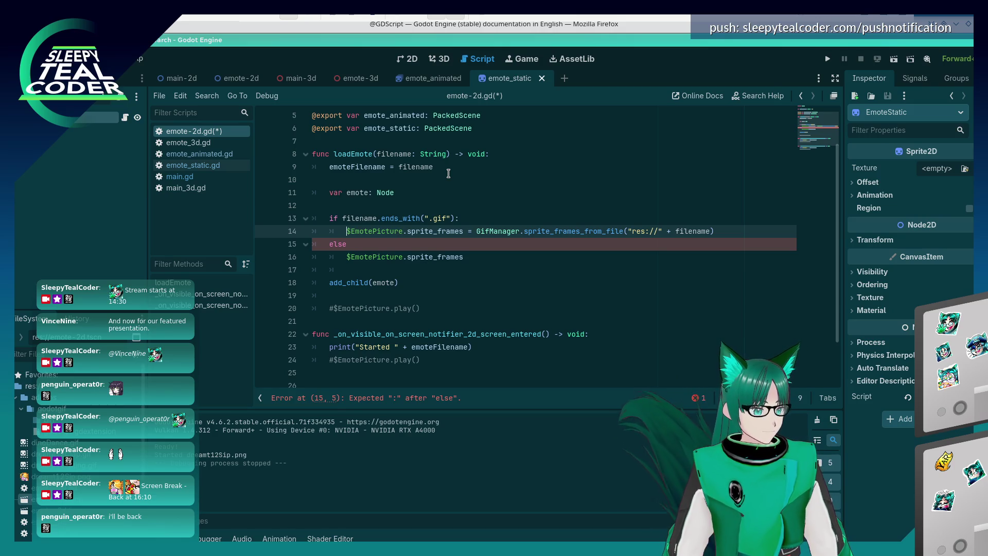
key(Up)
key(End)
key(Return)
text(ee)
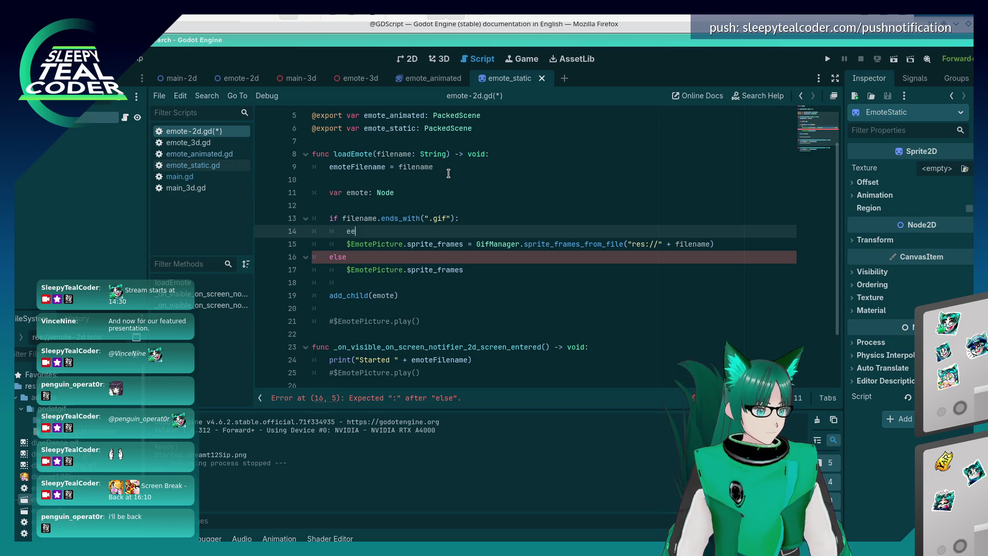
key(BackSpace)
text(mote =)
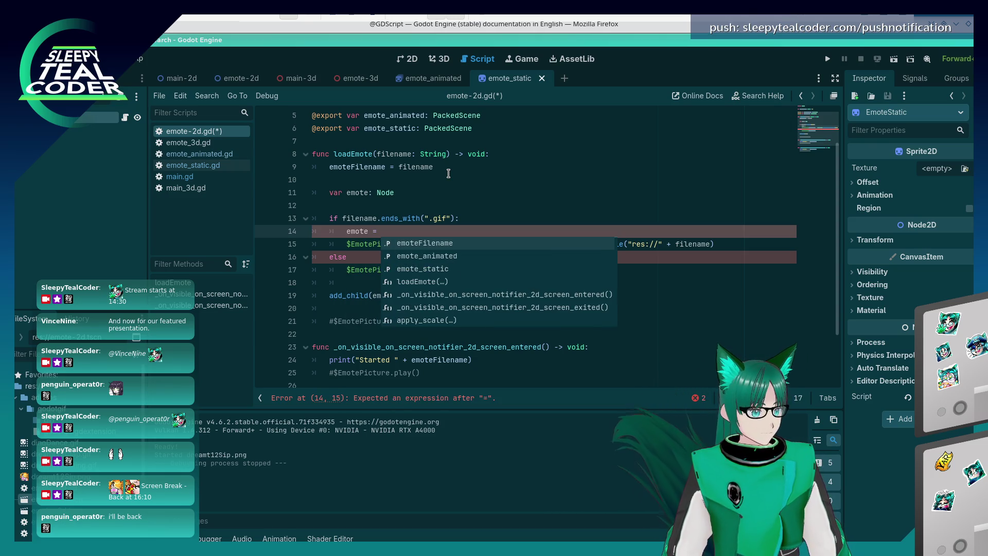
key(BackSpace)
key(BackSpace)
key(BackSpace)
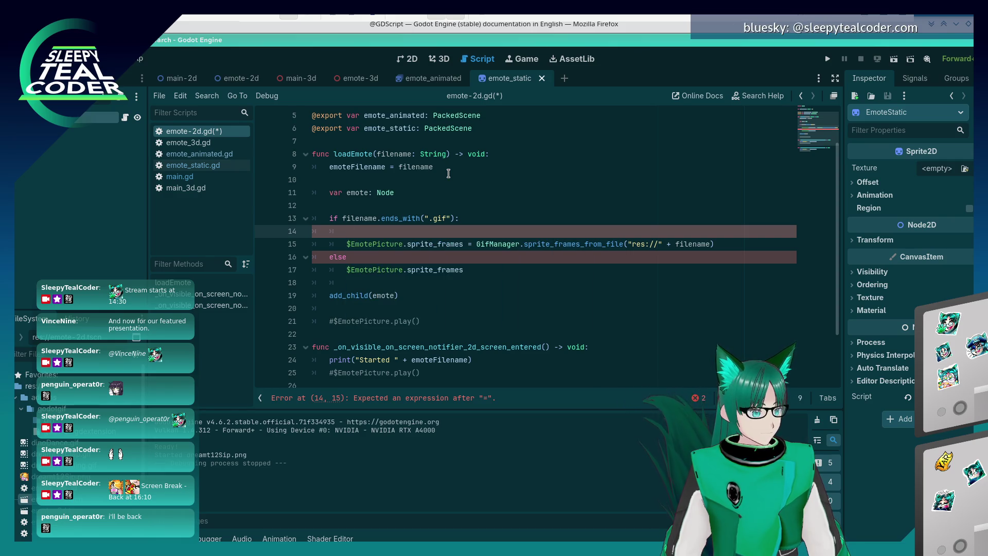
key(Down)
key(End)
key(Return)
text(emote)
key(Up)
key(Up)
- Declare 'var animated_emote : AnimatedSprite2D' under the GIF if
text(var animated_emote )
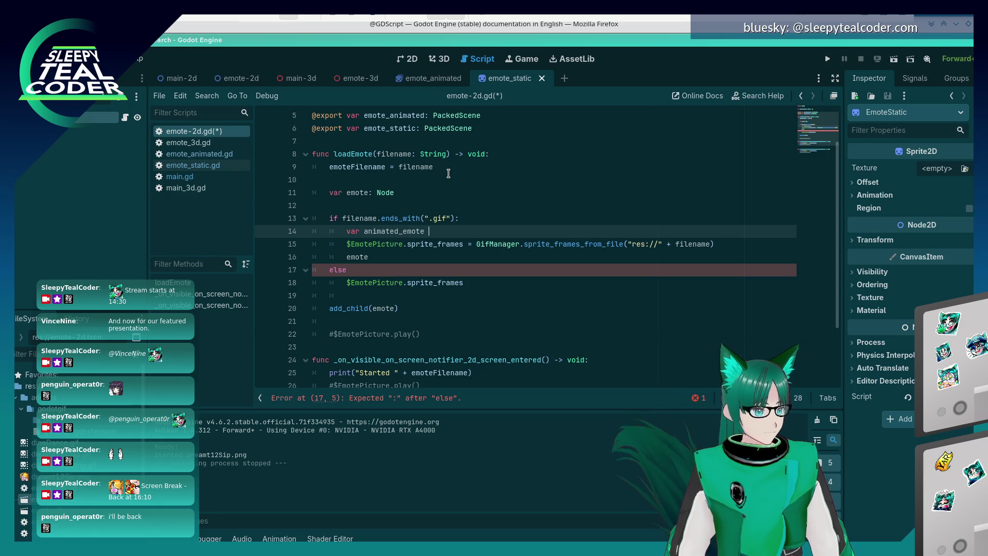
text(:)
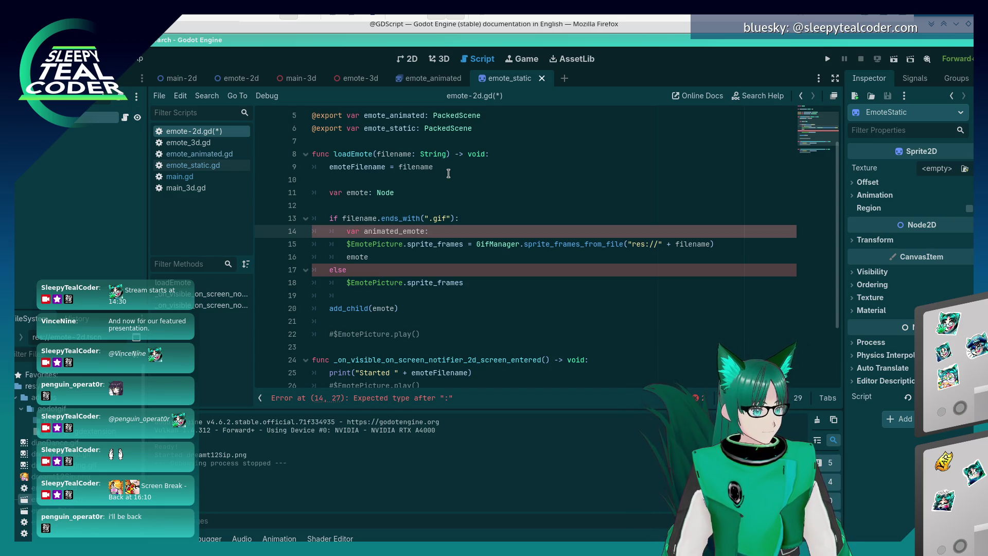
text( Animat)
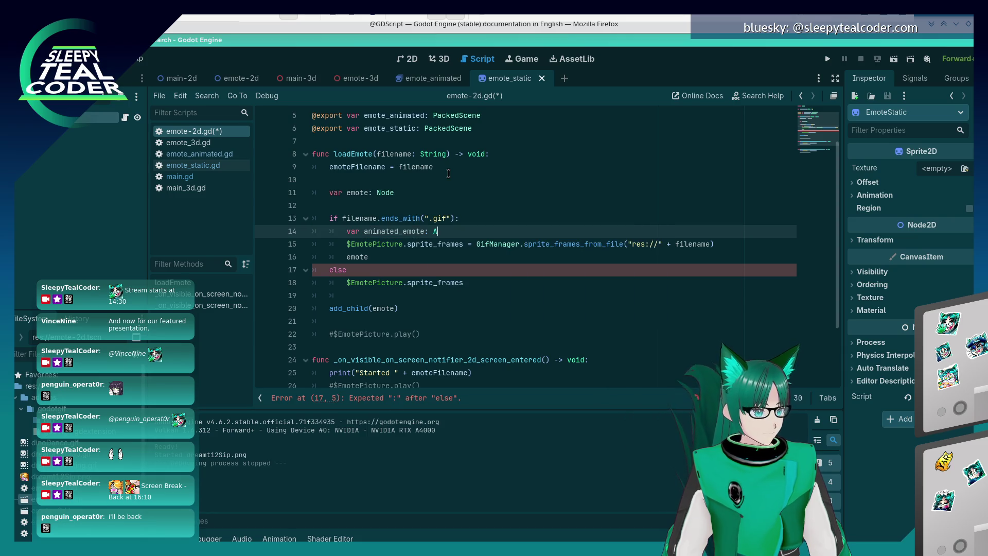
key(BackSpace)
key(BackSpace)
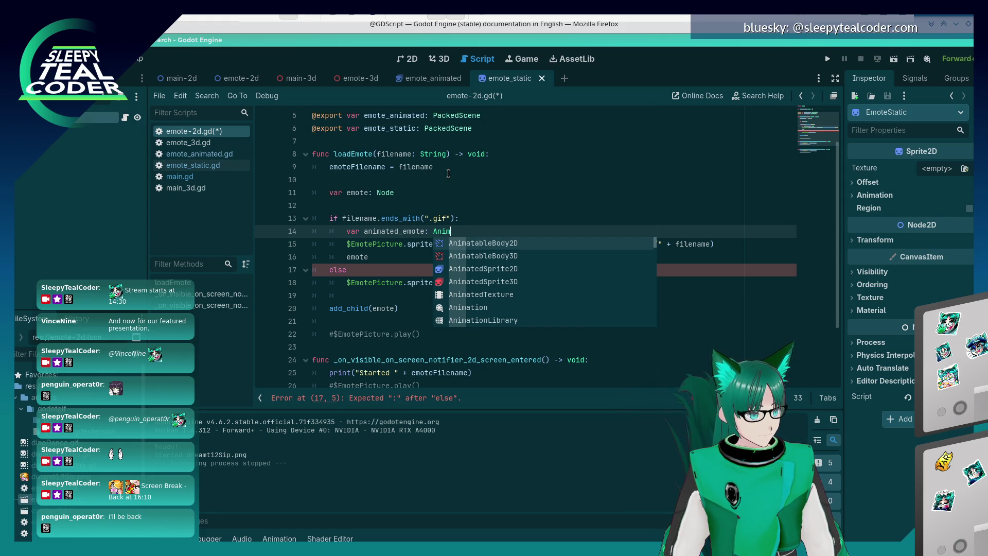
key(Down)
key(Down)
key(Return)
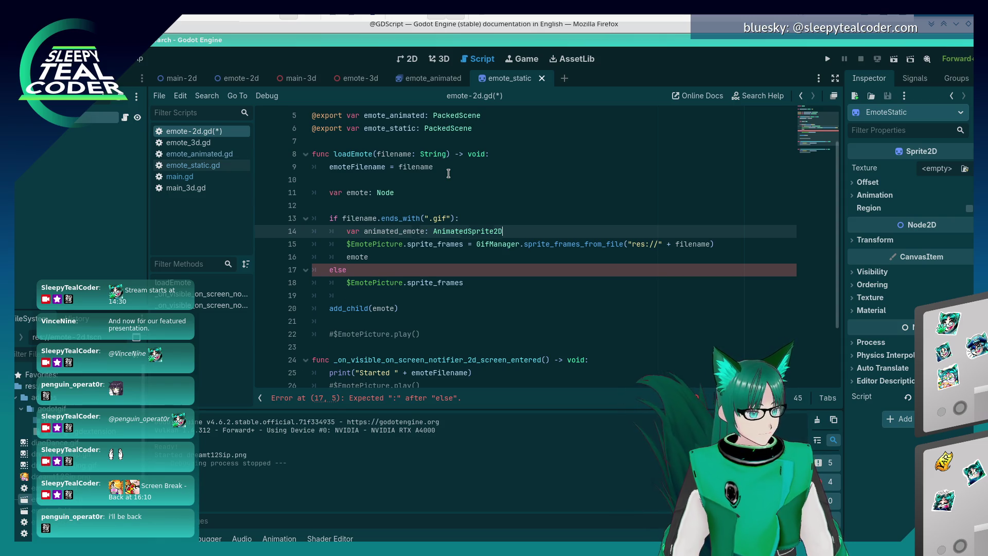
key(Return)
key(Delete)
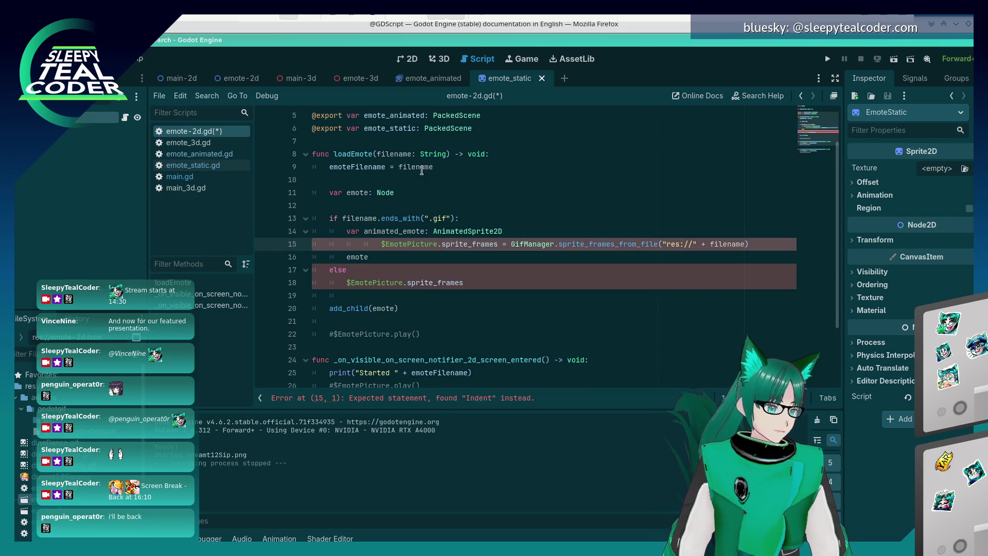
- Replace $EmotePicture with animated_emote and assign animated_emote on the emote line
double_click(385, 231)
key(ctrl+c)
drag(438, 243, 346, 244)
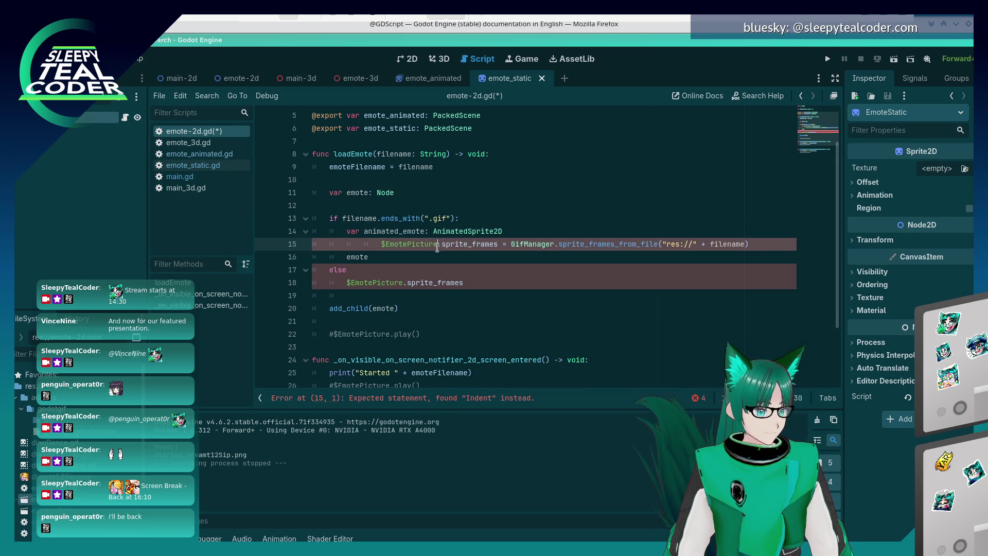
key(ctrl+v)
click(437, 255)
text(= a)
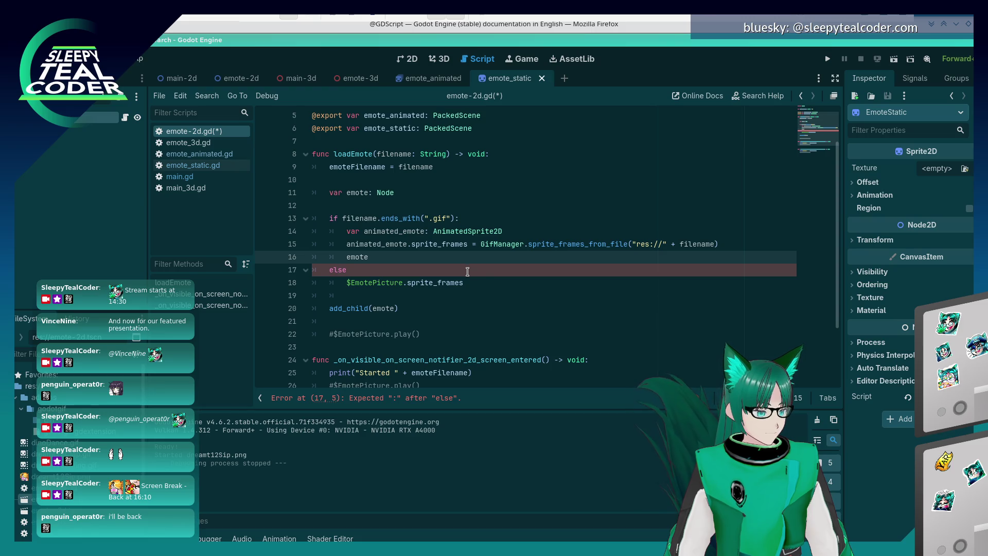
text(nimated_)
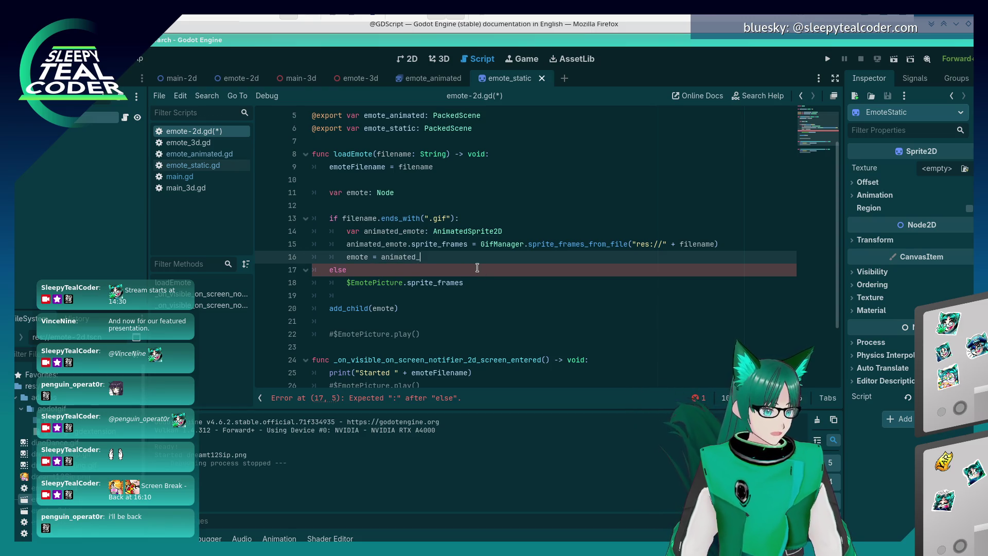
key(Return)
key(Up)
key(Up)
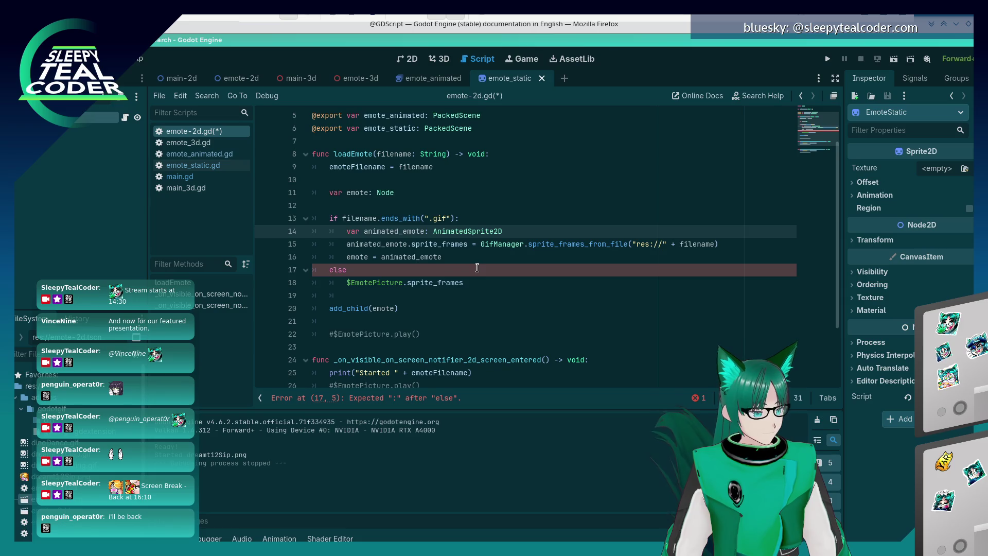
- Start a 'var static_emote' declaration inside the else branch
key(Down)
key(Down)
key(Down)
key(Return)
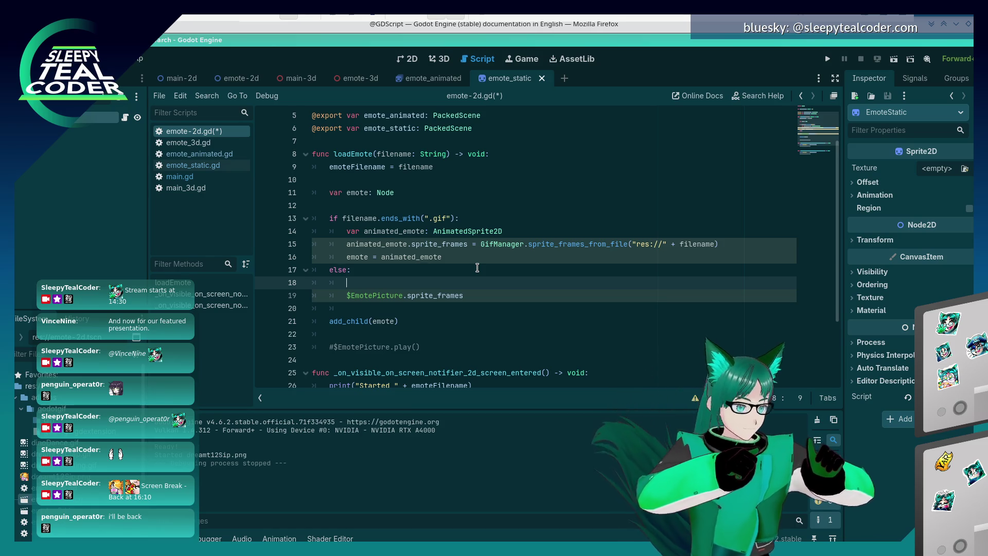
text(var static_emote:)
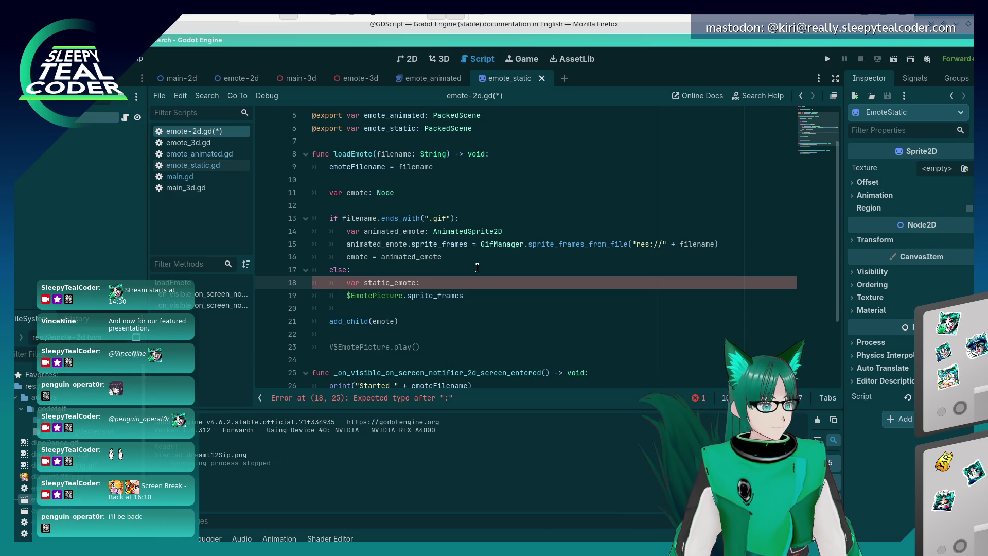
- Delete the AnimatedSprite2D declaration and retype emote as PackedScene
key(Up)
key(Up)
key(Up)
key(shift+Home)
key(BackSpace)
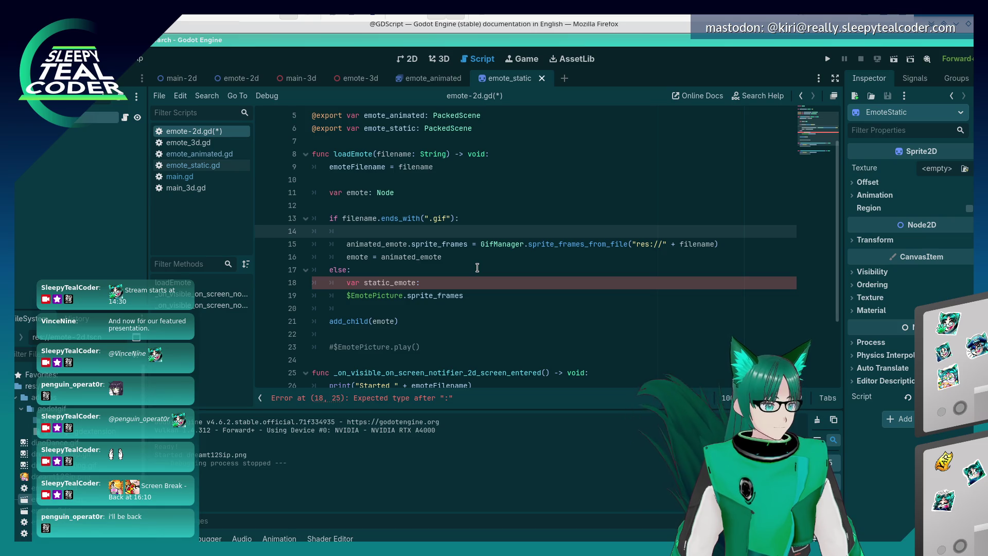
key(Up)
key(Up)
key(Up)
key(BackSpace)
key(BackSpace)
key(BackSpace)
text(PackedScene)
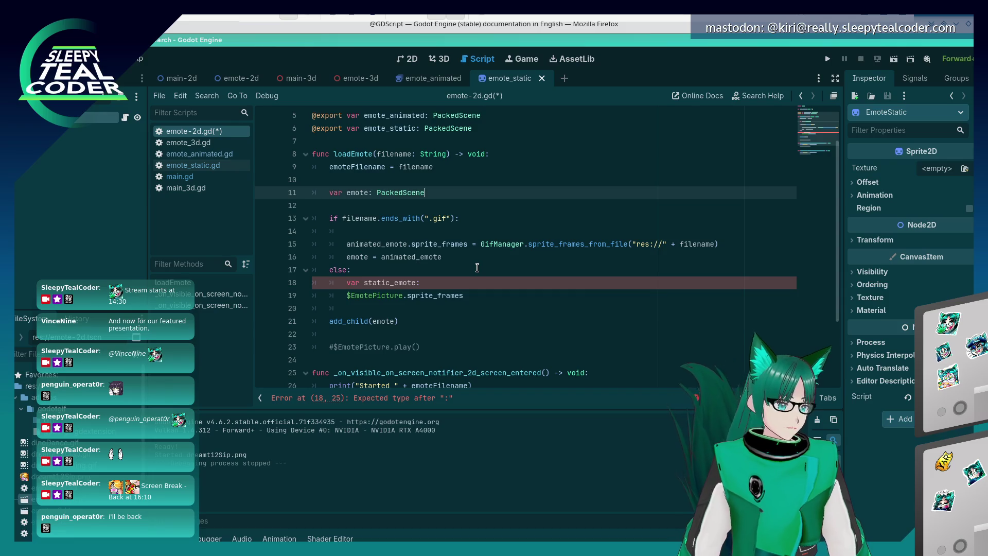
- Add 'var animated_emote = emote_animated.instantiate()' and begin 'animated_emote.load' below it
click(383, 233)
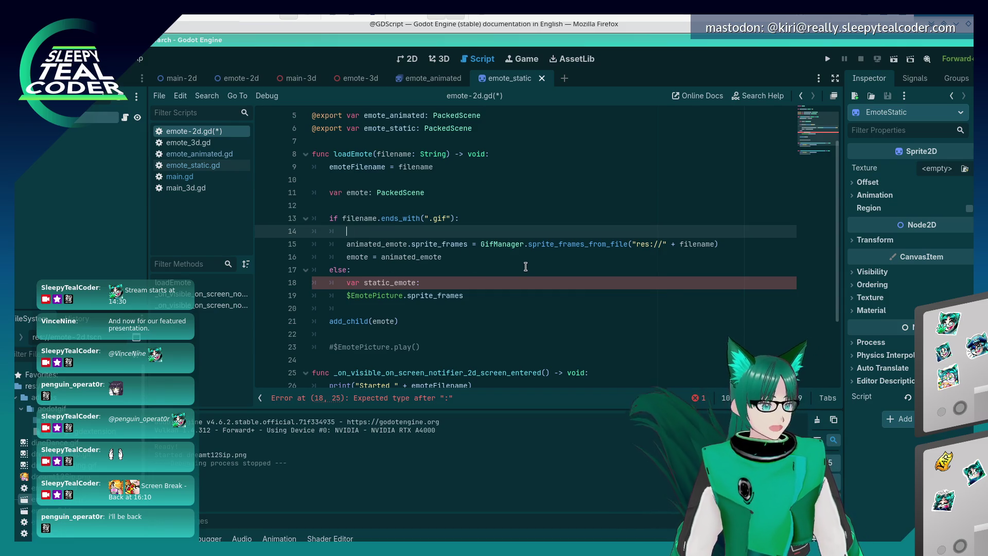
text(var)
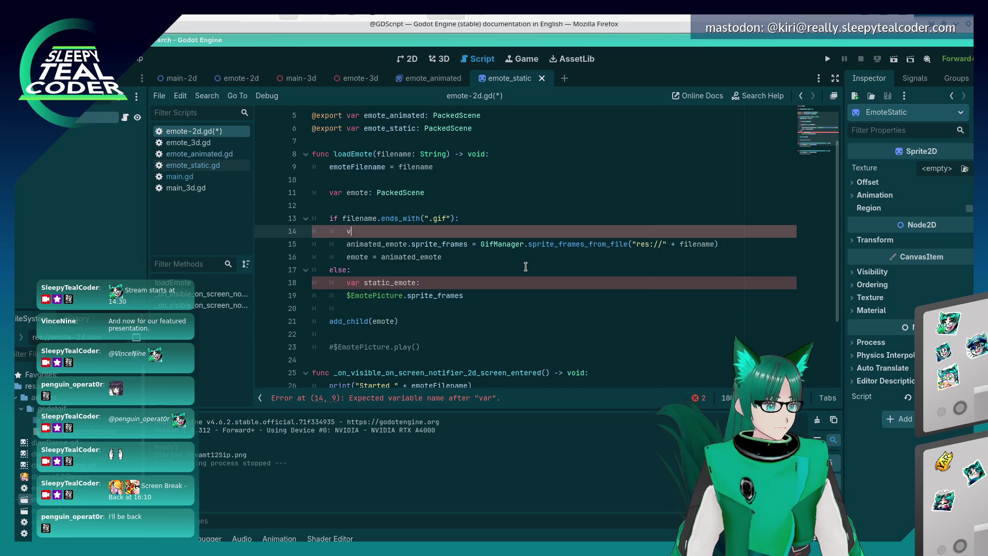
text( animated_emote = )
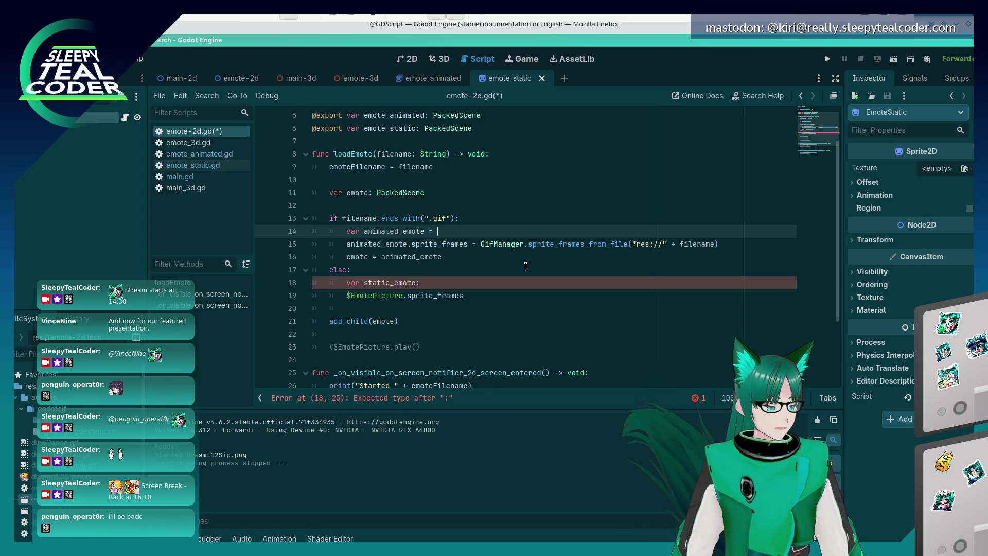
text(emo)
key(Down)
key(Return)
text(.in)
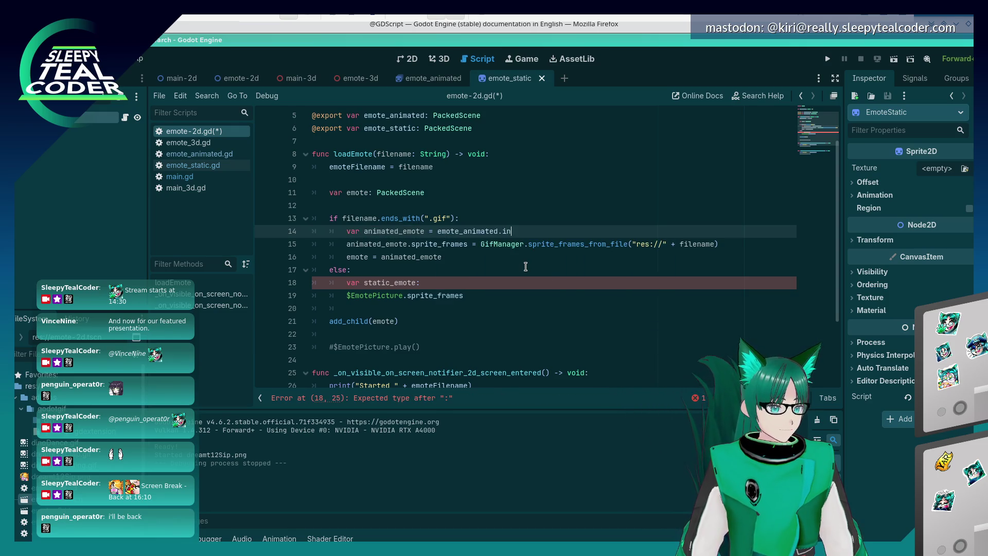
key(Return)
key(Escape)
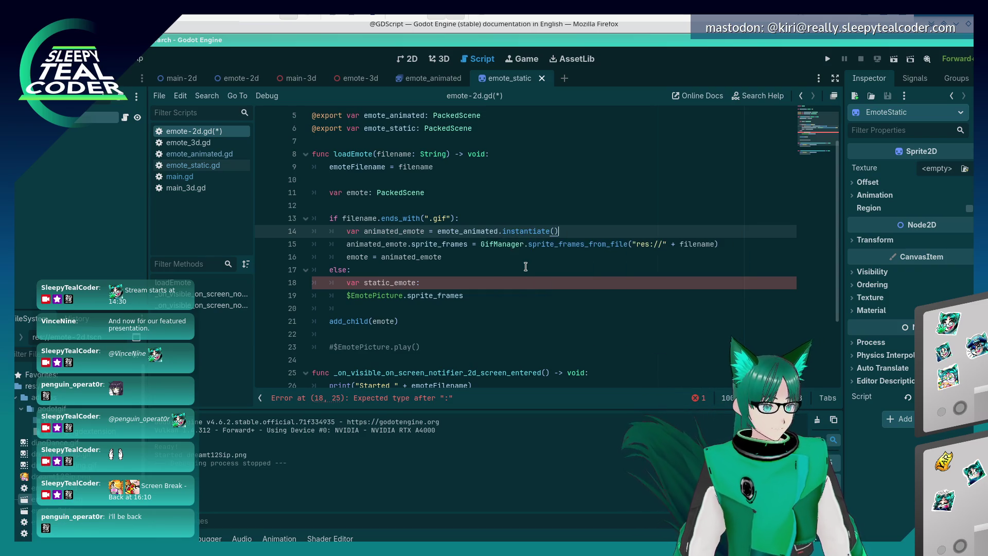
key(Return)
text(animated_em)
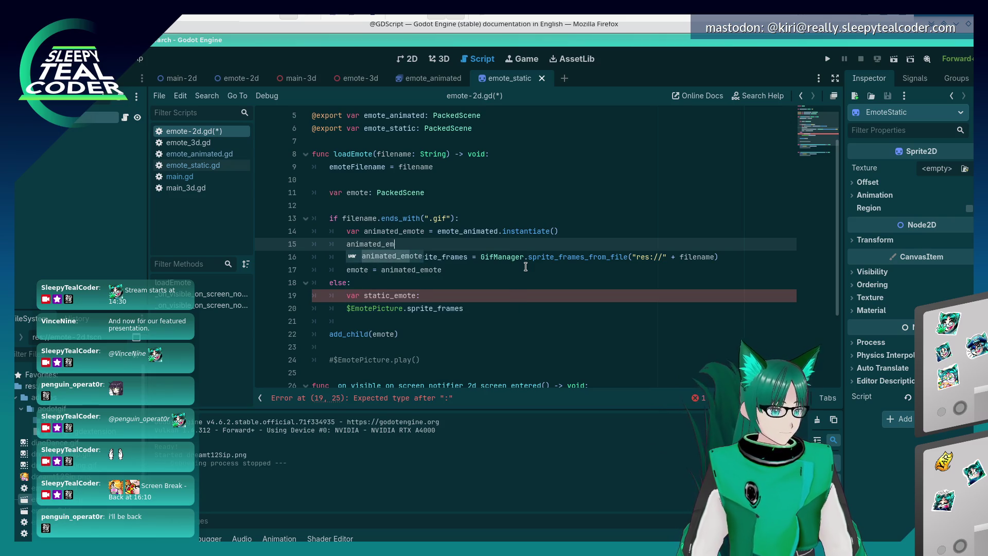
text(ote.load)
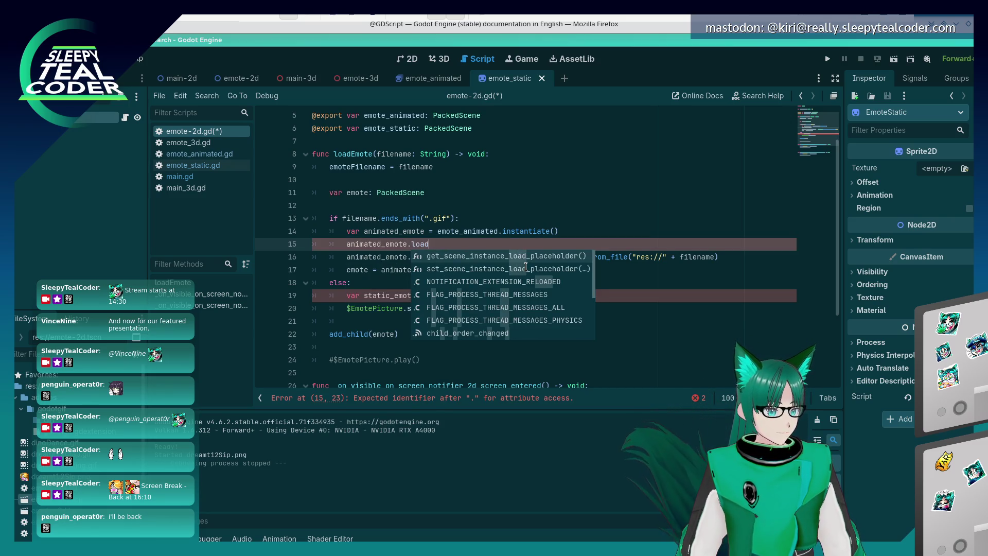
key(Escape)
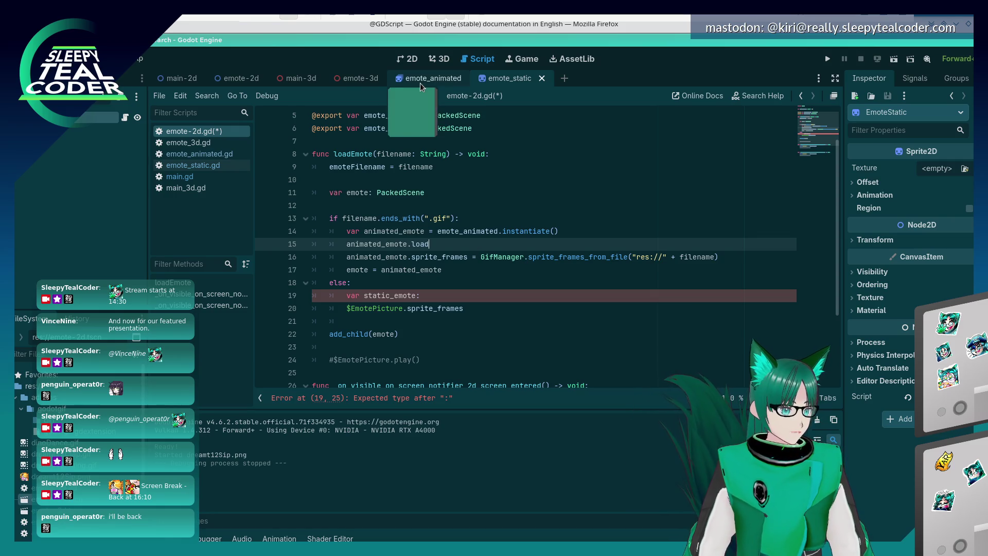
- Check the emote_animated.gd script, then go back to emote-2d.gd
click(420, 83)
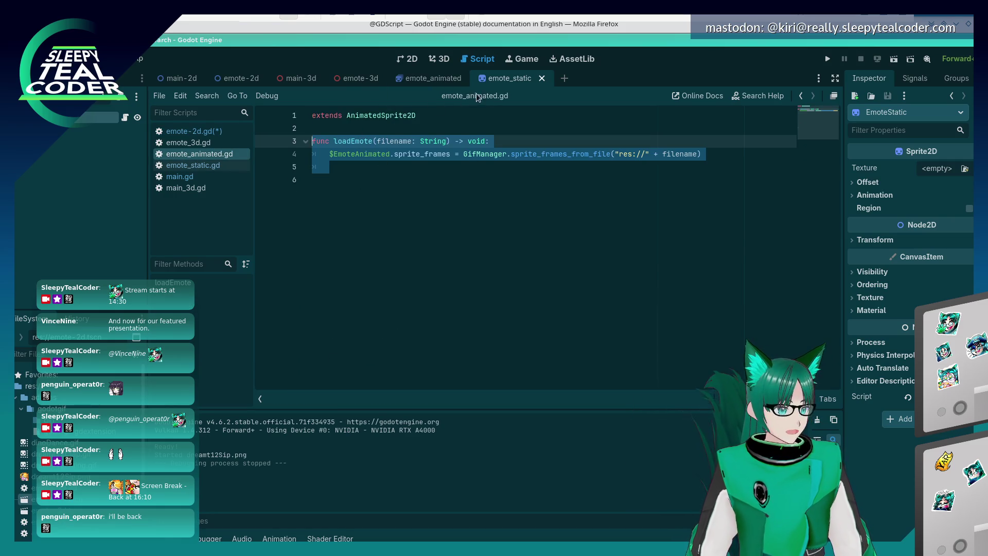
click(197, 135)
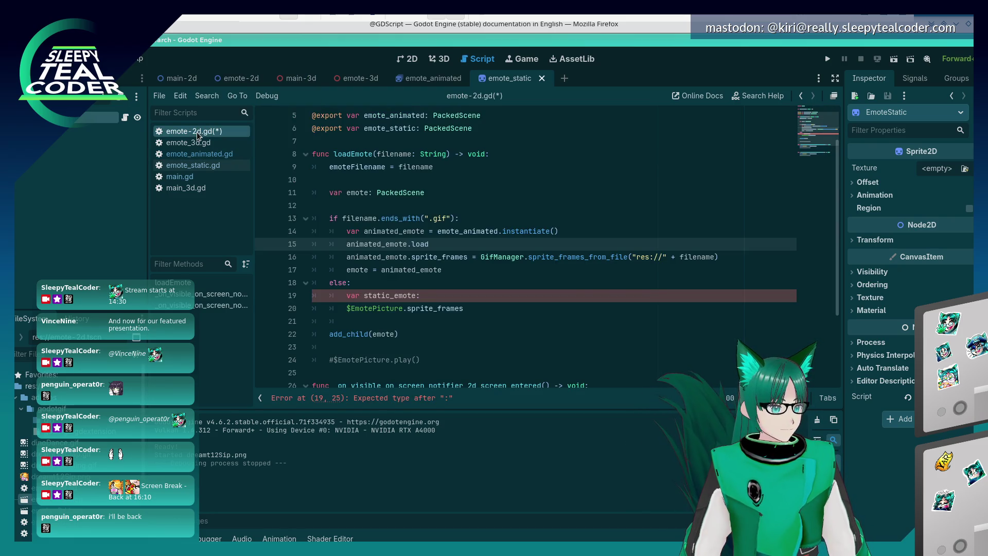
mouse_move(513, 234)
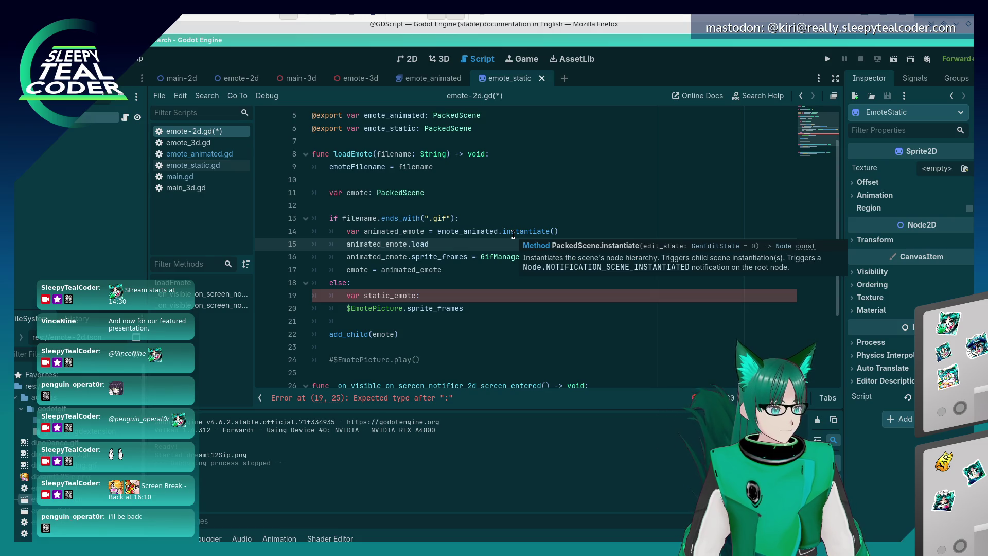
scroll(439, 224, up, 2)
scroll(439, 223, down, 4)
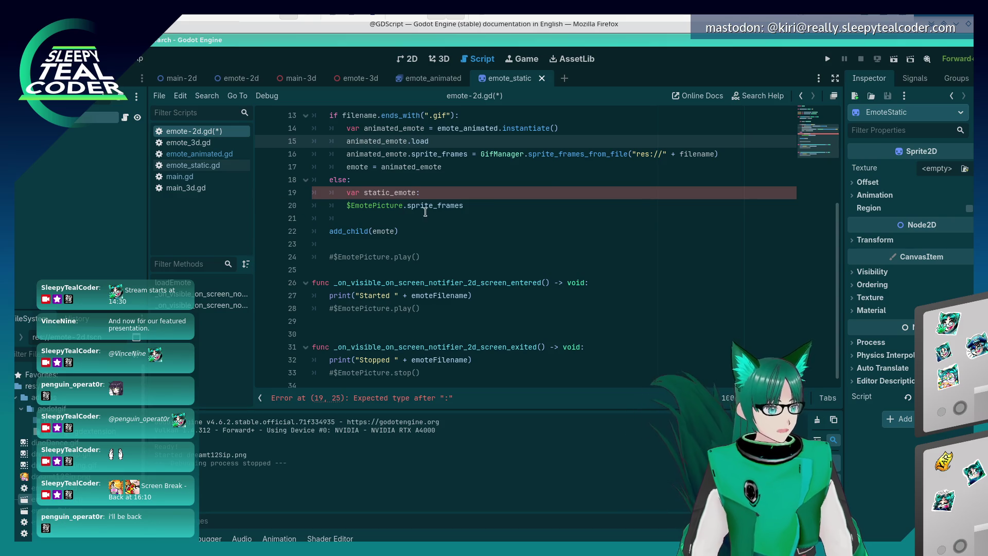
scroll(439, 224, up, 4)
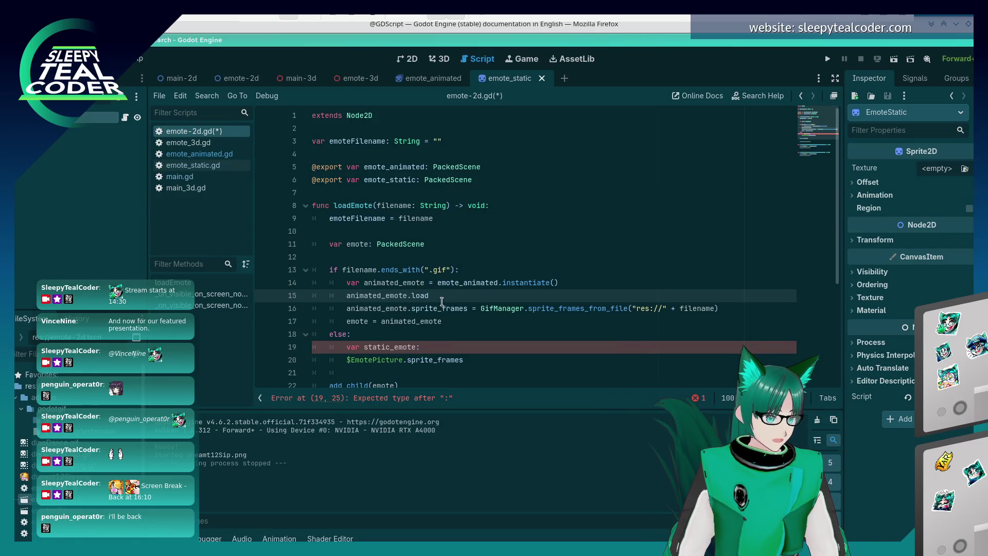
- Complete line 15 as animated_emote.loadEmote(filename) and save the script
text(Emote)
key(Return)
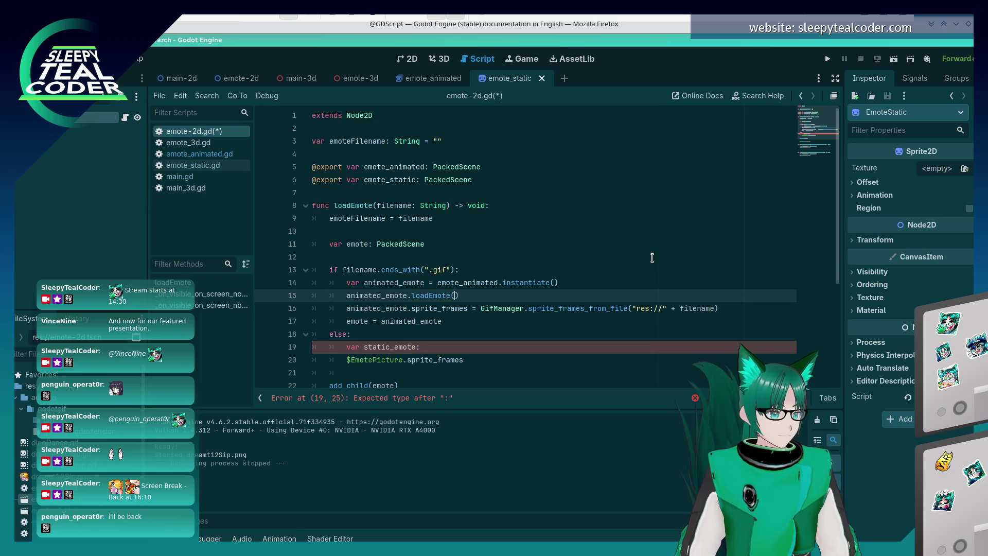
text(filename)
key(ctrl+s)
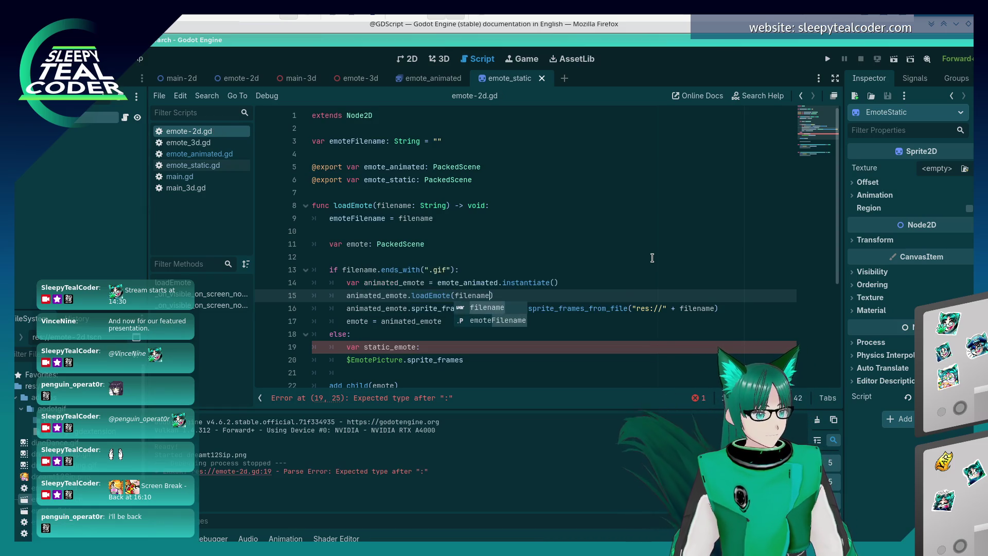
scroll(442, 212, down, 2)
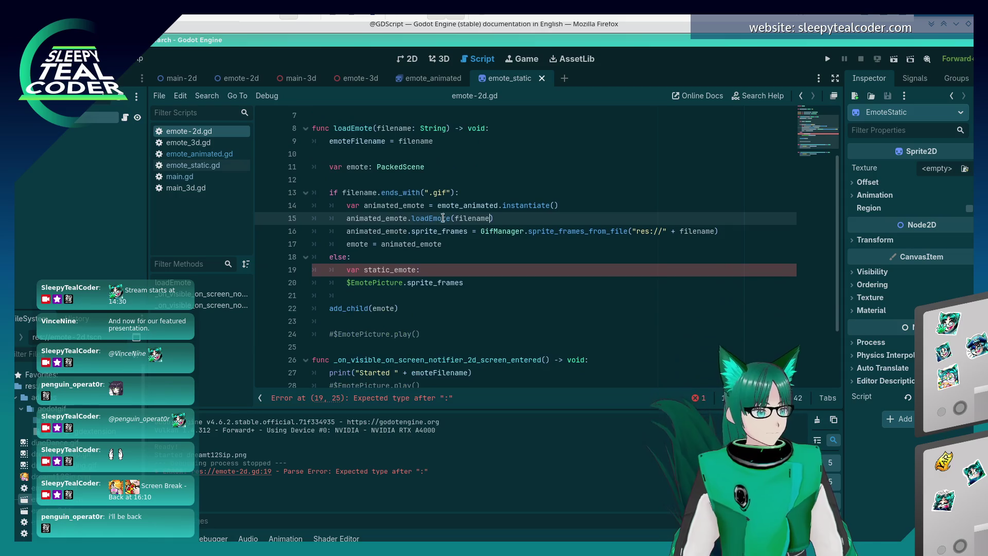
click(432, 267)
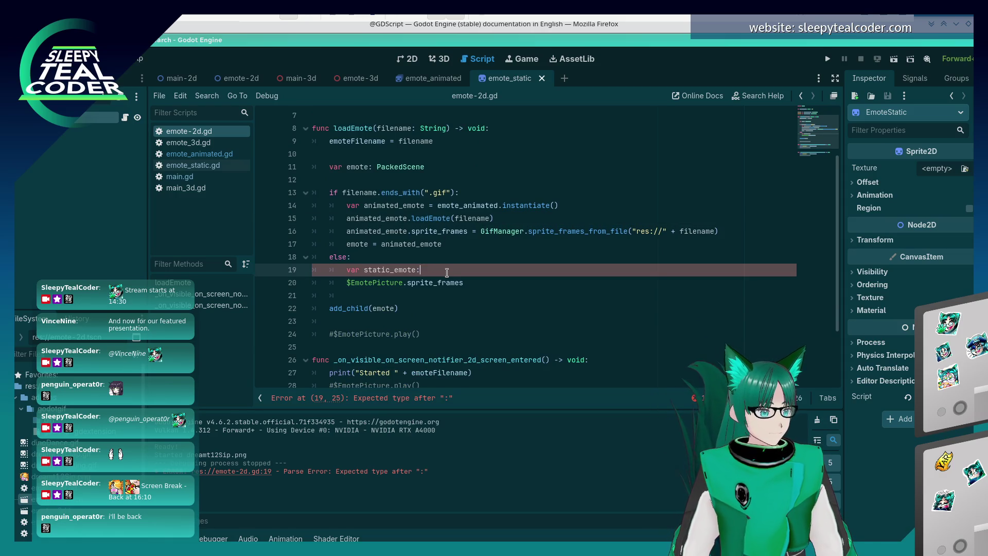
- Write var static_emote = emote_static.instantiate() on line 19 and save the script
text(emote_static.)
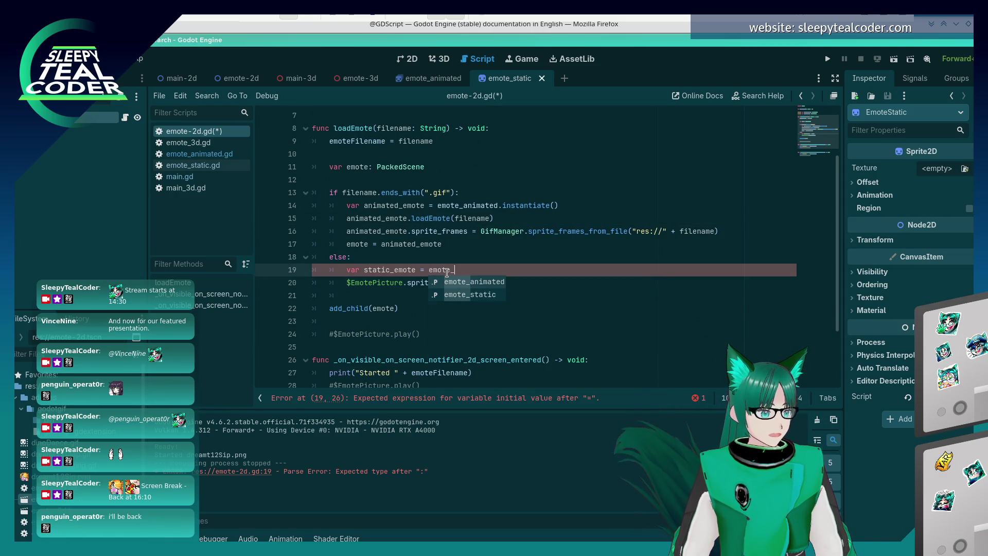
text(inst)
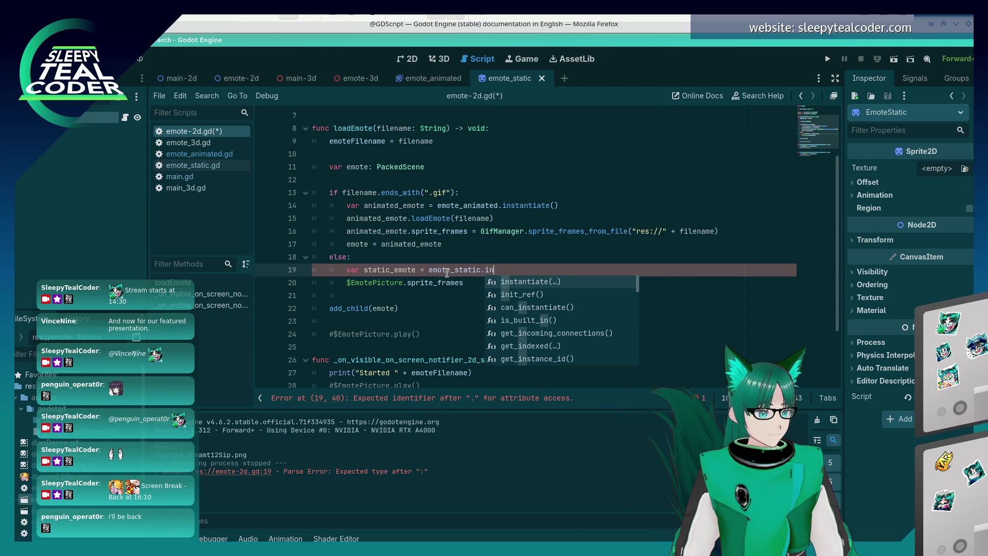
key(Return)
key(ctrl+s)
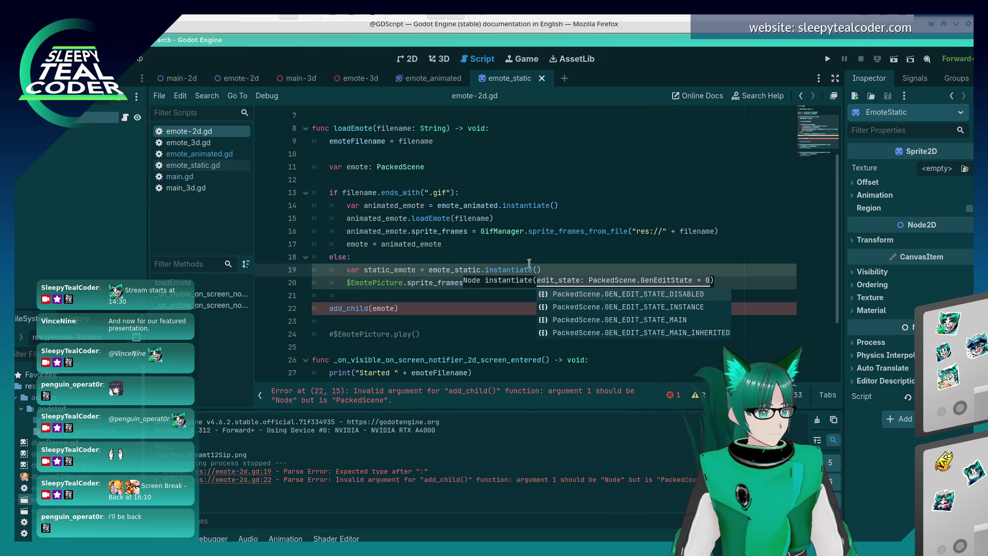
key(Escape)
key(Return)
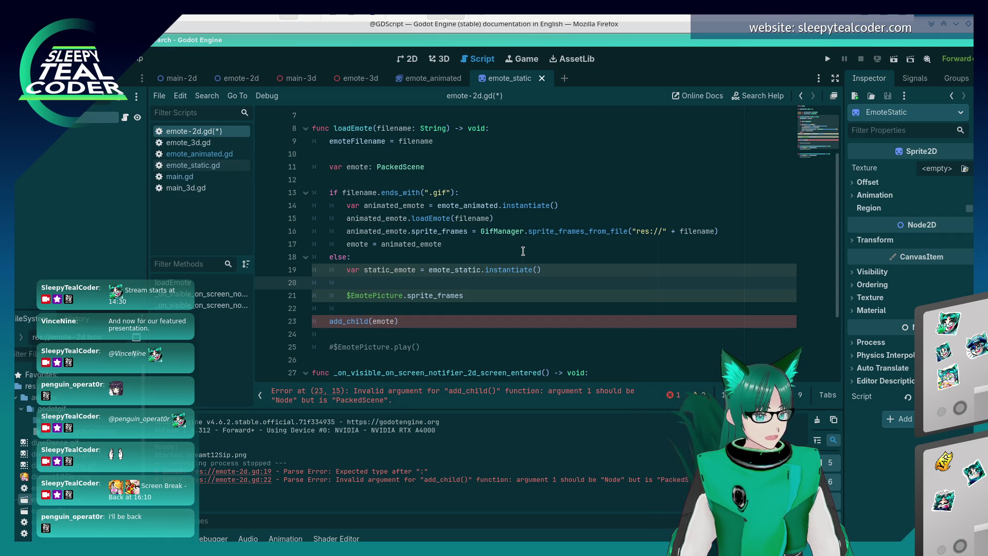
- Change the emote variable's type on line 11 from PackedScene to Node
key(Down)
key(Down)
key(Down)
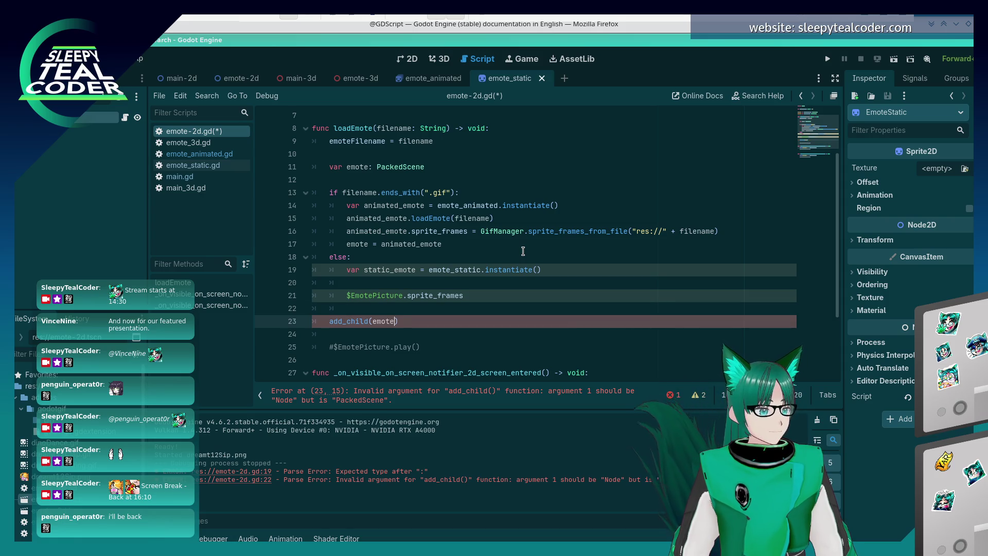
key(Up)
key(Up)
key(Up)
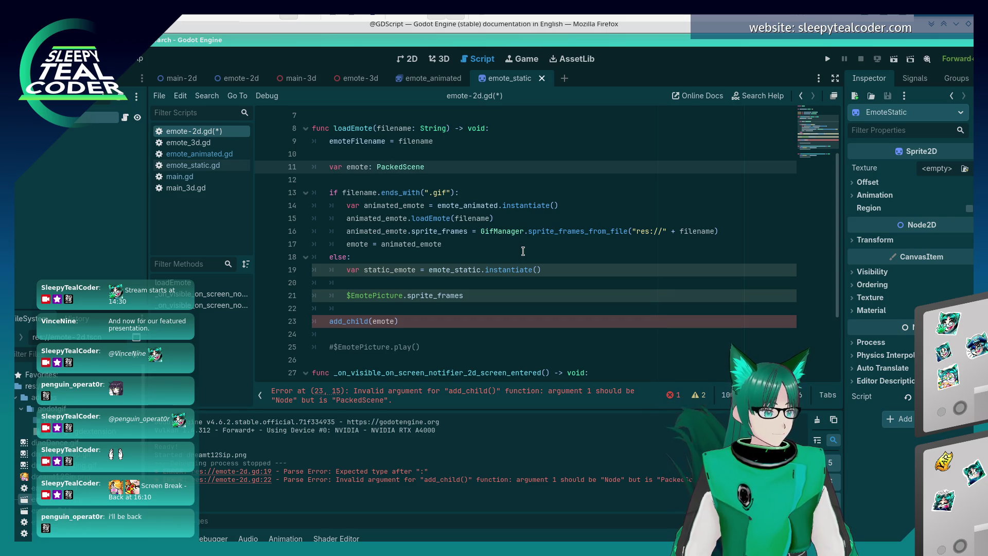
key(ctrl+Delete)
text(e)
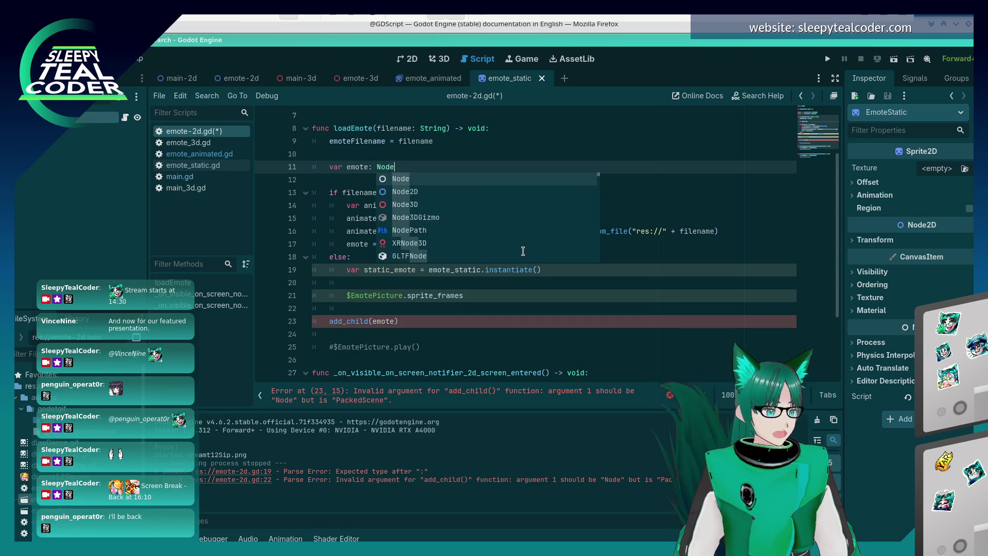
key(Escape)
- Add emote = static_emote in the else branch and delete the leftover $EmotePicture.sprite_frames text
key(Down)
key(Down)
key(Down)
key(Down)
key(Down)
key(Down)
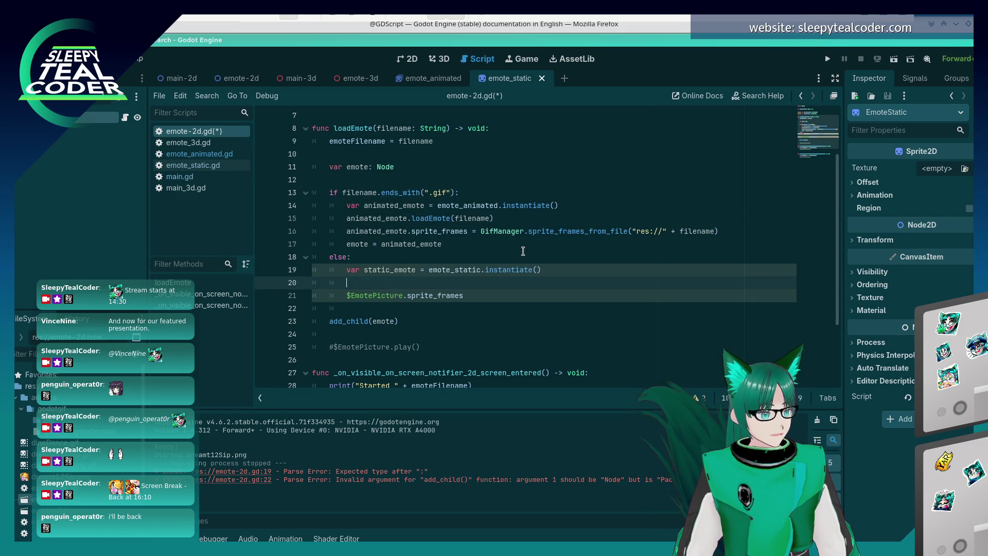
key(End)
key(Return)
text(static_)
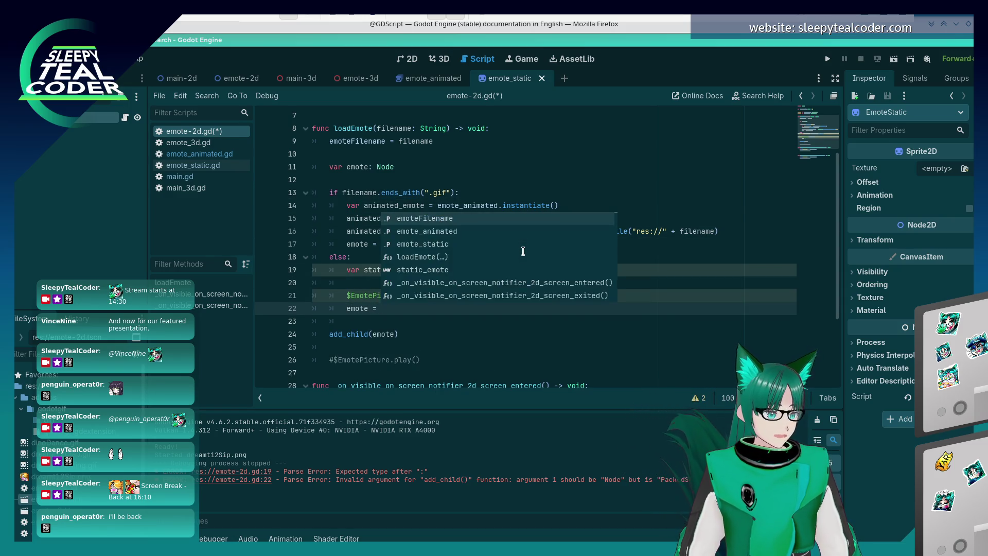
key(Return)
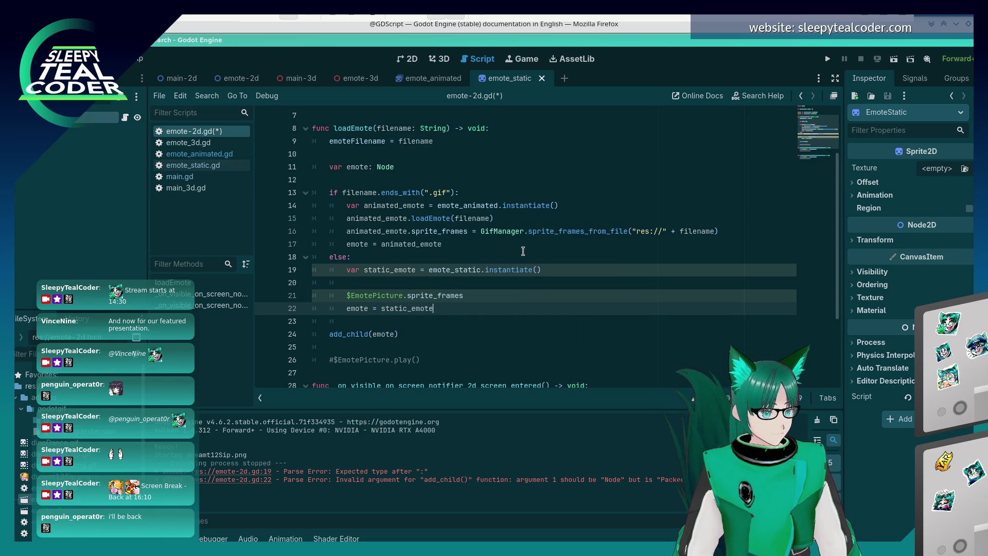
key(Up)
key(Up)
key(Down)
key(shift+End)
key(Delete)
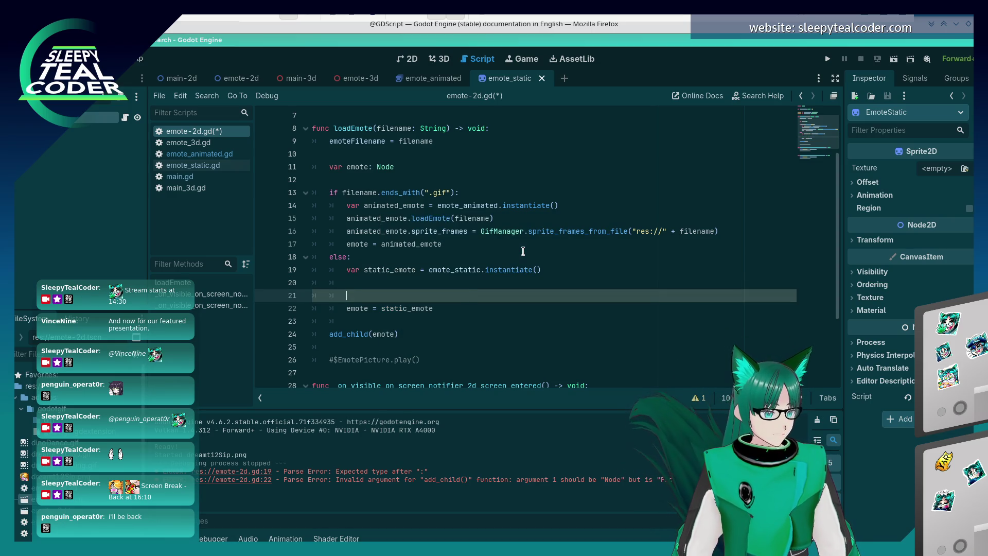
key(Up)
key(Delete)
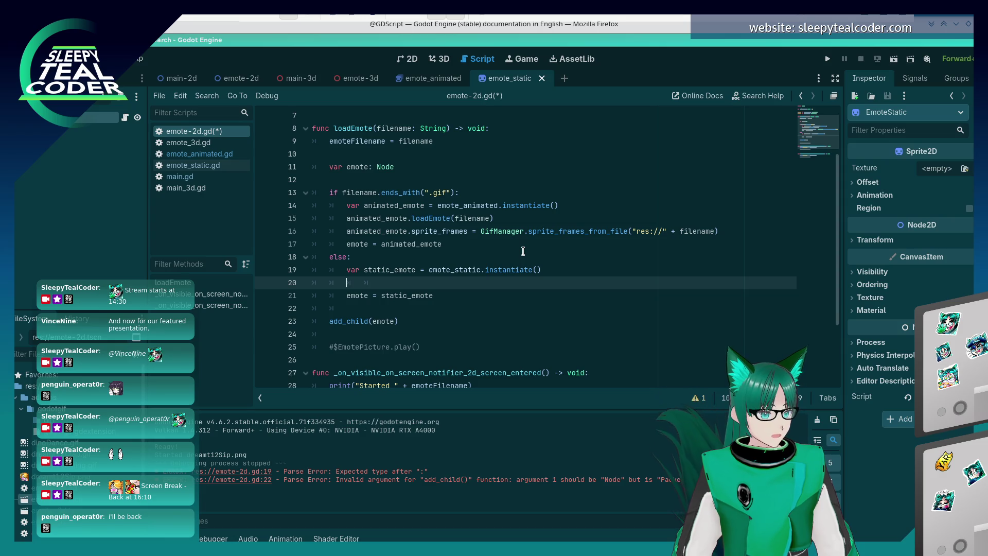
key(Up)
key(Up)
key(Up)
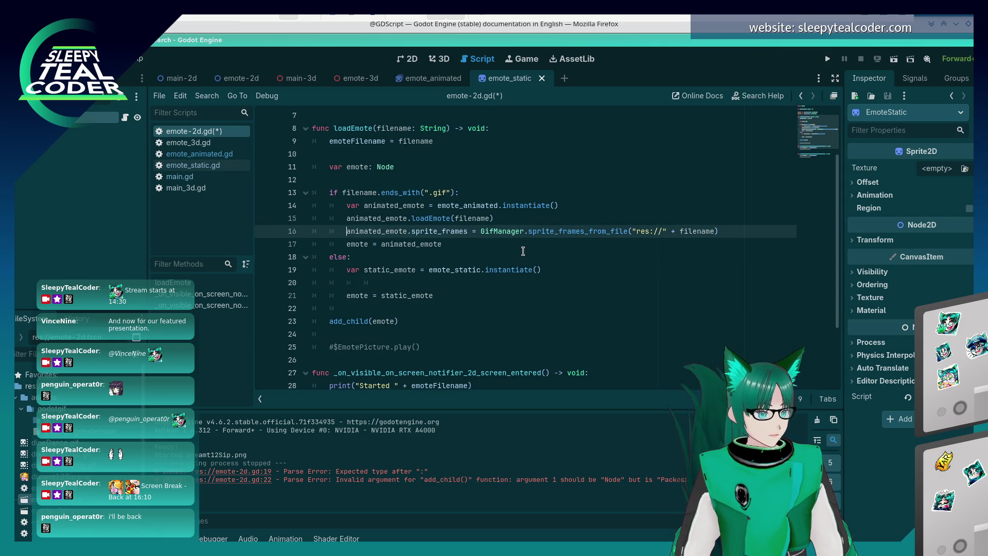
- Comment out the line with #, complete static_emote.loadEmote(filename) in the else branch, and save
text(//)
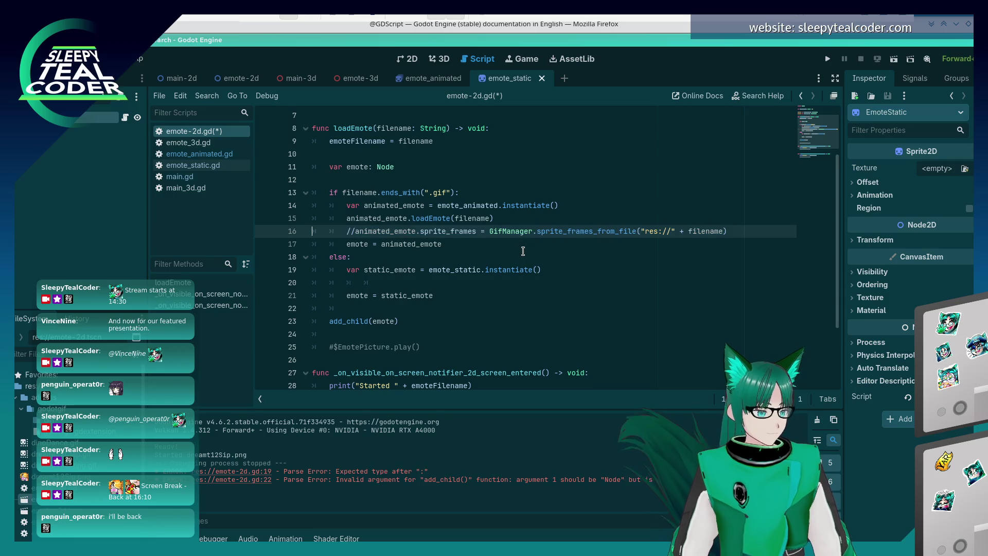
key(BackSpace)
text(#)
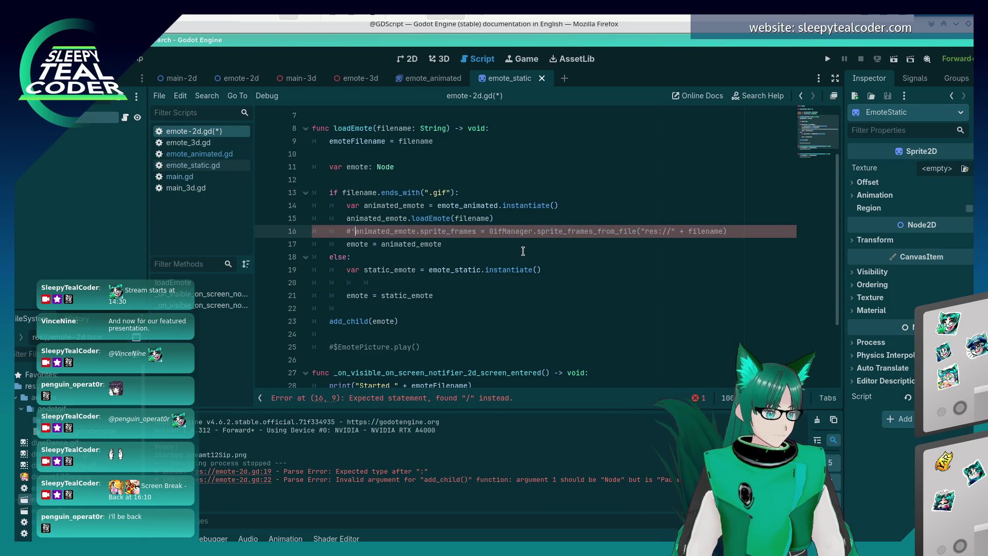
key(Down)
key(Down)
key(Down)
text(atic_emote.lo)
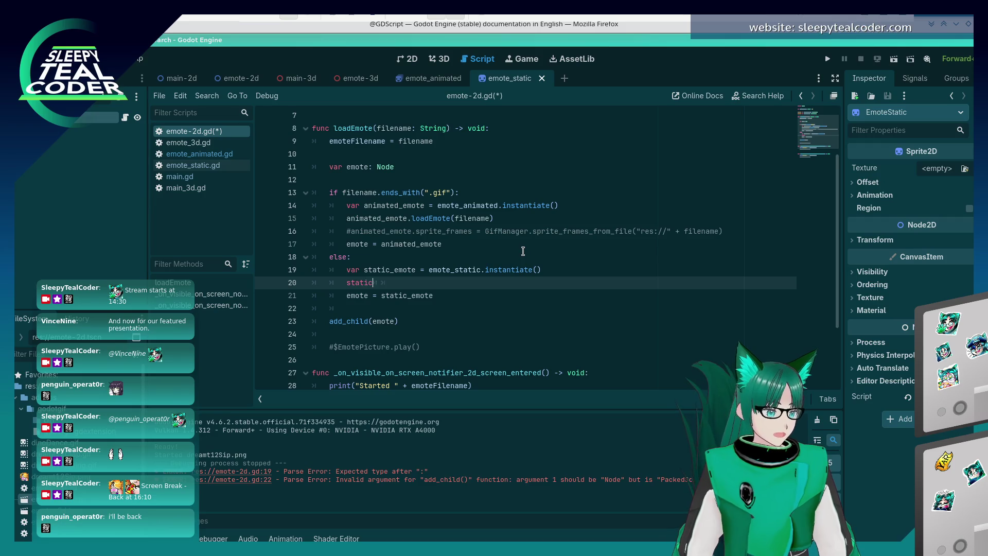
text(adEm)
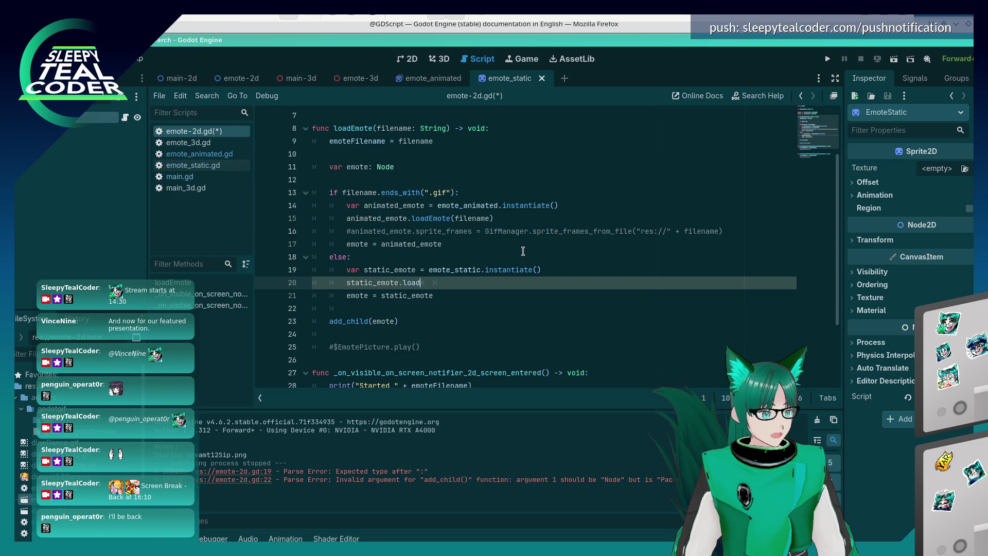
text(ote(filename))
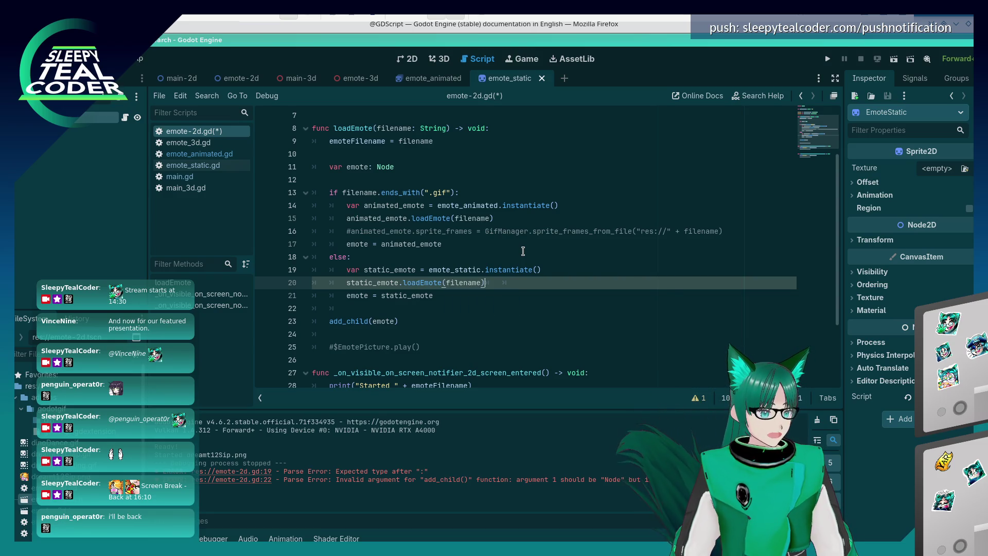
key(ctrl+s)
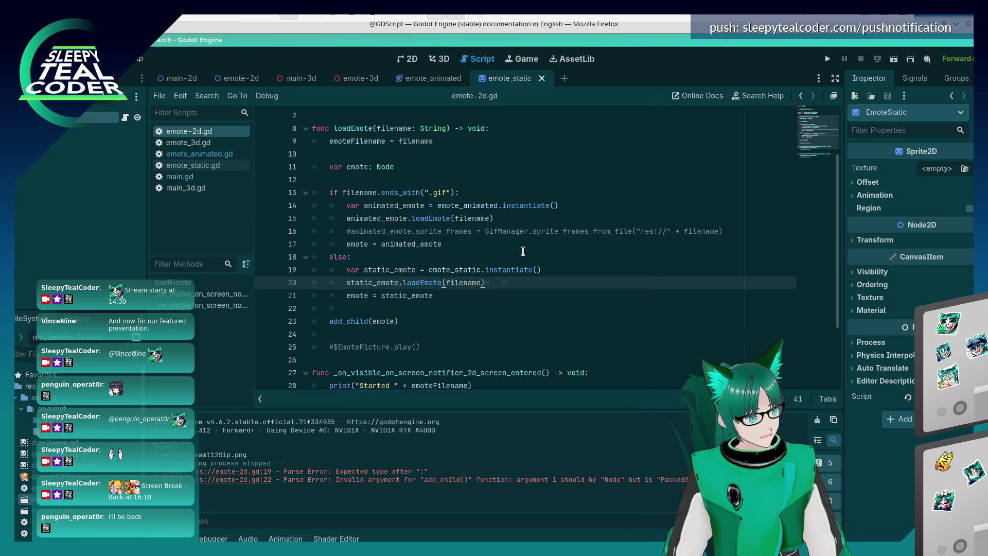
- Remove the blank line before add_child(emote) and run the project
key(Down)
key(Down)
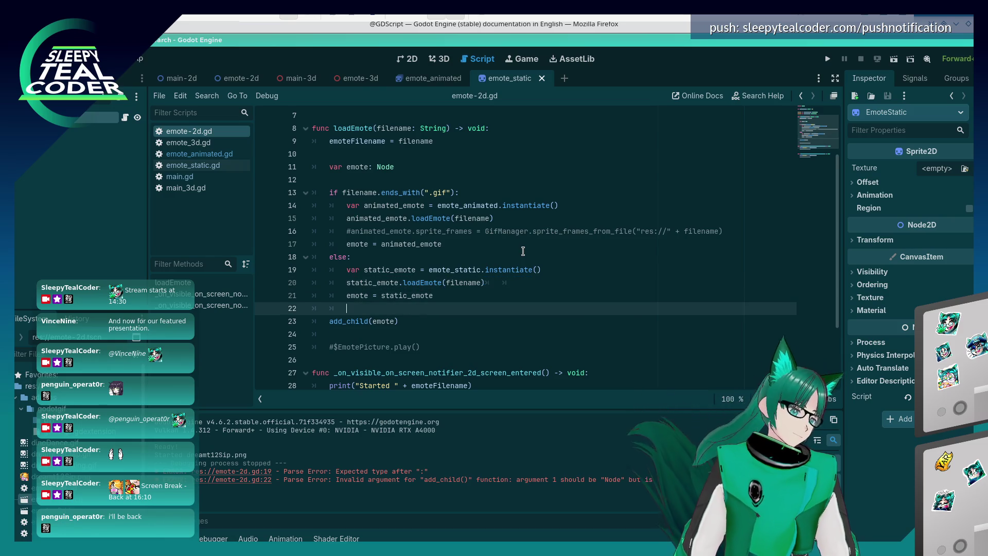
key(BackSpace)
key(BackSpace)
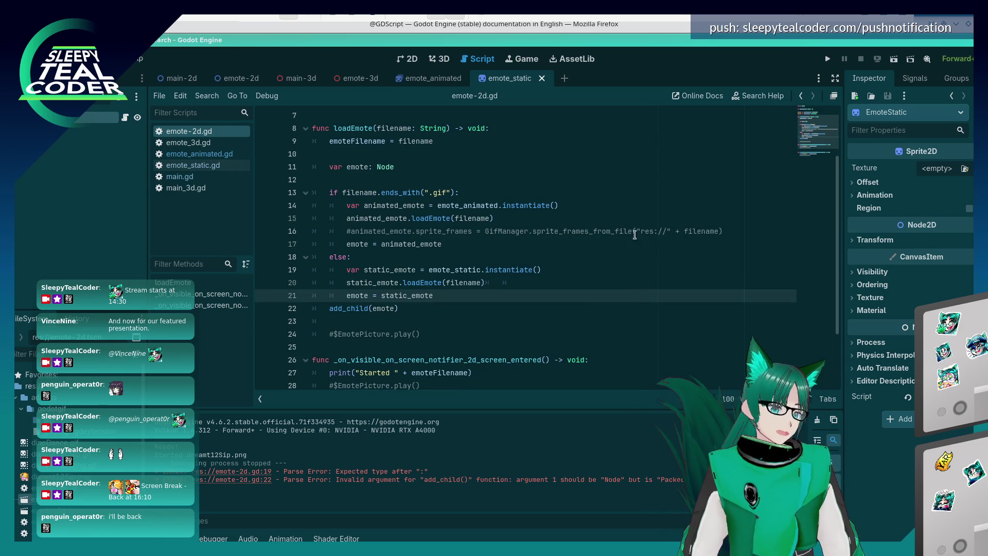
click(827, 59)
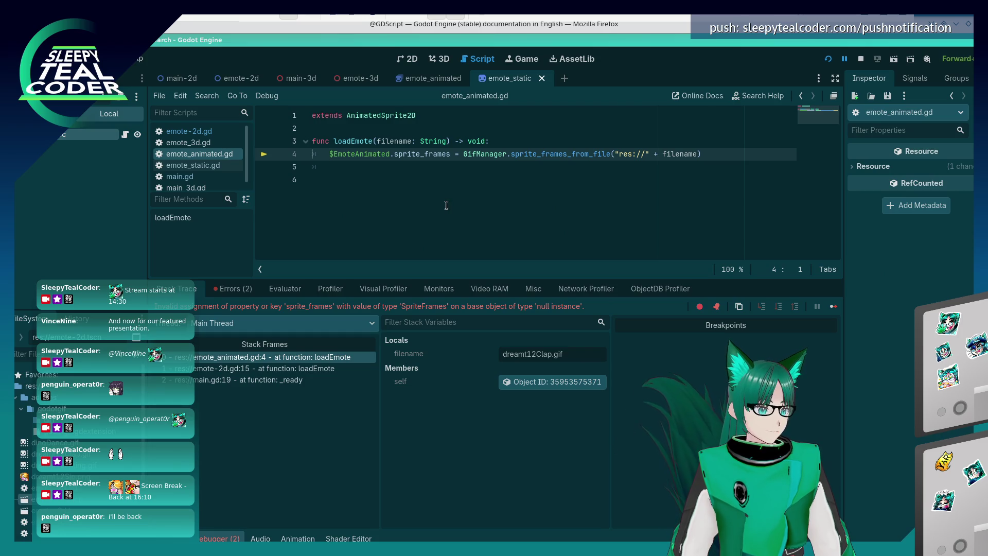
- Delete 'Animated' from the $EmoteAnimated node path on line 4 of emote_animated.gd
click(388, 154)
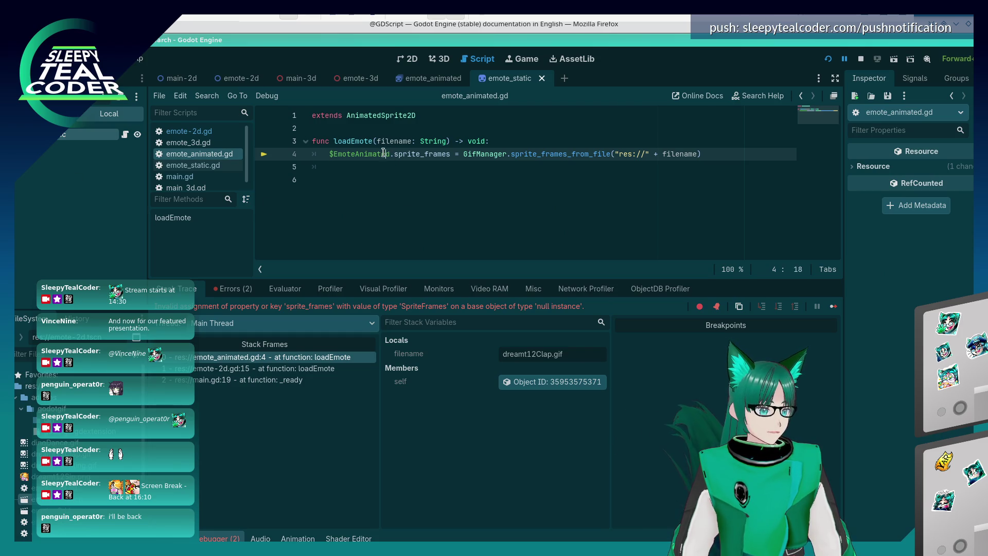
key(BackSpace)
key(BackSpace)
key(BackSpace)
key(BackSpace)
key(Delete)
- Try $EmoteStatic as the node reference, rerun, and compare against the emote_static script
text(Static)
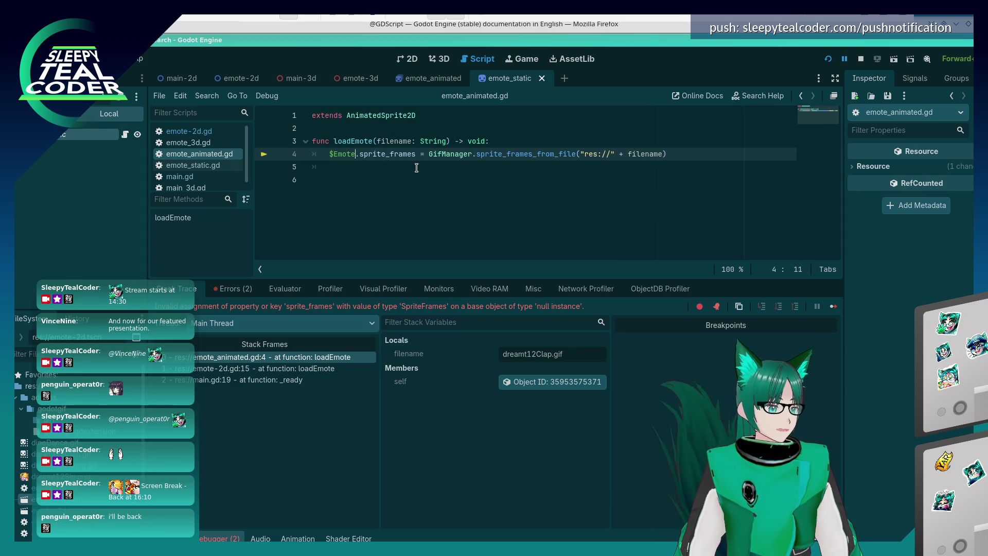
key(F5)
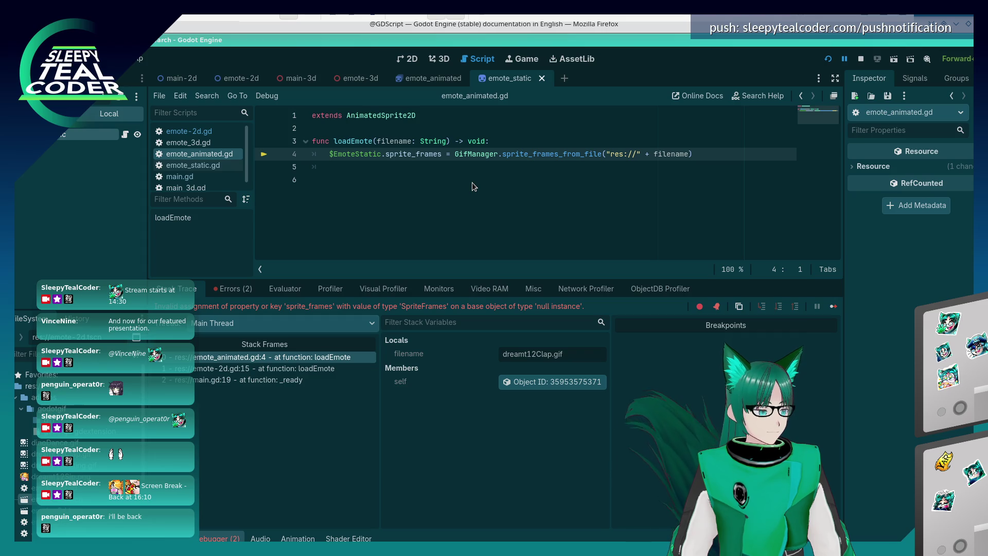
drag(386, 154, 433, 154)
click(416, 80)
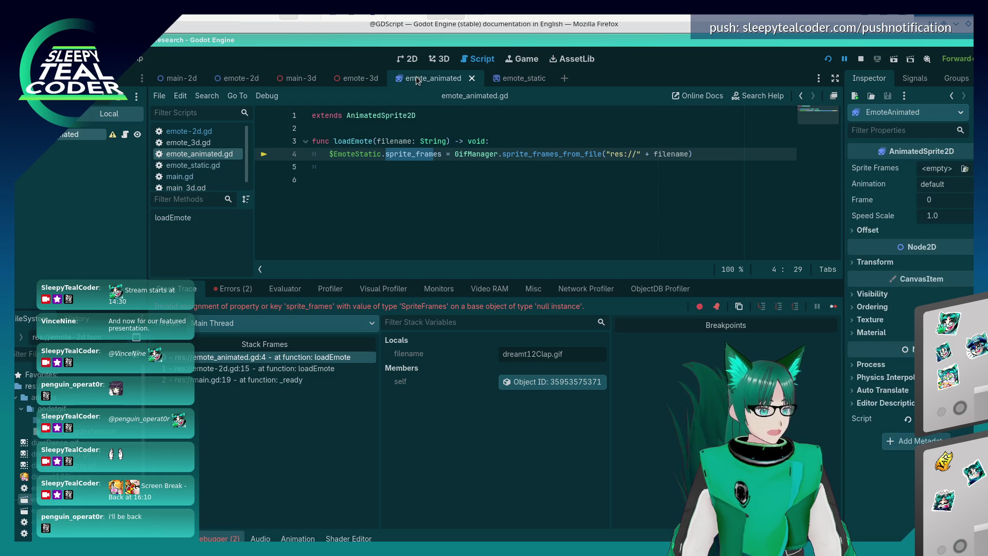
click(222, 165)
click(198, 154)
click(410, 167)
- Restore the node reference to $EmoteAnimated, save, and rerun the game
key(Up)
key(ctrl+Right)
key(BackSpace)
key(BackSpace)
key(BackSpace)
text(Animated)
key(ctrl+s)
click(226, 165)
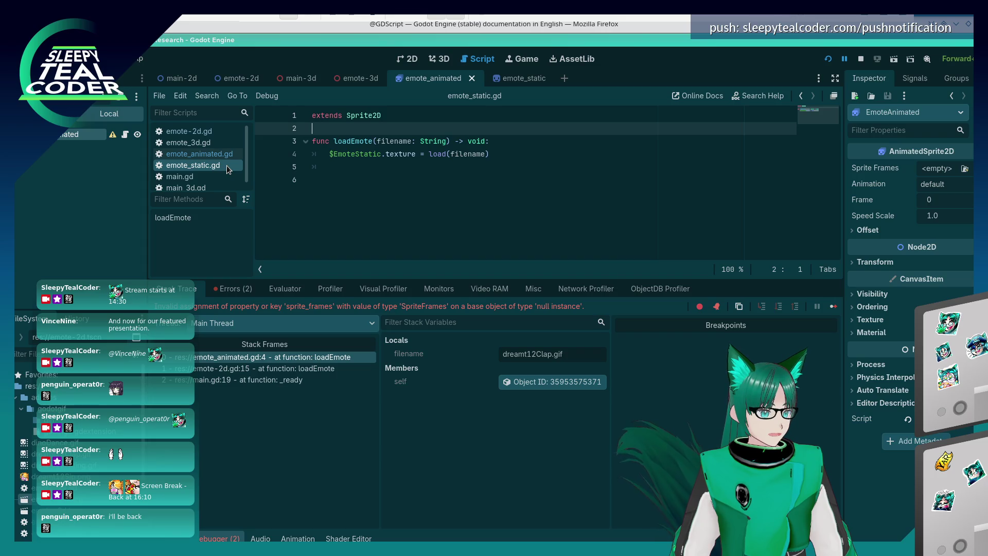
click(223, 159)
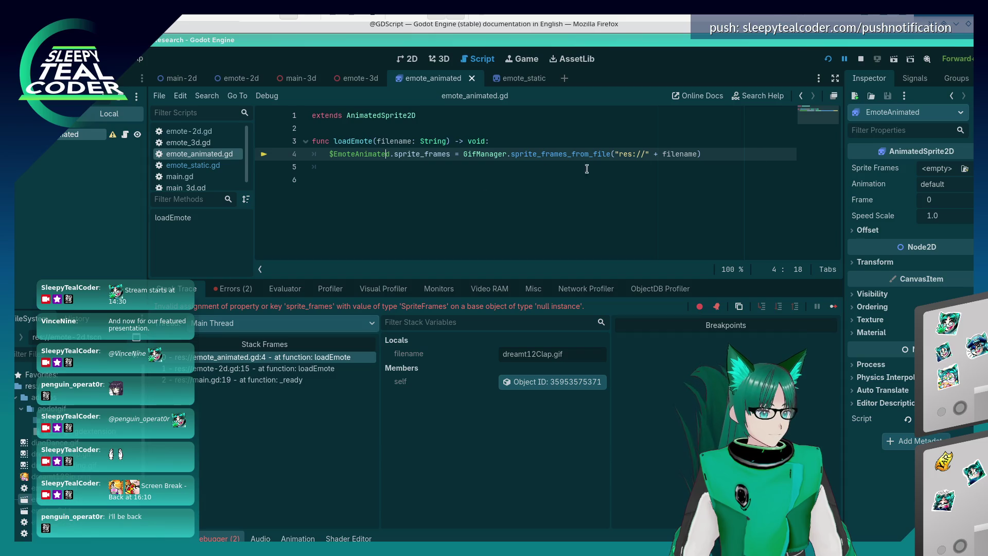
click(828, 59)
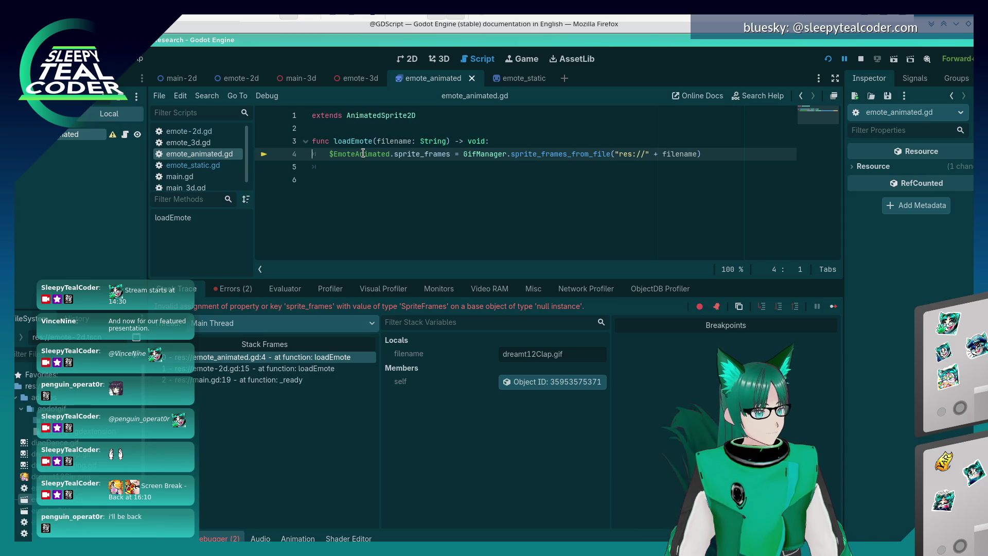
- Remove the $EmoteAnimated. prefix so line 4 assigns sprite_frames directly, then rerun
drag(392, 154, 332, 154)
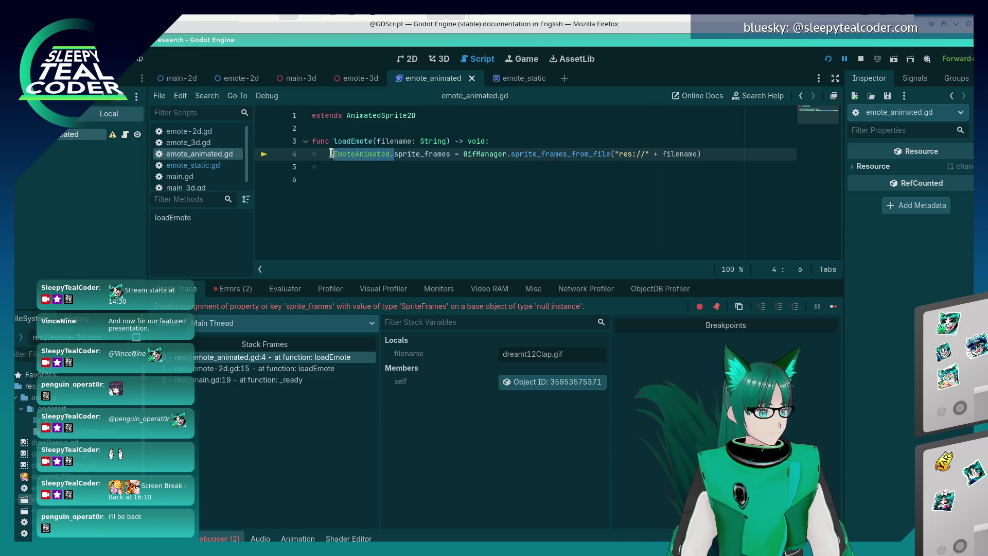
key(BackSpace)
key(BackSpace)
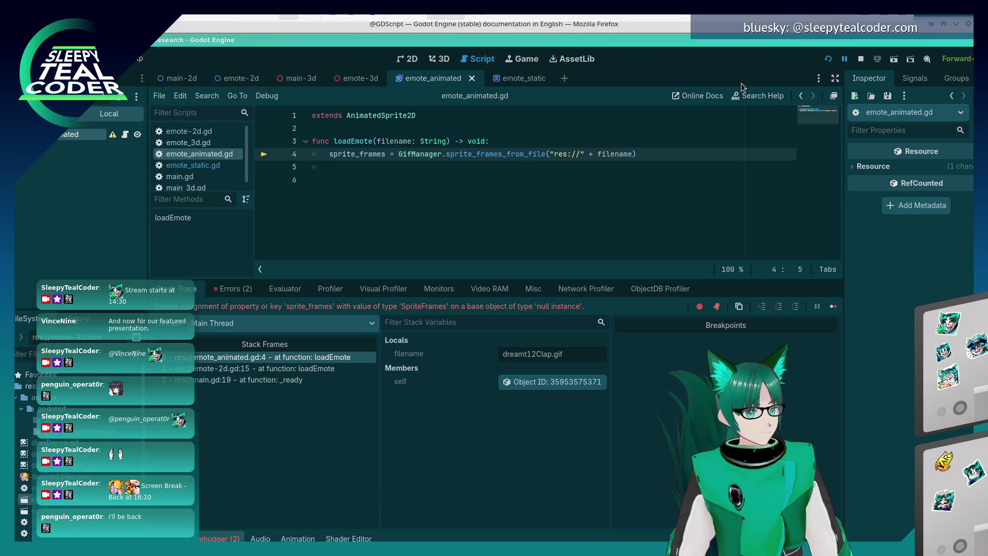
click(828, 59)
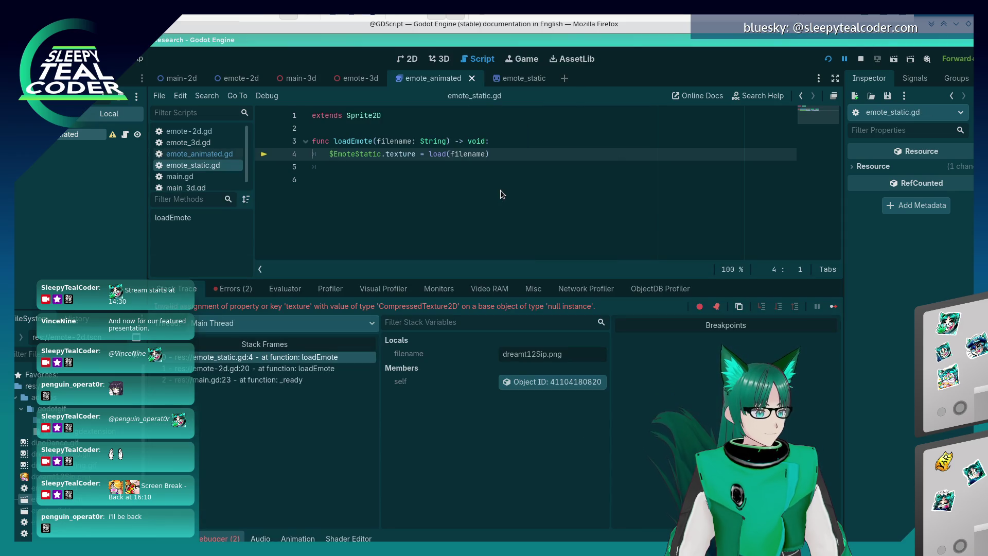
- Strip $EmoteStatic. so texture = load(filename), rerun the game, then view emote-2d in 2D
drag(385, 153, 329, 153)
key(BackSpace)
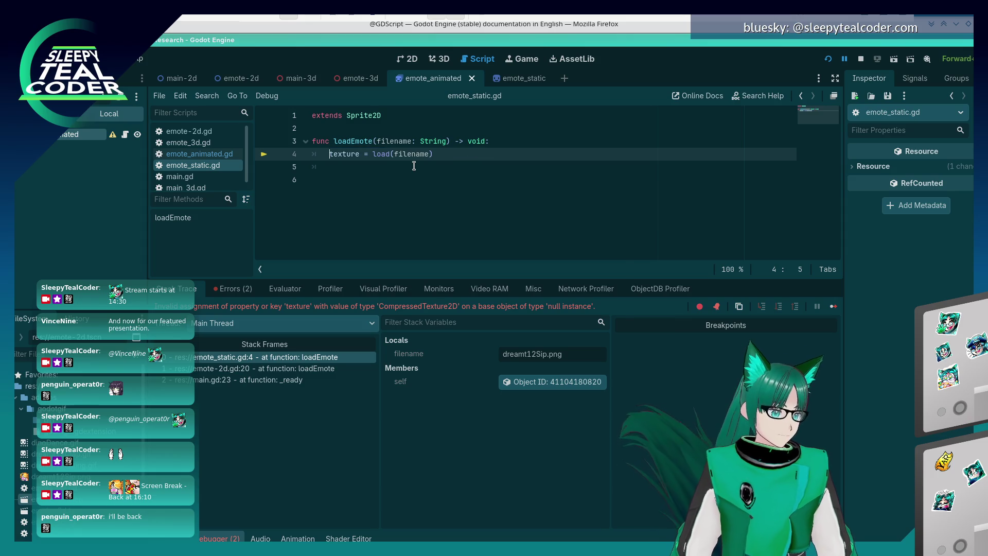
click(826, 59)
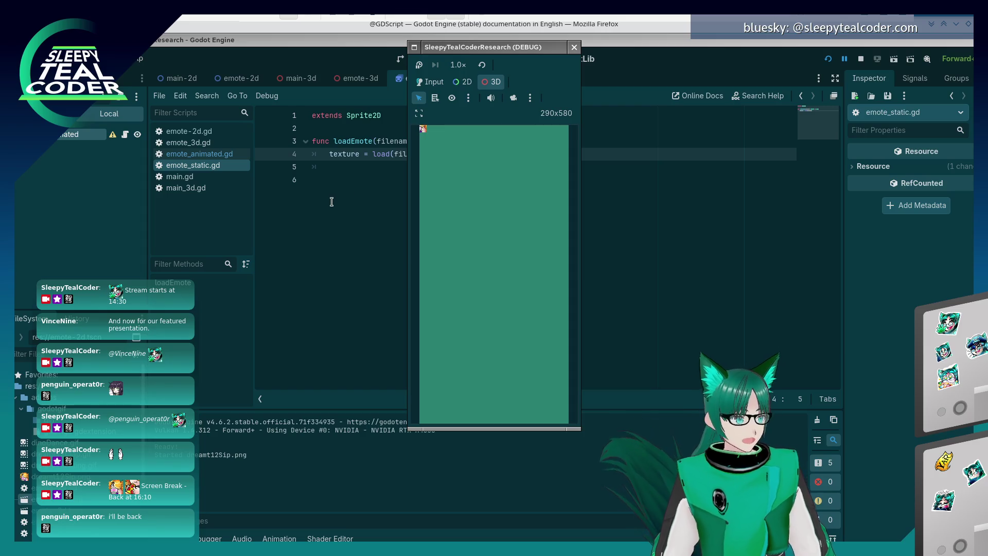
click(329, 177)
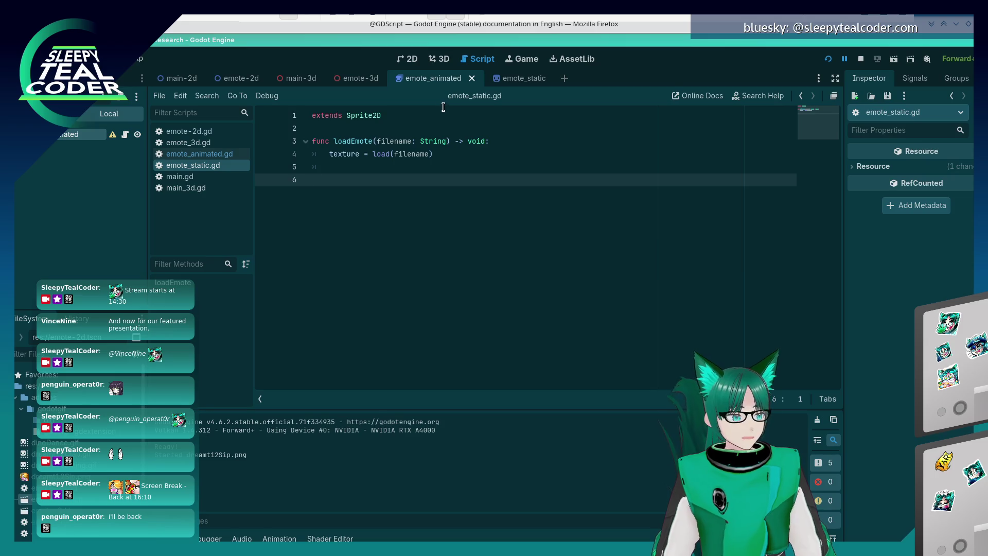
click(242, 78)
click(410, 59)
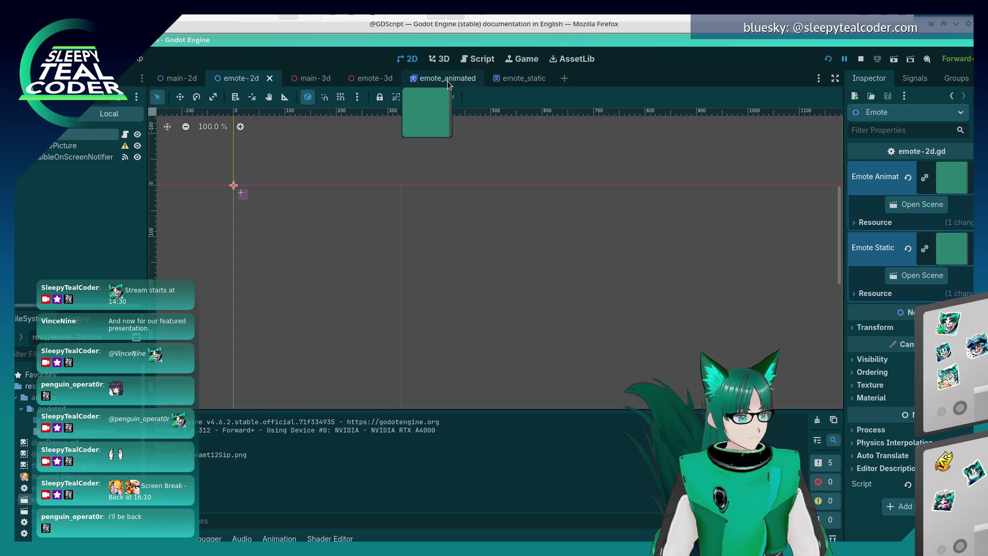
- Position the emote_animated scene's sprite at x 14, y 14 and save the scene
click(246, 196)
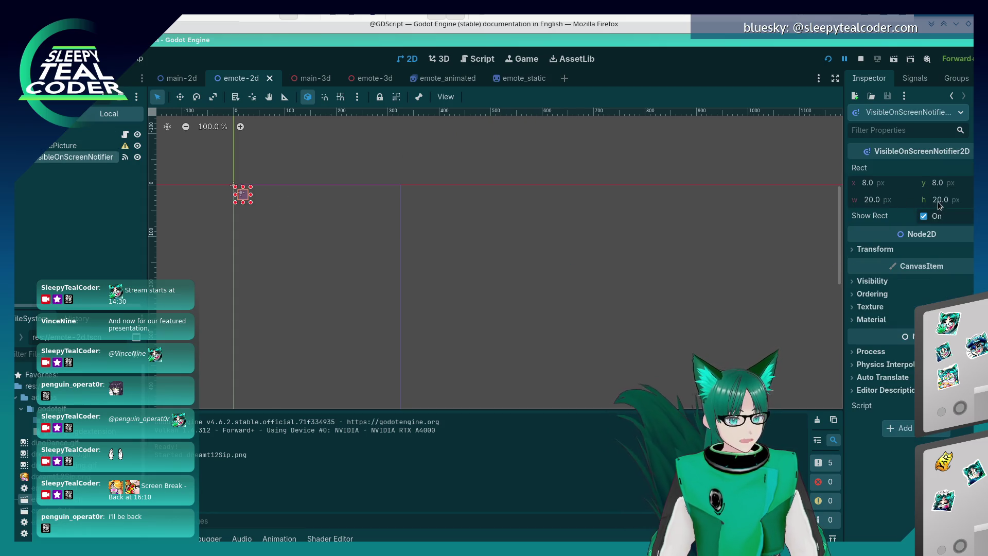
click(105, 147)
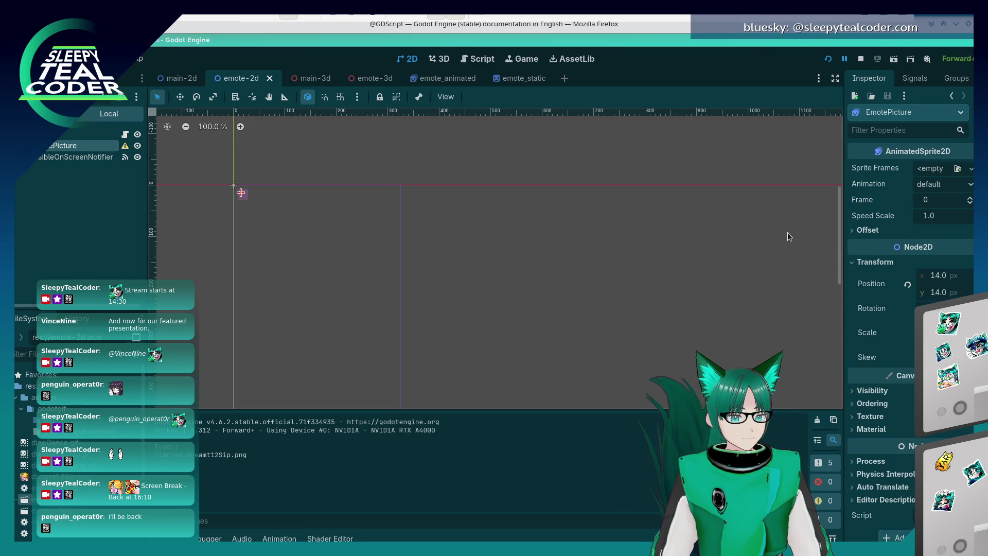
click(465, 80)
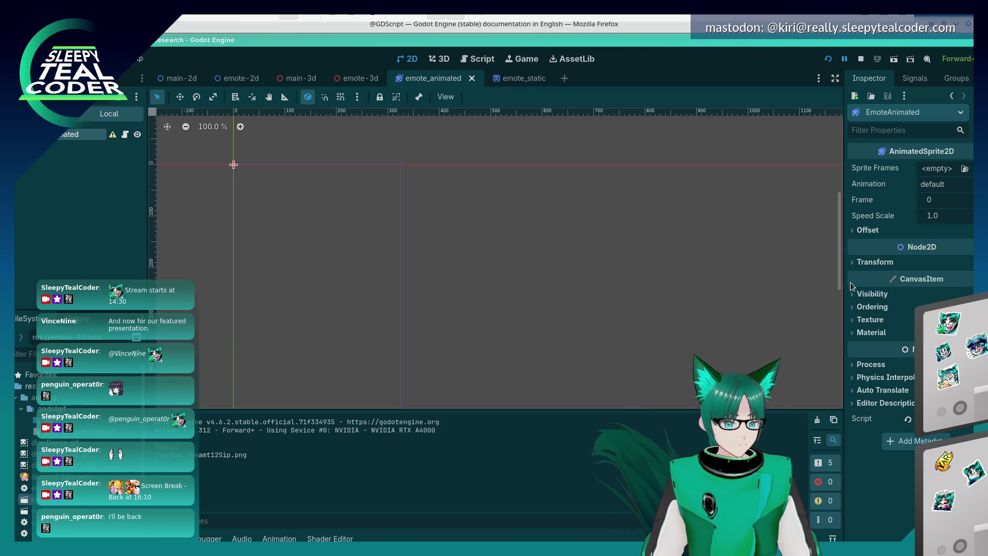
click(846, 261)
click(940, 279)
text(14)
key(Return)
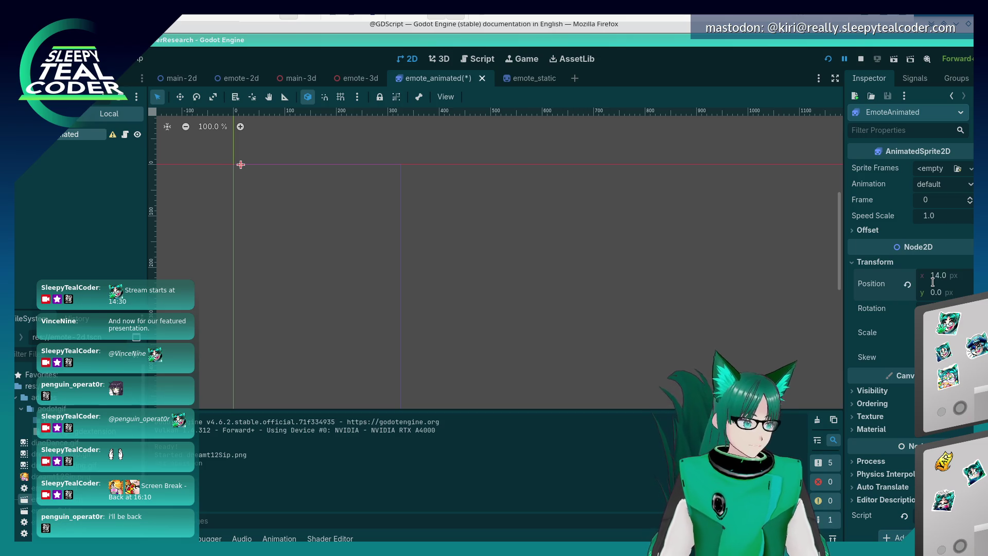
click(934, 292)
text(14)
key(Return)
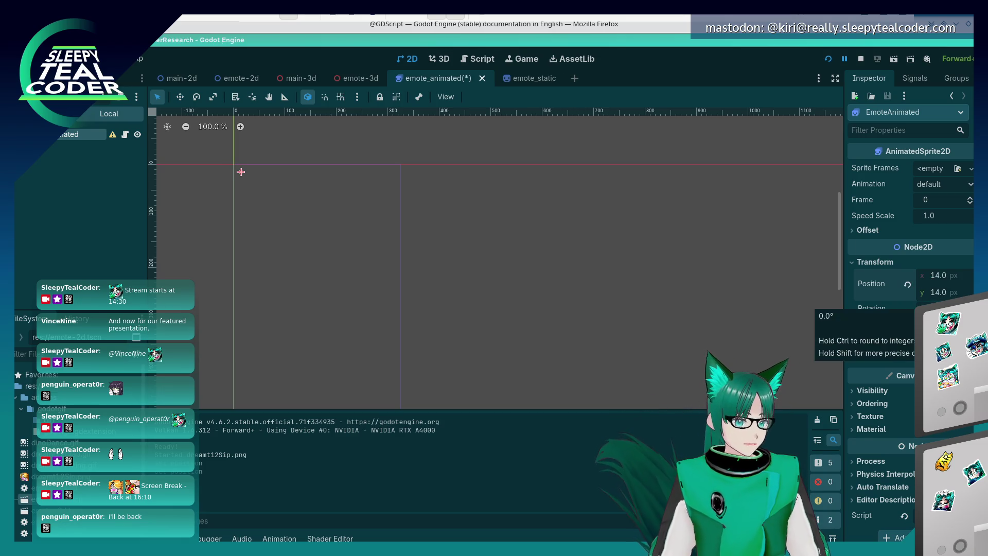
click(248, 81)
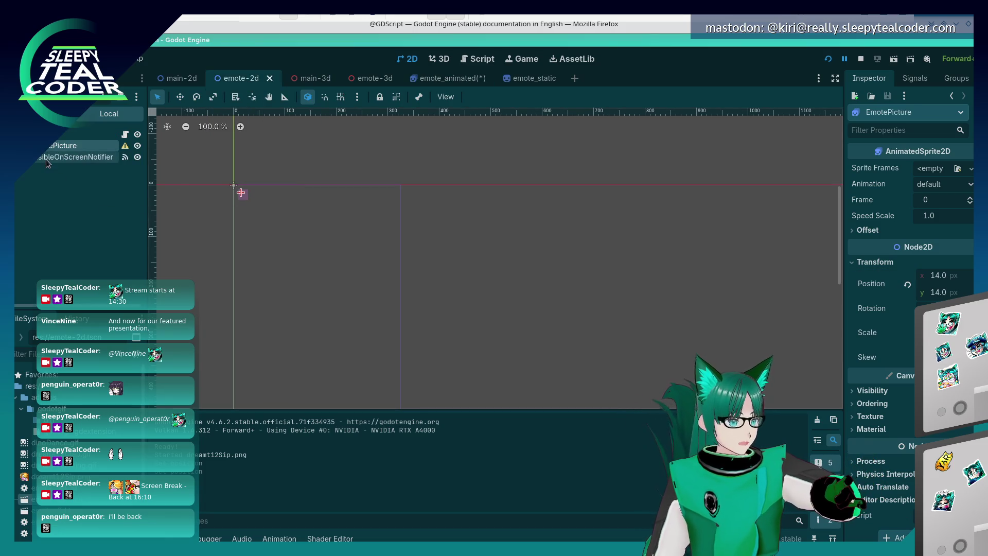
click(448, 79)
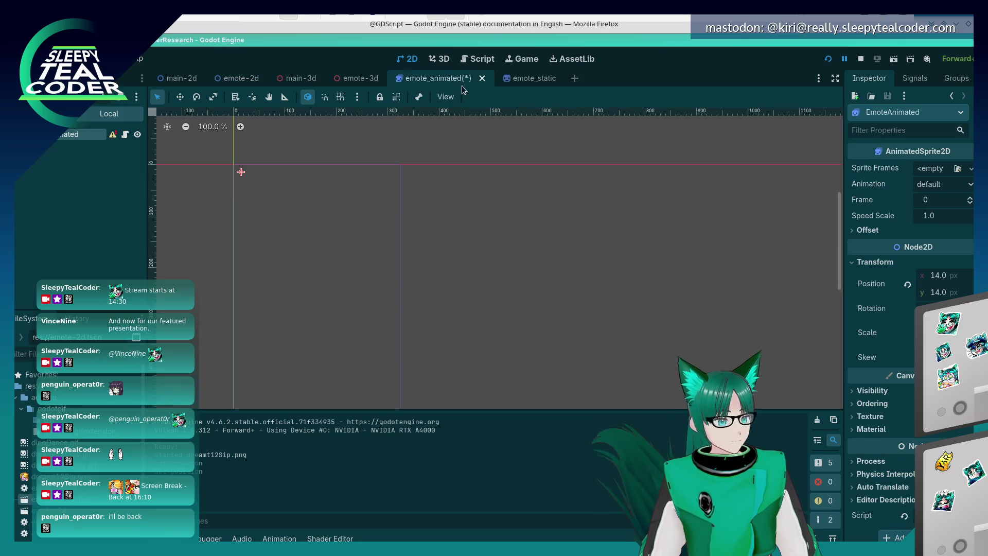
key(ctrl+s)
- Set the emote_static sprite's position to 14, 14, save, and run the project
click(509, 79)
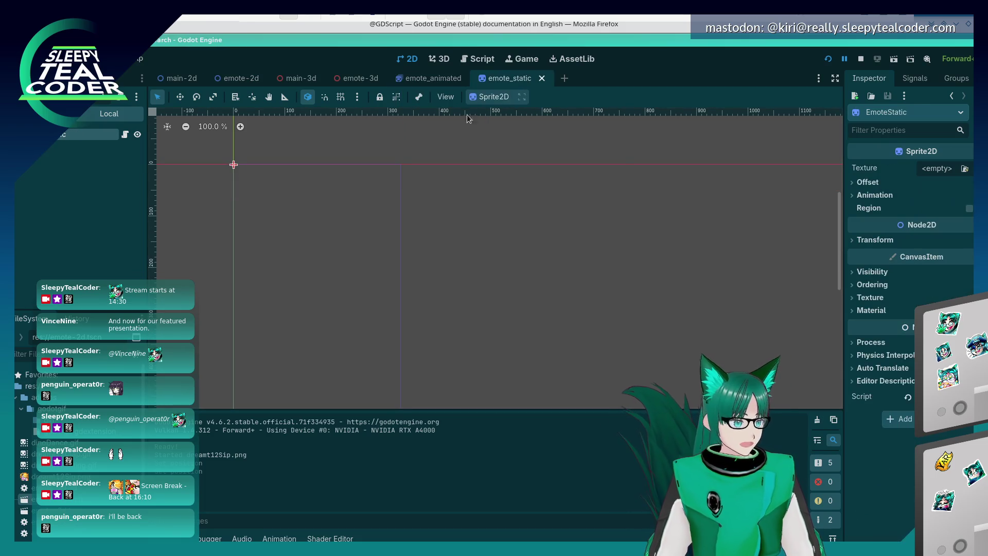
click(874, 240)
drag(948, 253, 947, 257)
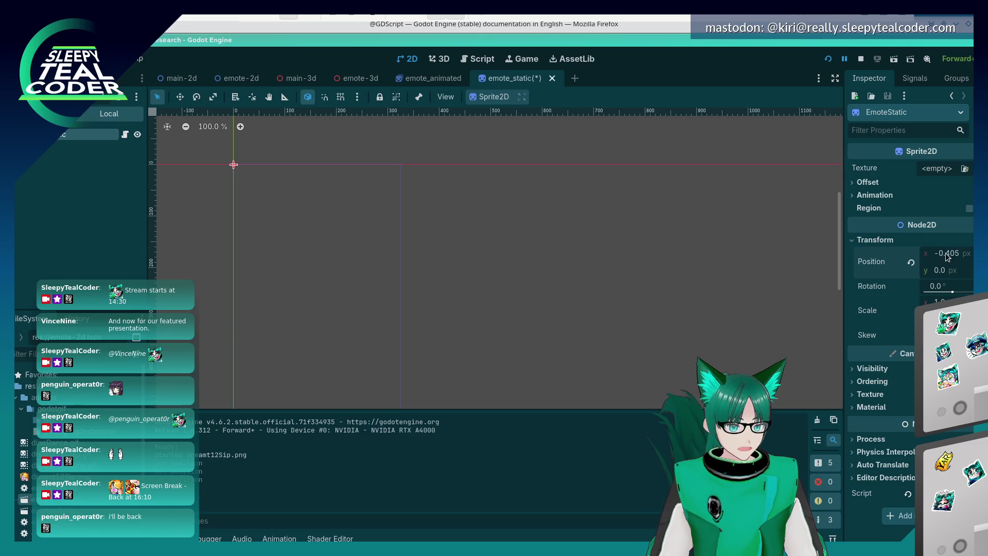
click(952, 253)
text(14)
key(Tab)
text(14)
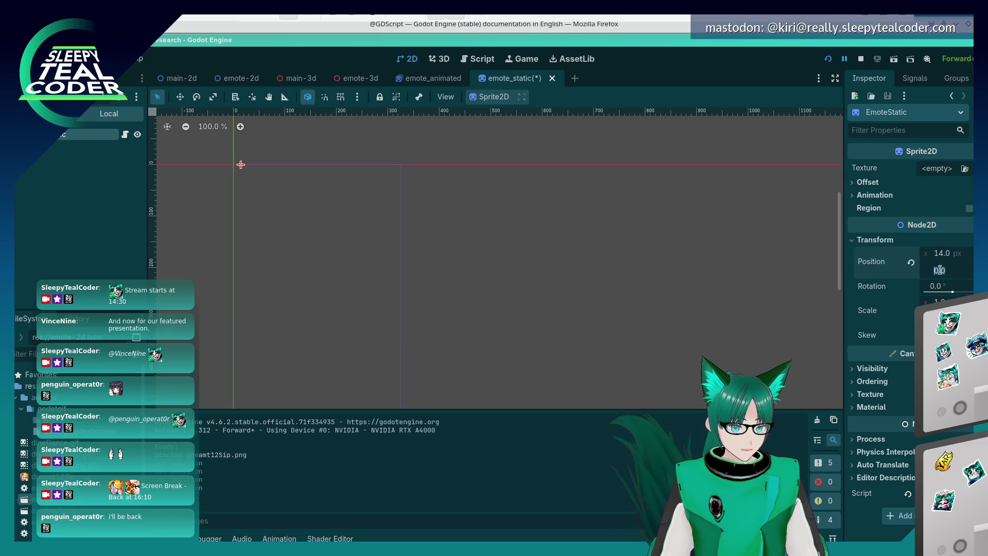
click(547, 270)
key(ctrl+s)
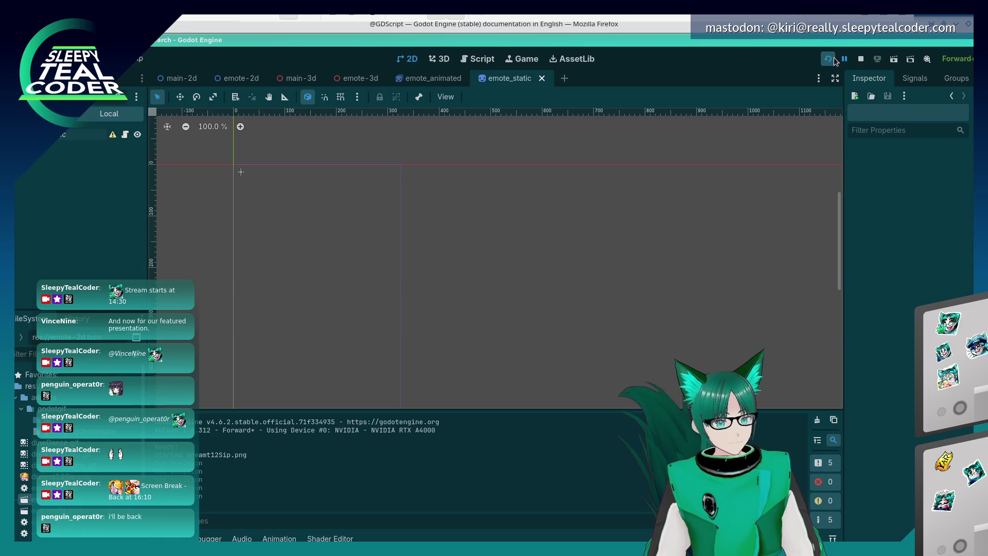
click(832, 59)
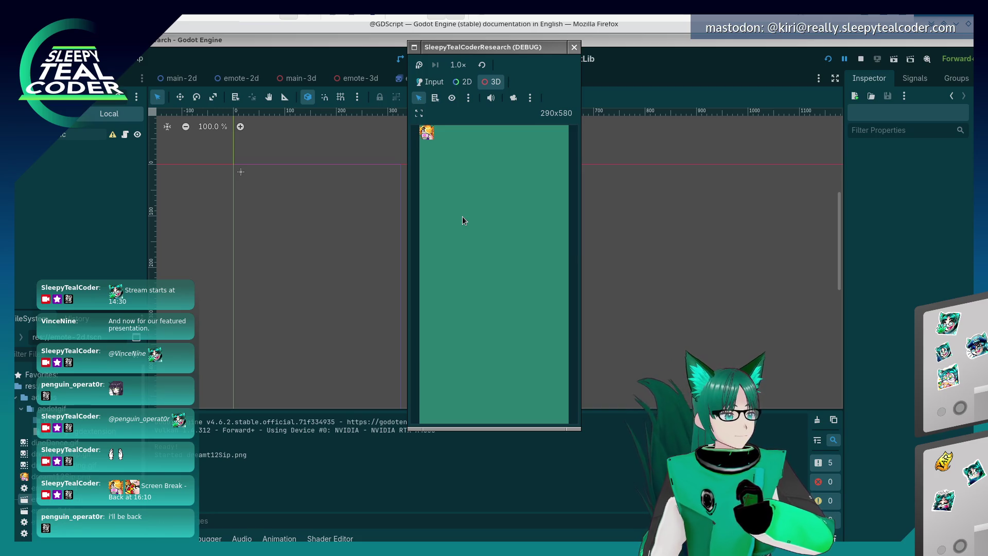
- Open emote-2d.gd from the Emote root node's script icon in the emote-2d scene
click(242, 78)
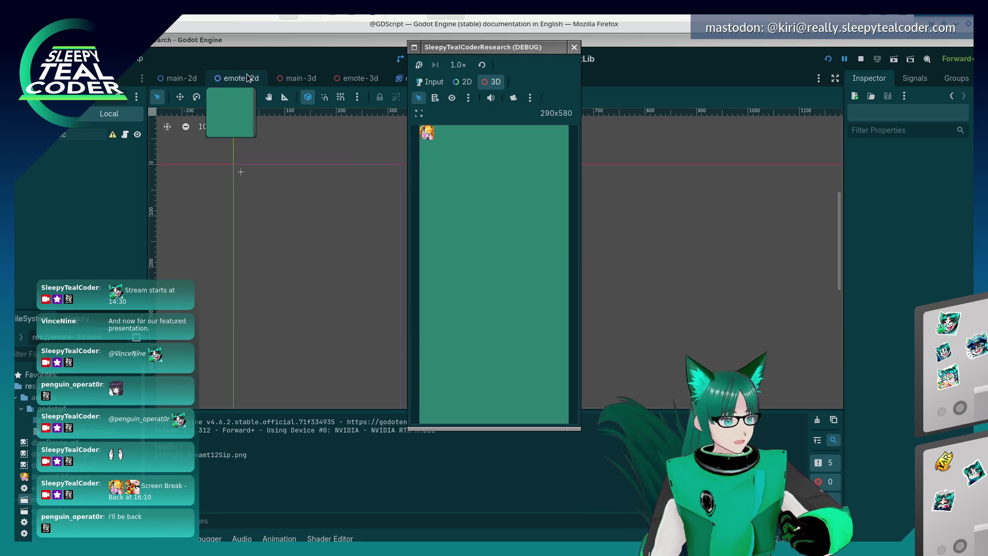
click(84, 133)
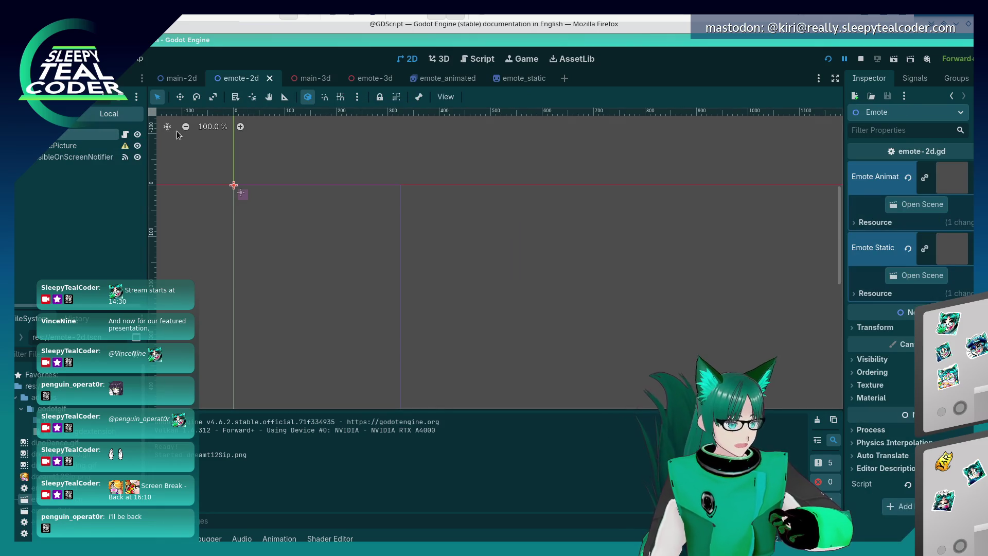
click(123, 135)
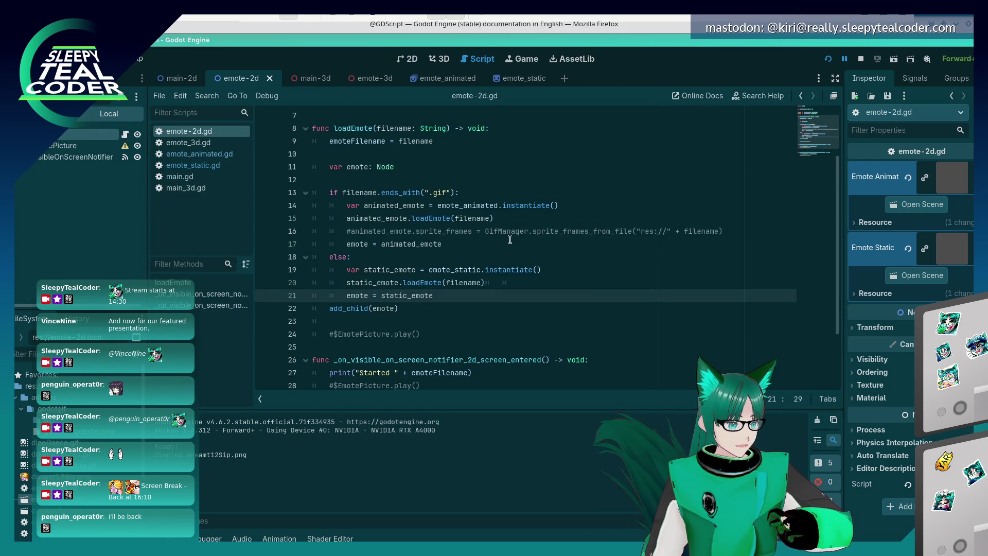
- Insert a new line after animated_emote.loadEmote(filename) and begin typing animated_emote.play(
click(474, 245)
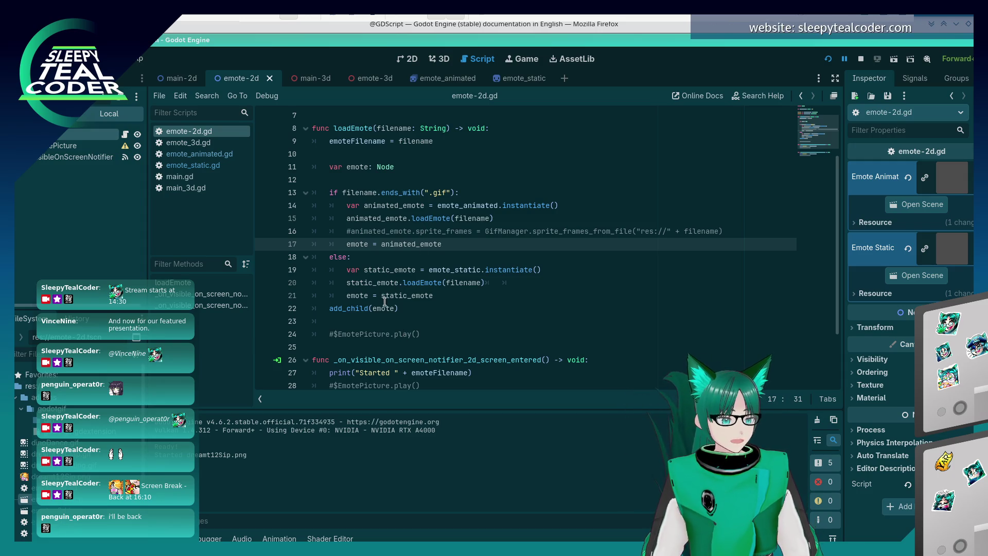
mouse_move(386, 310)
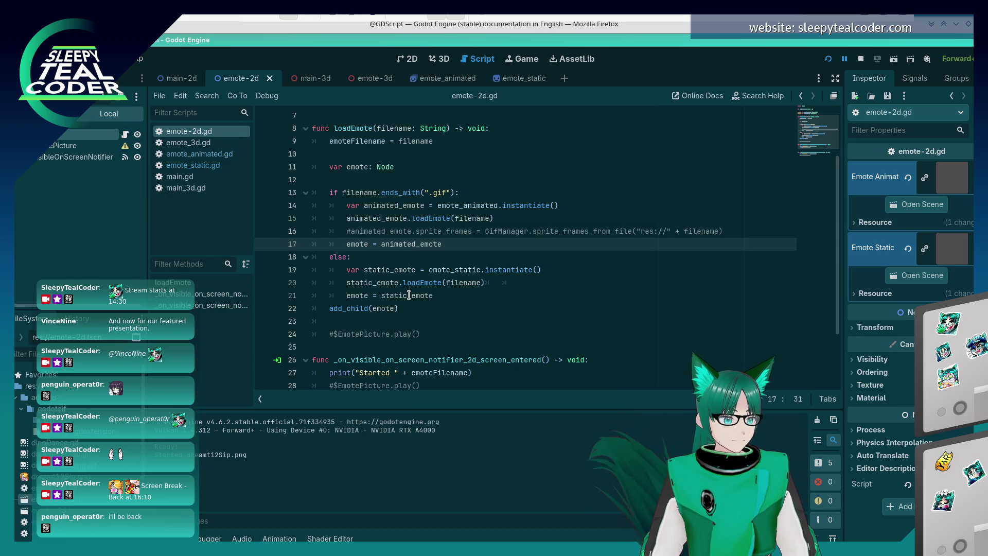
mouse_move(409, 295)
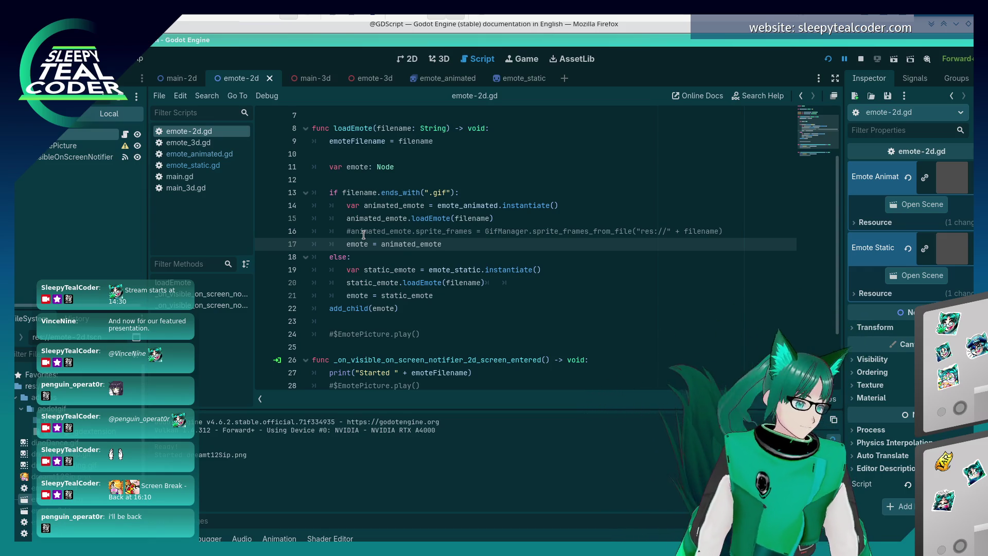
click(441, 328)
scroll(441, 325, down, 2)
scroll(440, 323, up, 2)
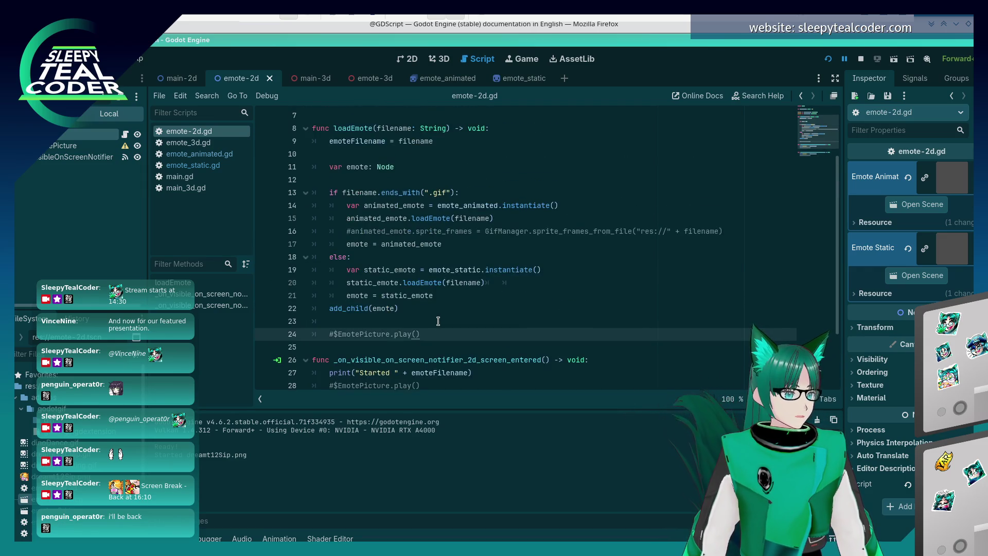
click(470, 232)
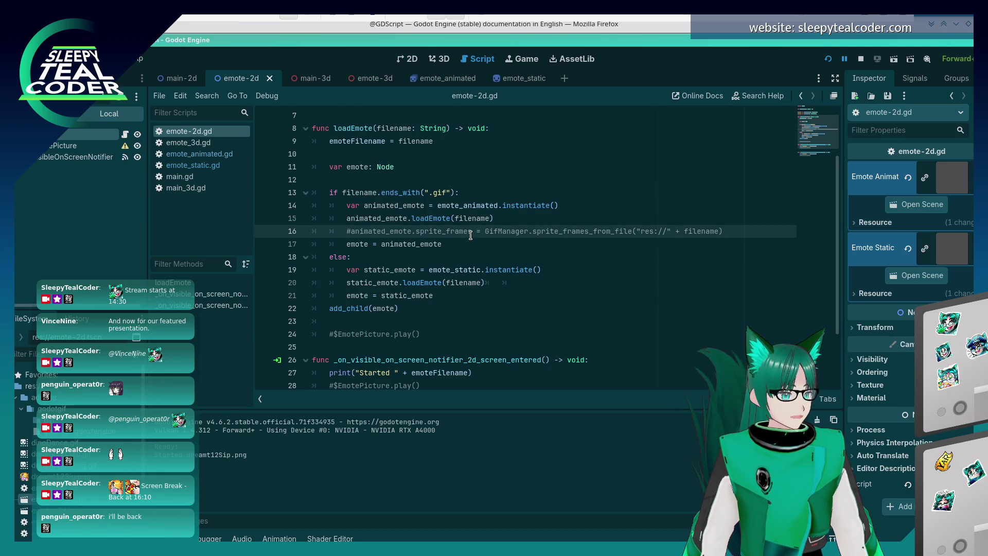
click(503, 219)
key(Return)
text(animated_emote.p)
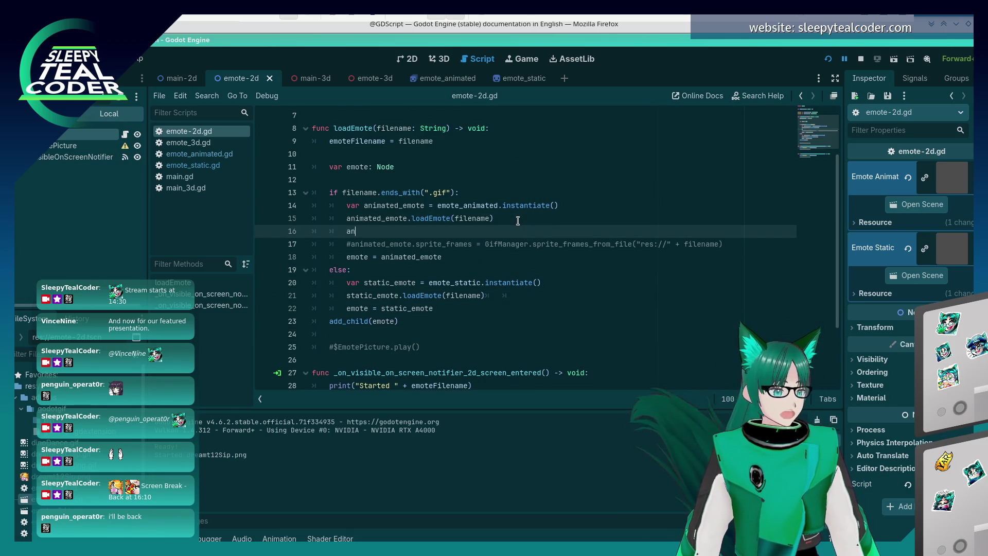
text(lay()
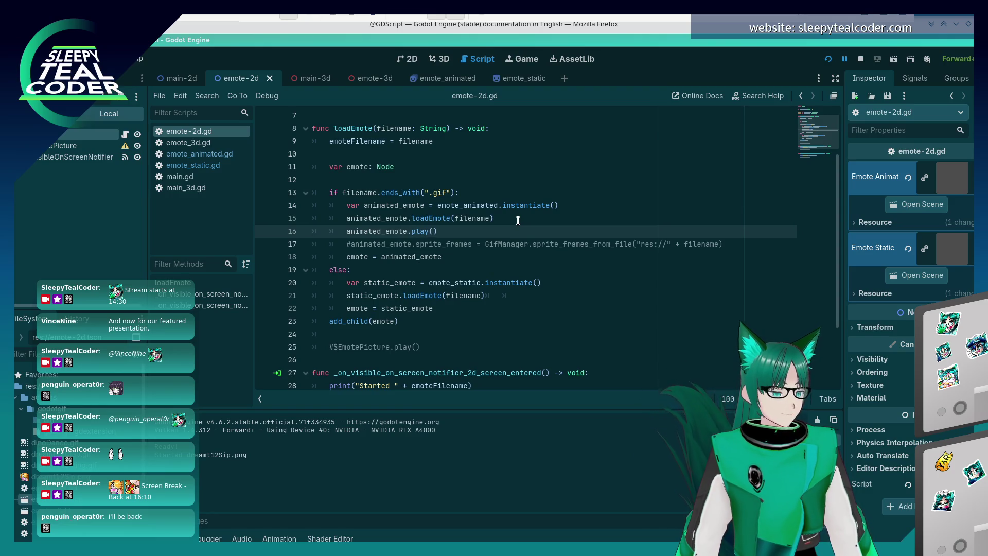
- Delete the unfinished animated_emote.play() line from emote-2d.gd
click(498, 217)
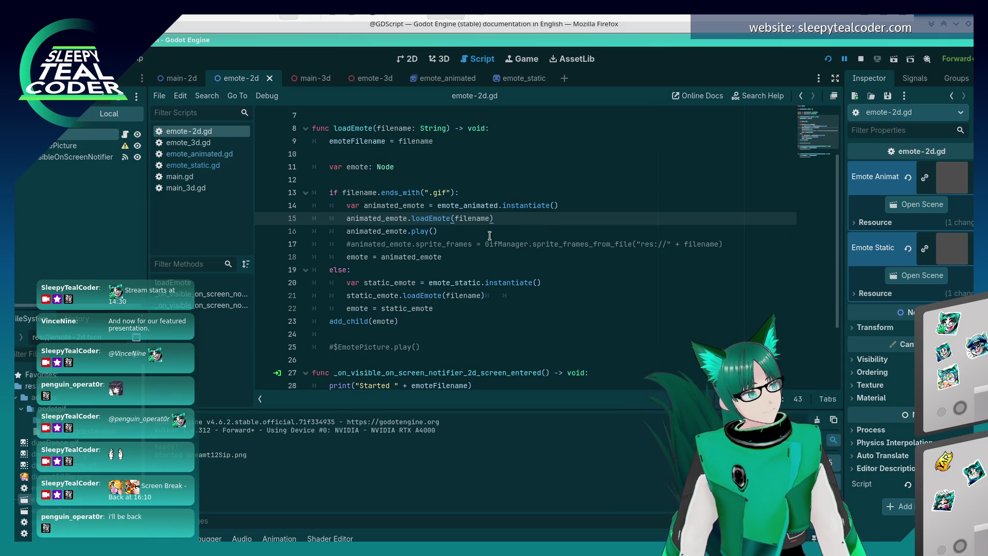
click(490, 235)
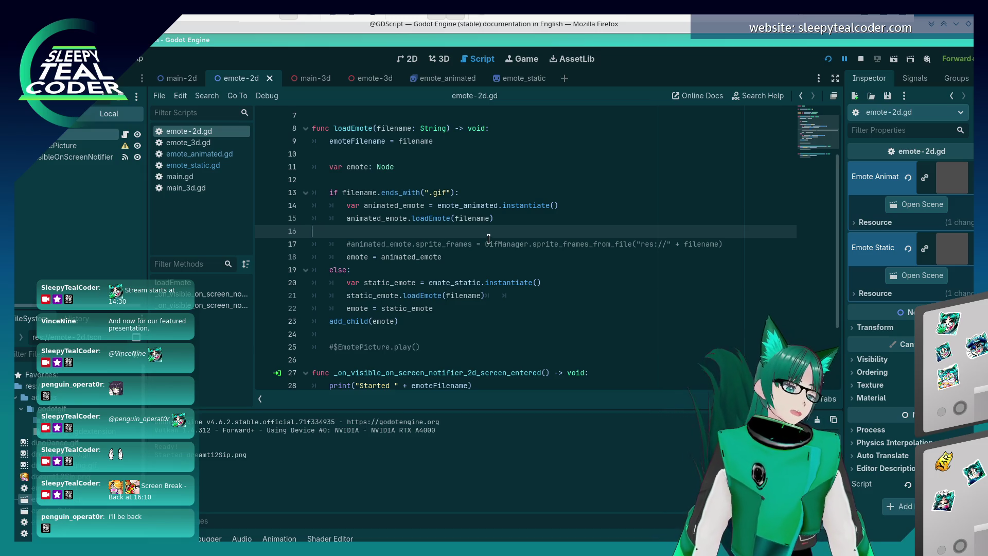
key(ctrl+shift+k)
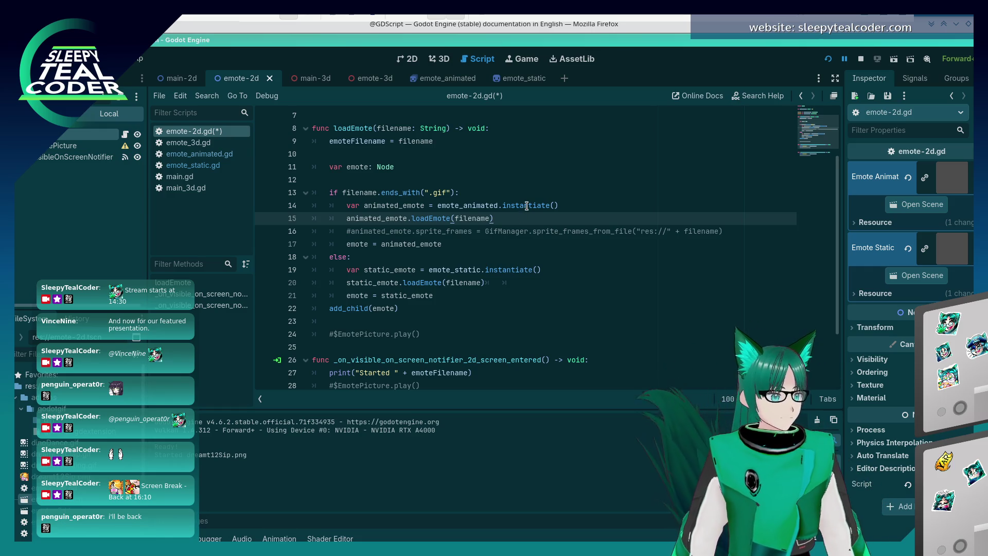
mouse_move(527, 206)
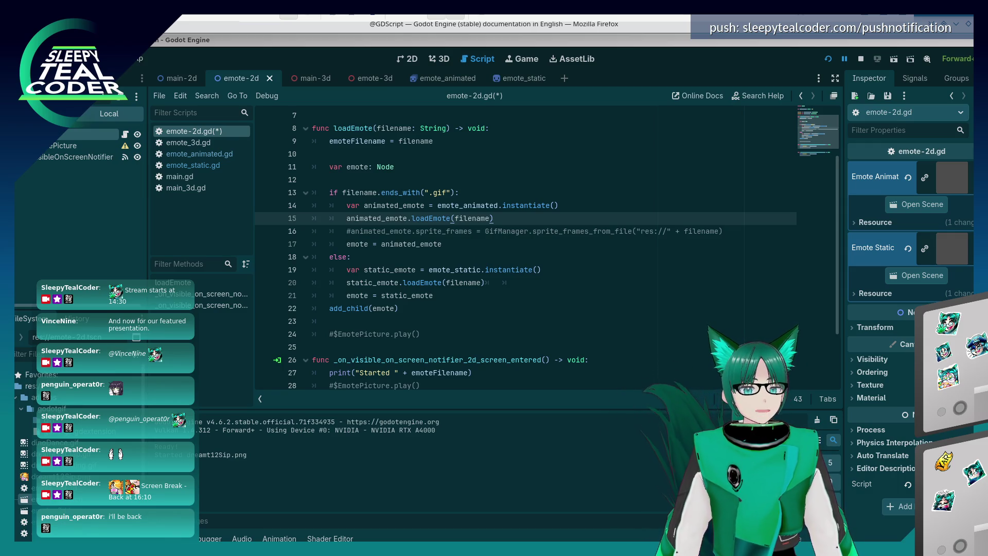
- Open main.gd and go to the end of the popnemo.gif line
click(433, 248)
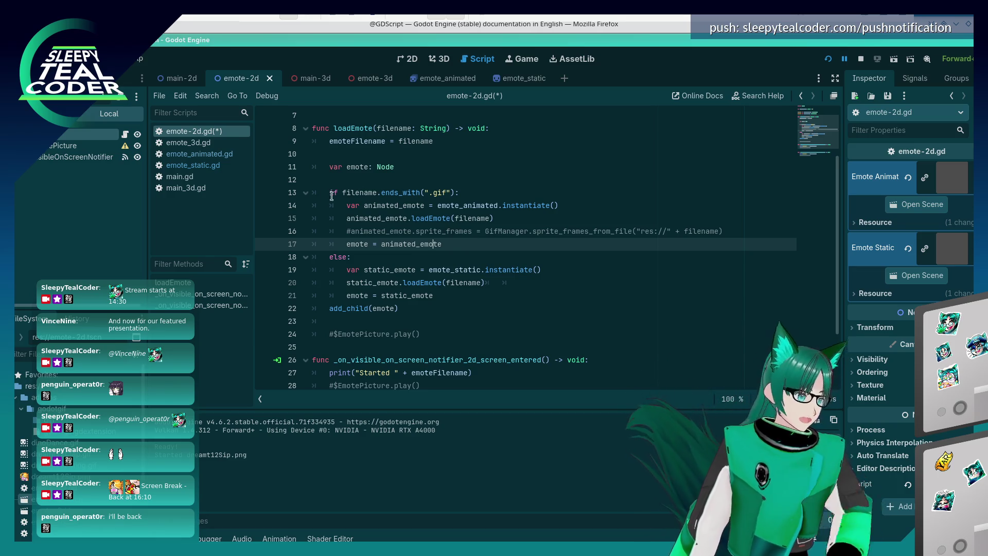
click(180, 177)
click(492, 235)
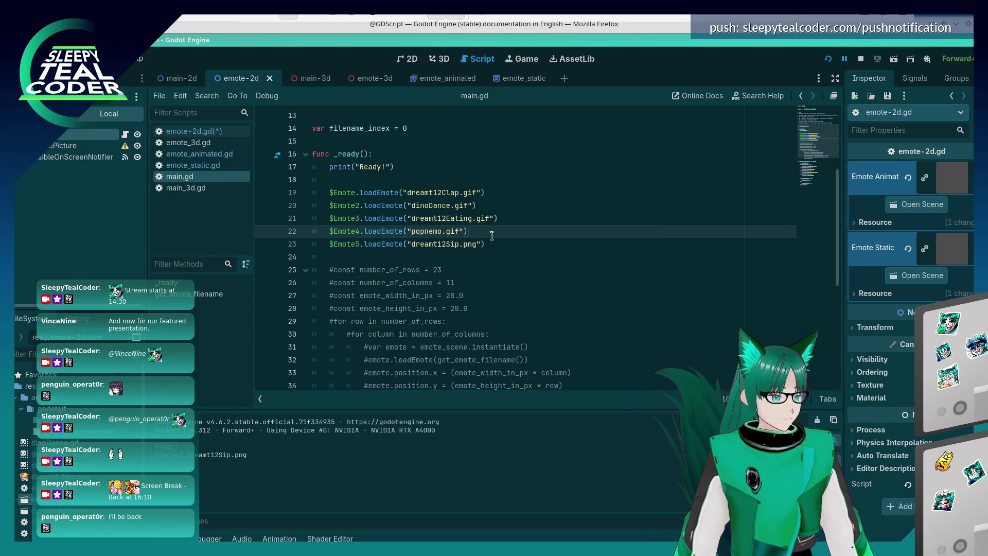
- Review main.gd, then open emote-2d.gd and save it
scroll(491, 236, down, 3)
scroll(491, 235, up, 3)
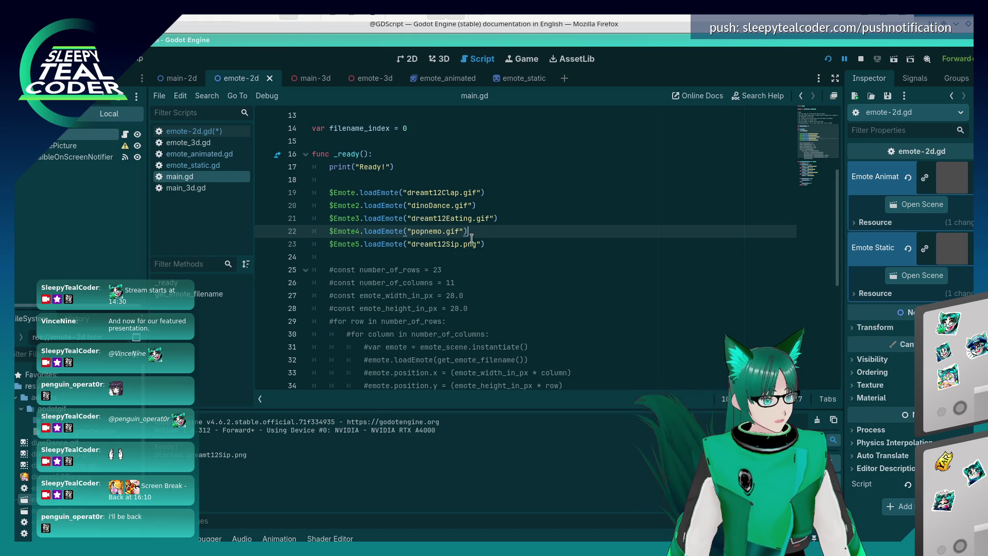
scroll(471, 242, down, 5)
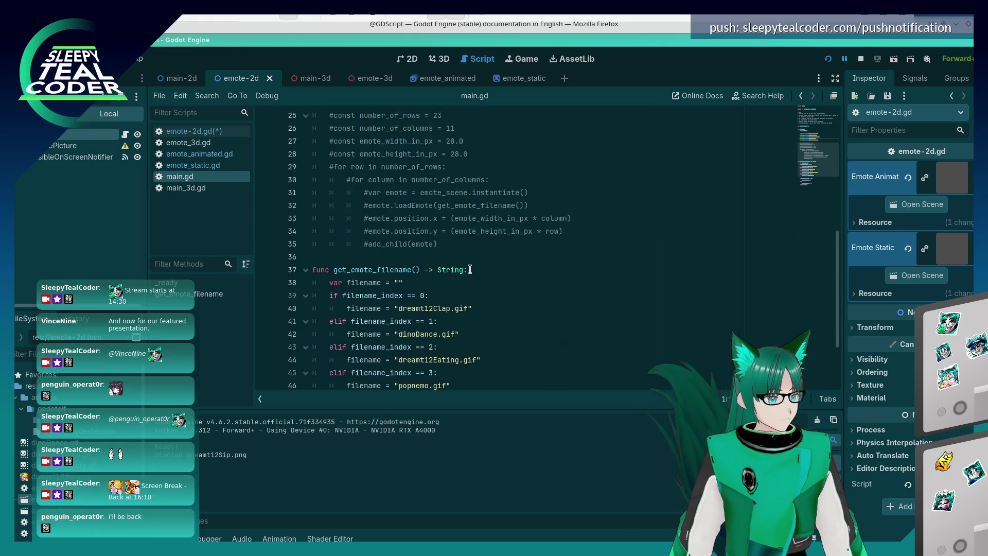
scroll(469, 273, up, 6)
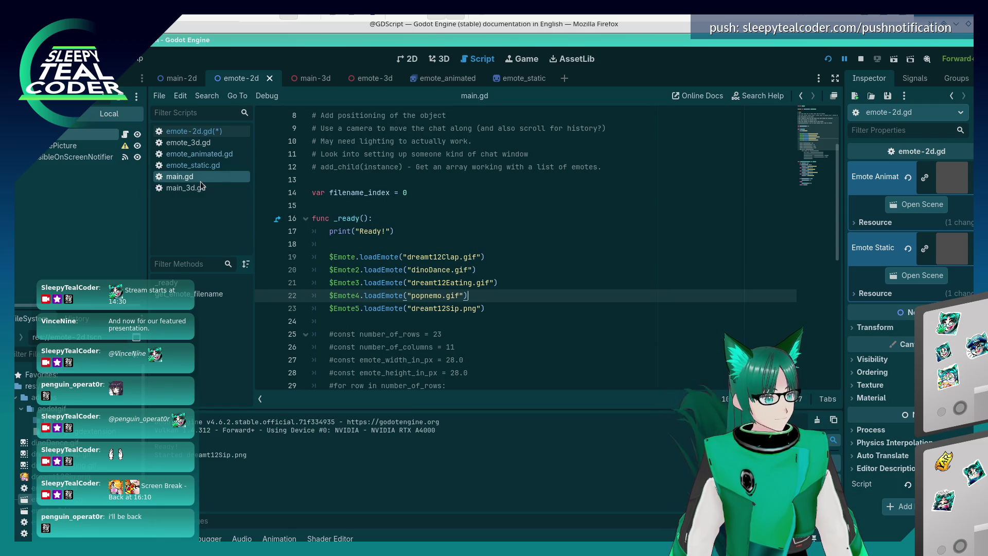
click(190, 131)
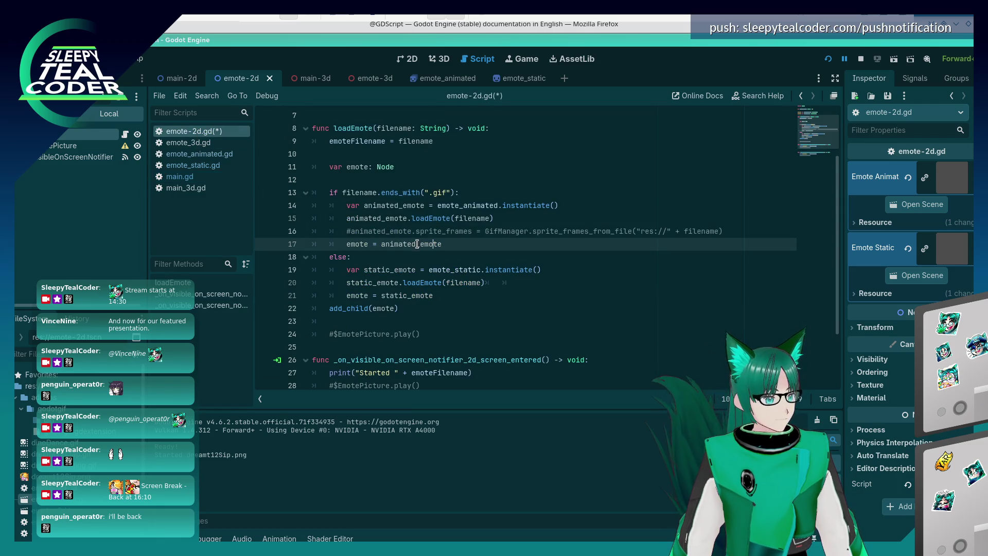
scroll(418, 254, up, 3)
click(417, 254)
key(ctrl+s)
- Glance at emote_3d.gd, return to main.gd, and set a breakpoint on line 17
scroll(422, 253, down, 4)
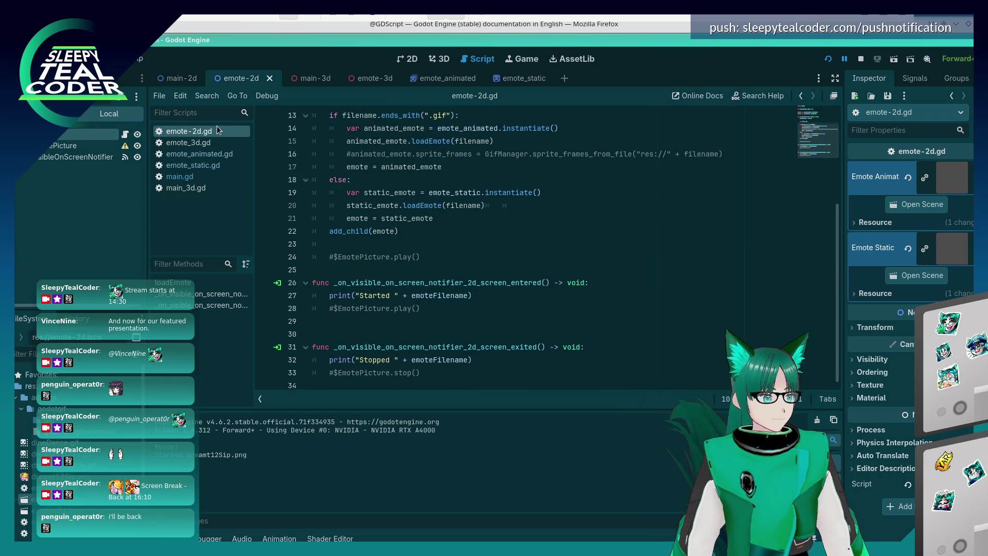
click(201, 144)
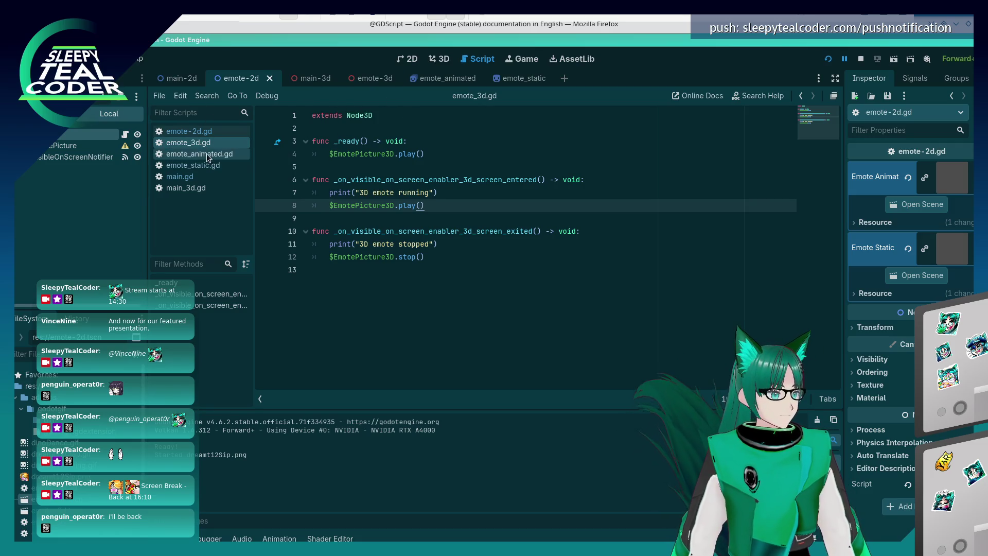
click(198, 178)
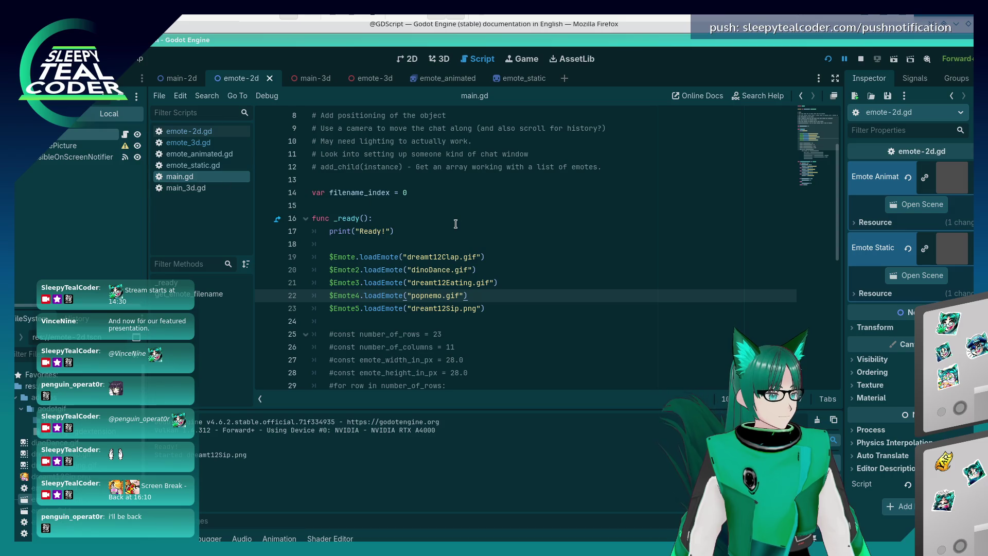
scroll(463, 221, down, 2)
scroll(481, 217, down, 3)
scroll(482, 217, up, 3)
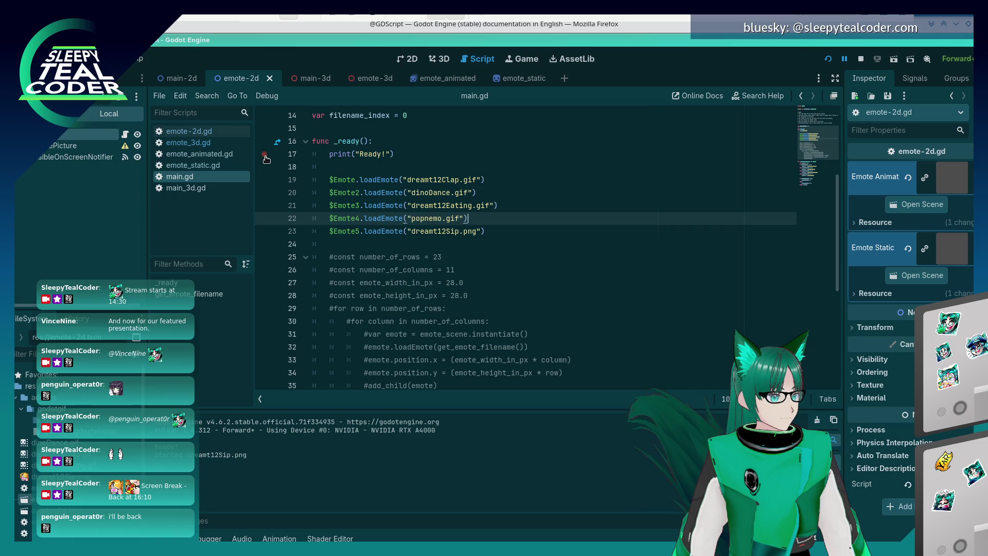
click(264, 155)
- Run the project in debug mode and step through loadEmote for dreamt12Clap.gif's animated branch
click(828, 59)
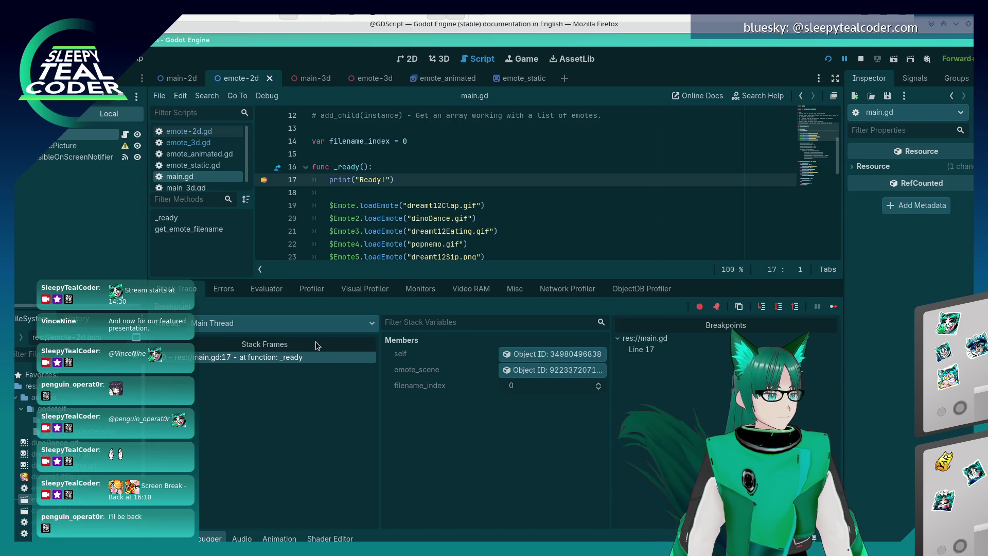
click(779, 307)
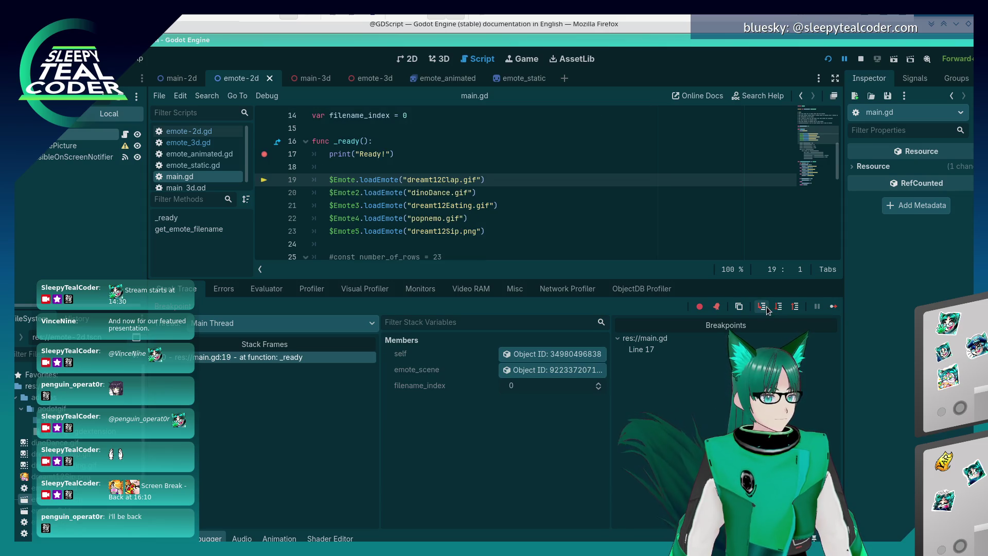
click(765, 307)
click(782, 307)
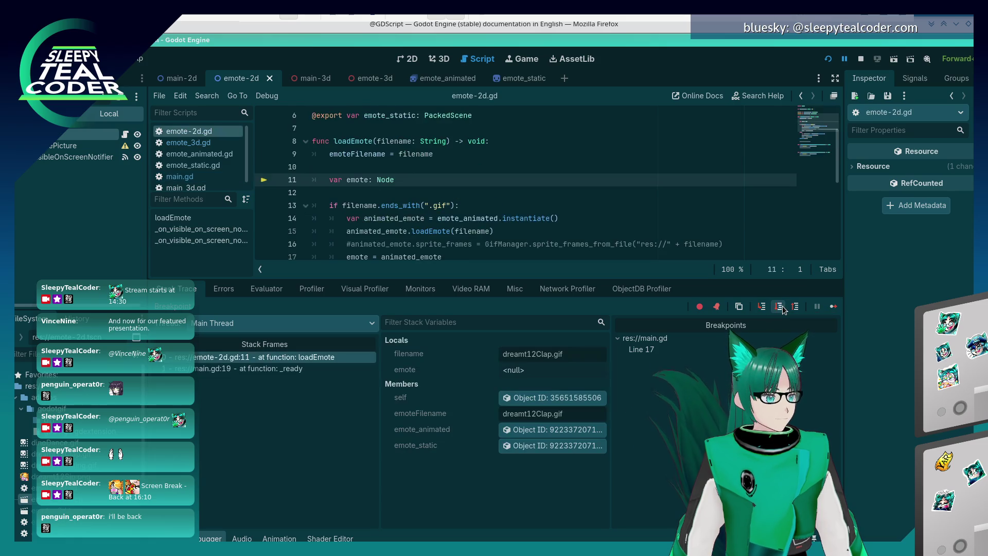
click(782, 308)
click(782, 307)
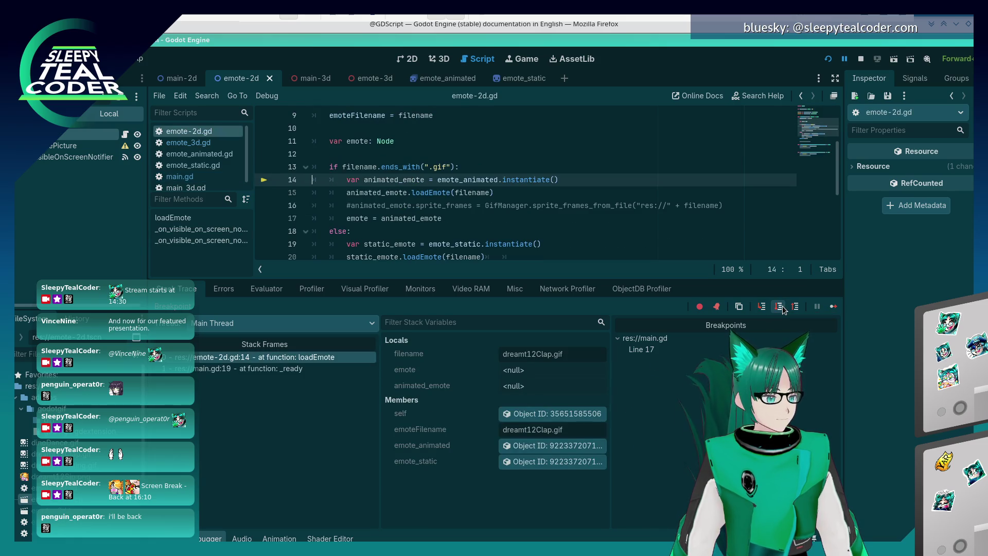
click(782, 308)
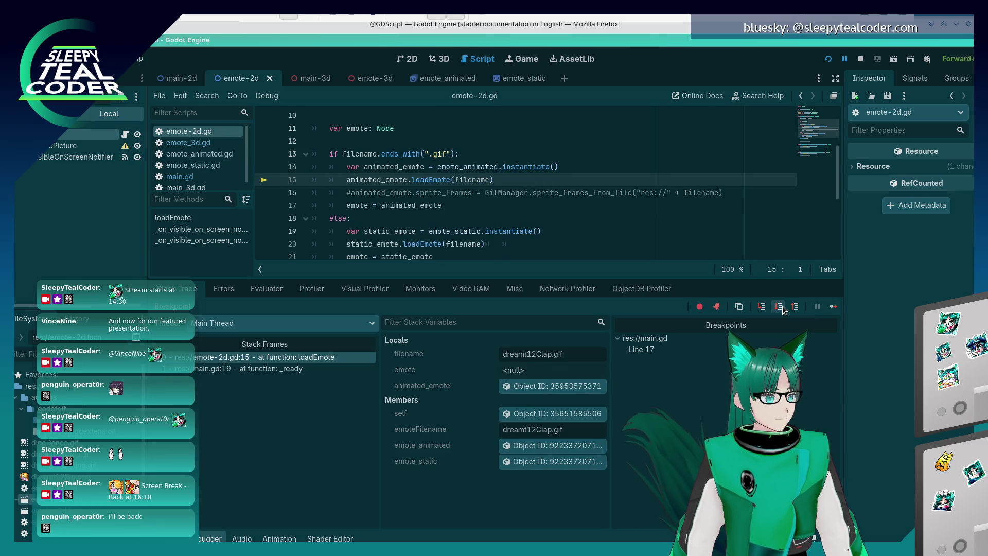
click(782, 308)
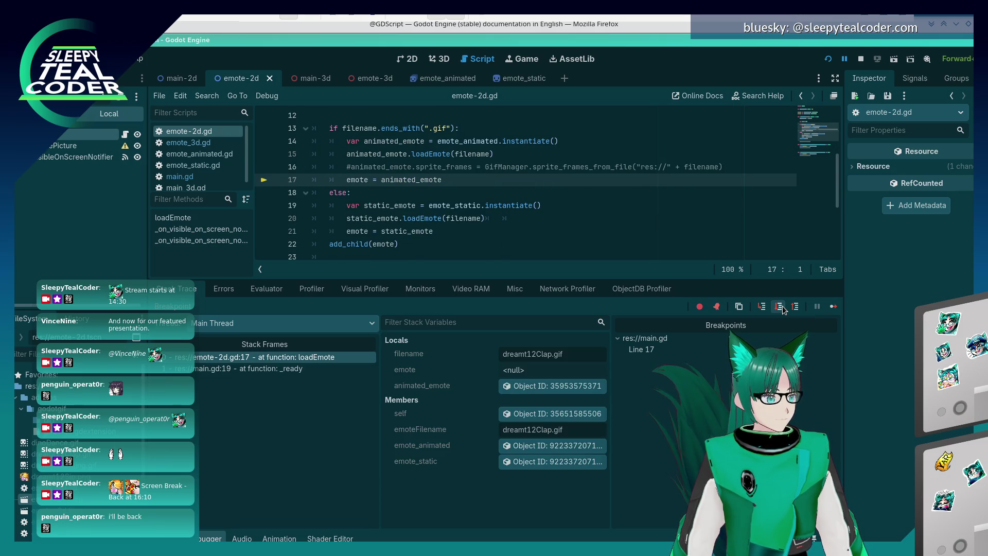
- Check the output log and the animated_emote and filename values, then stop the debug session
click(175, 537)
click(208, 533)
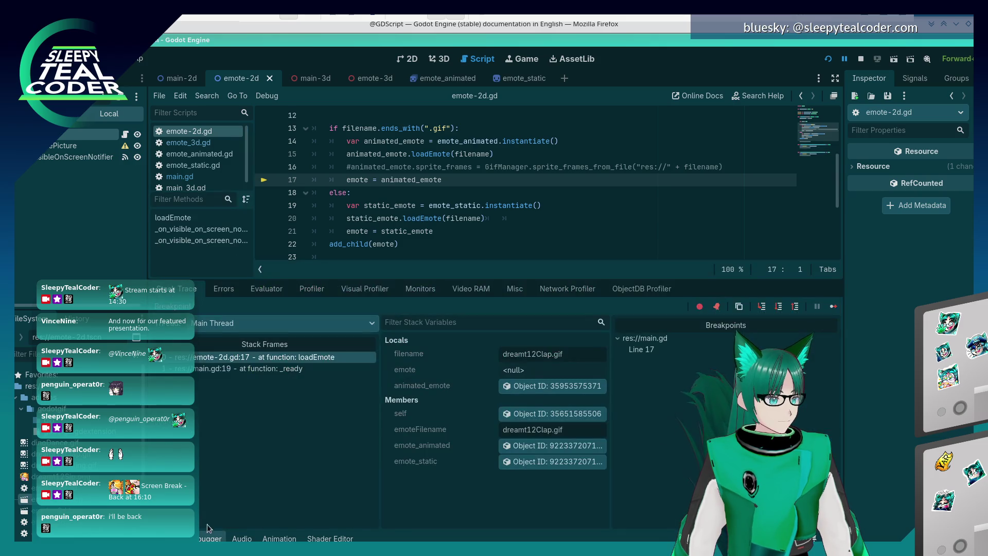
mouse_move(384, 155)
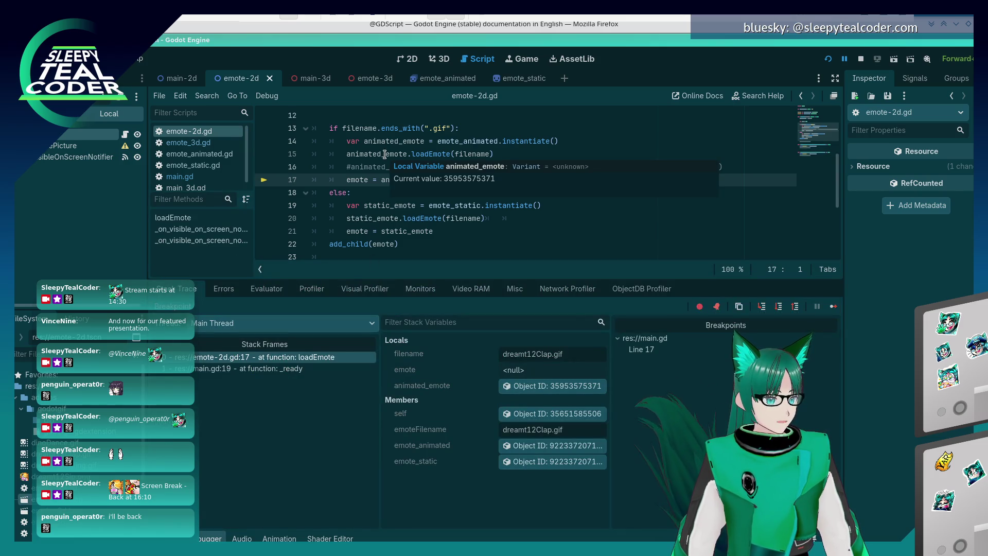
mouse_move(458, 154)
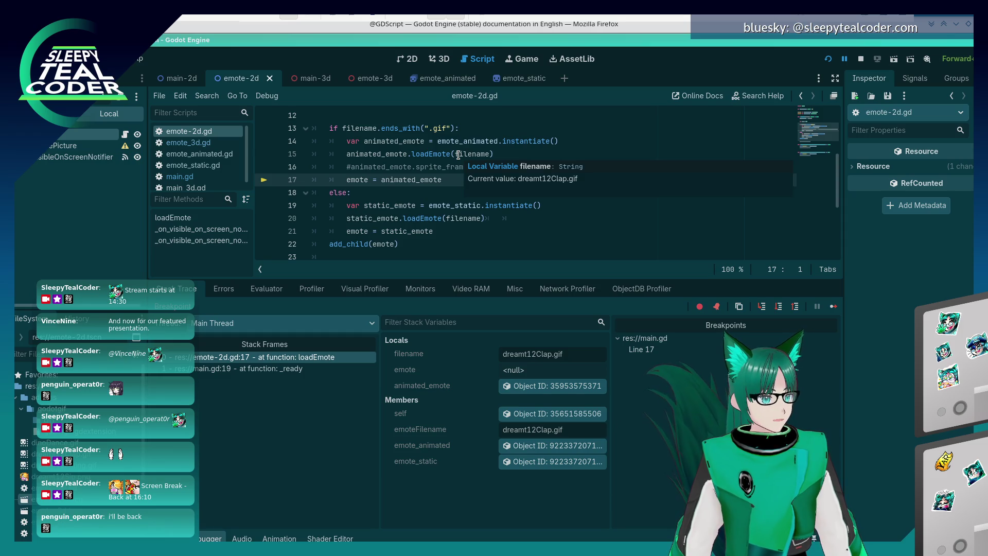
scroll(458, 155, up, 2)
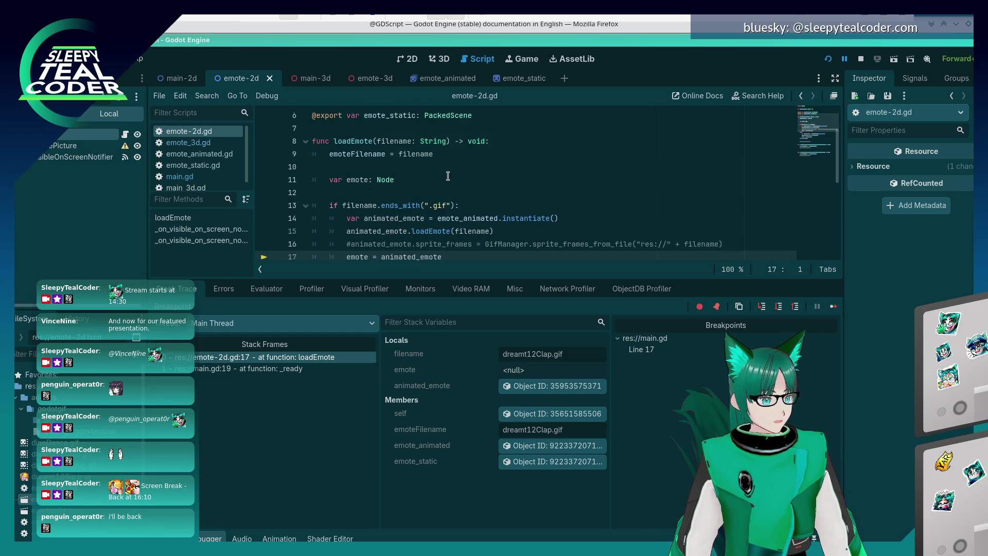
click(455, 231)
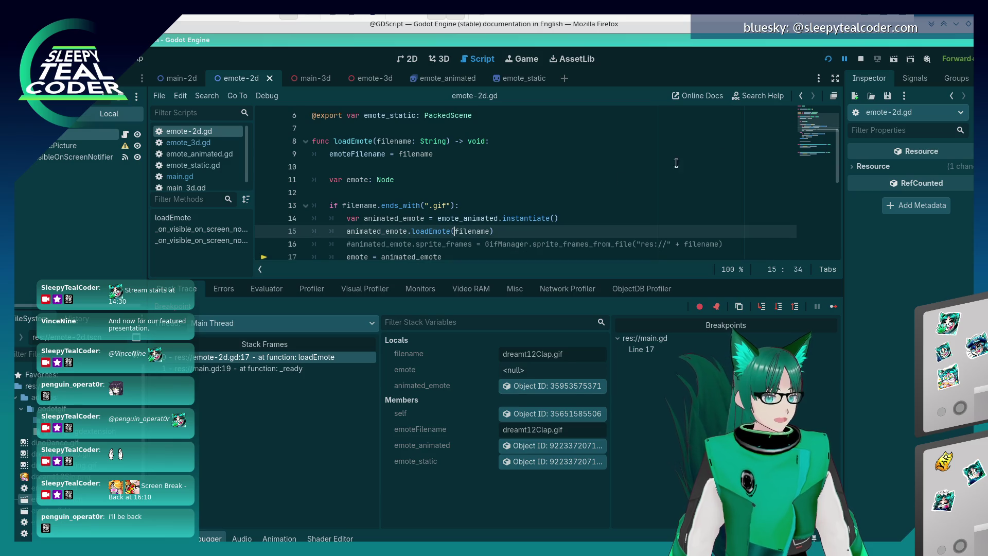
click(861, 60)
click(456, 231)
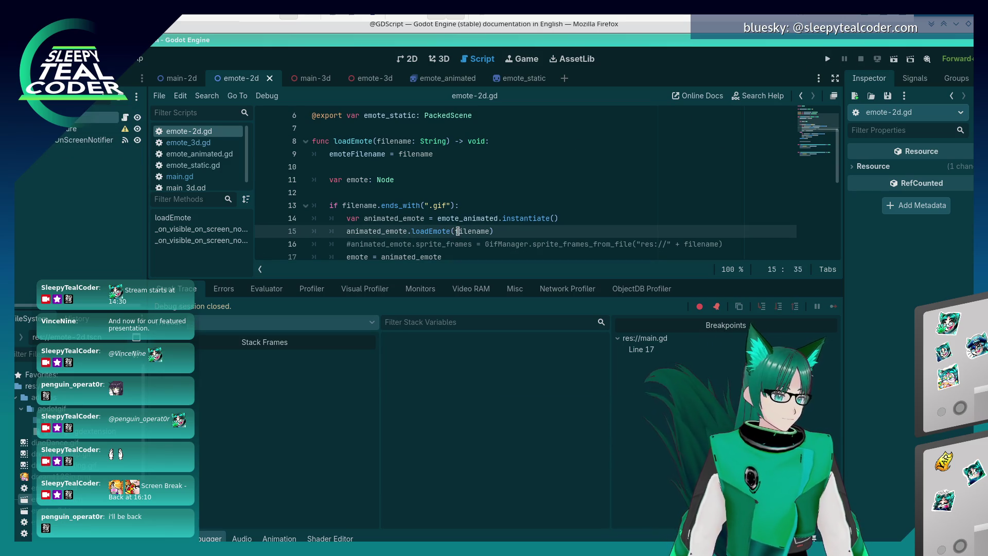
- Insert "res://" + before filename in line 15's loadEmote call, undoing the stray duplicate
key(Left)
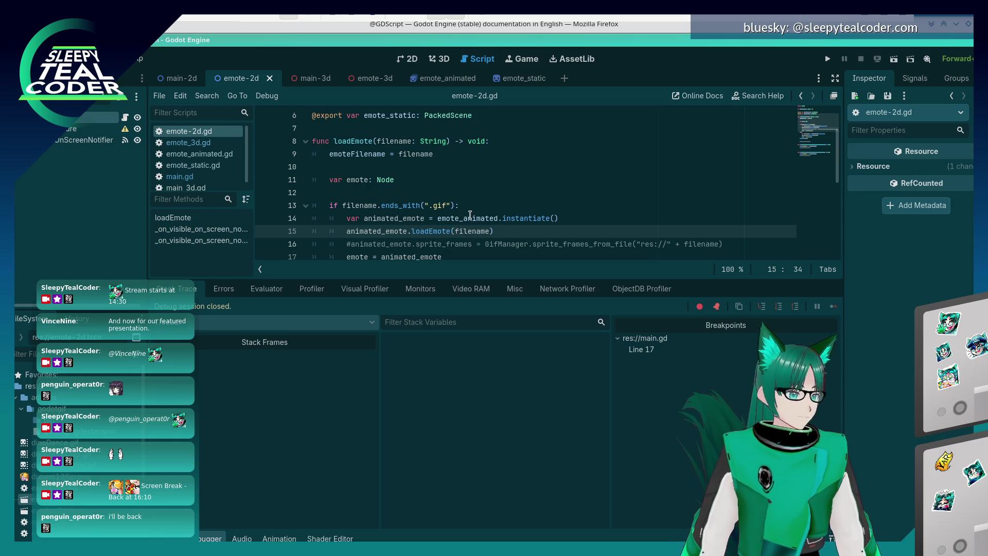
scroll(472, 209, down, 3)
scroll(474, 206, up, 3)
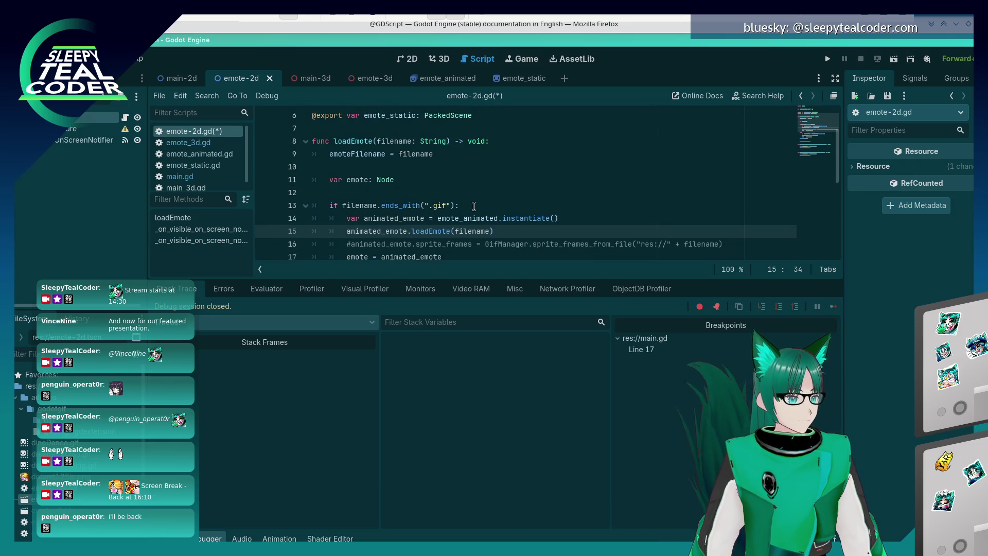
scroll(473, 206, down, 1)
text("res://)
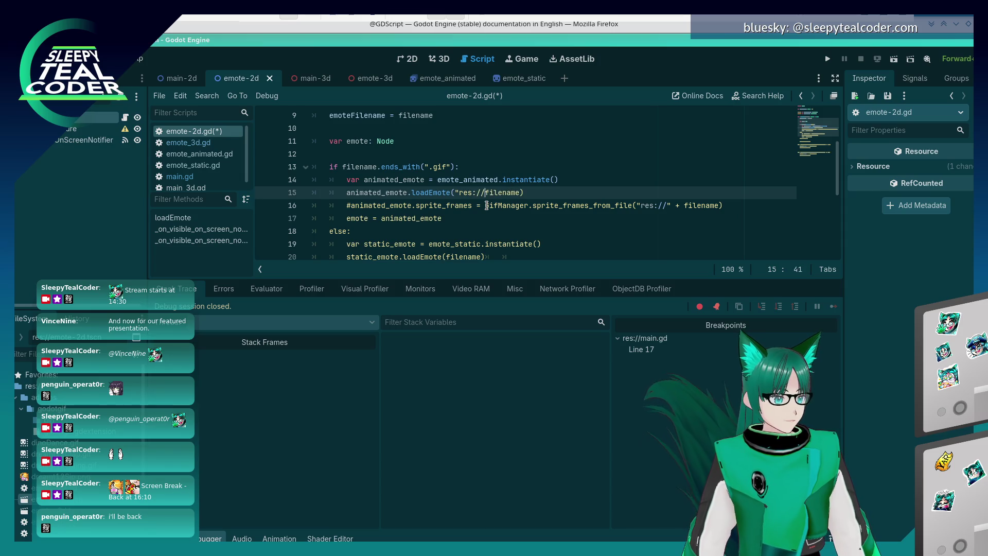
text(" +)
key(shift+Left)
key(shift+Left)
key(shift+Left)
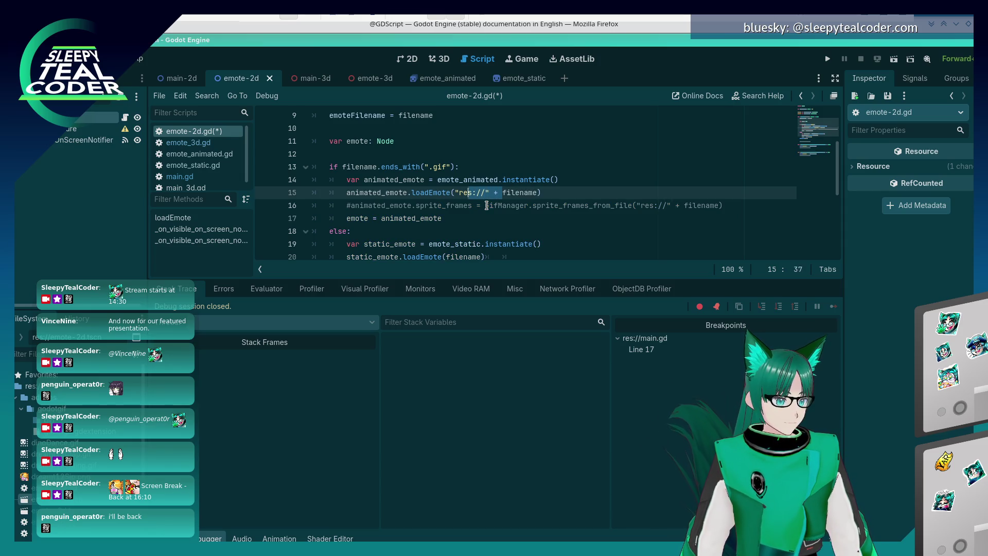
key(ctrl+z)
- Paste the "res://" + prefix into line 20's loadEmote call, save emote-2d.gd, and rerun
scroll(468, 190, down, 3)
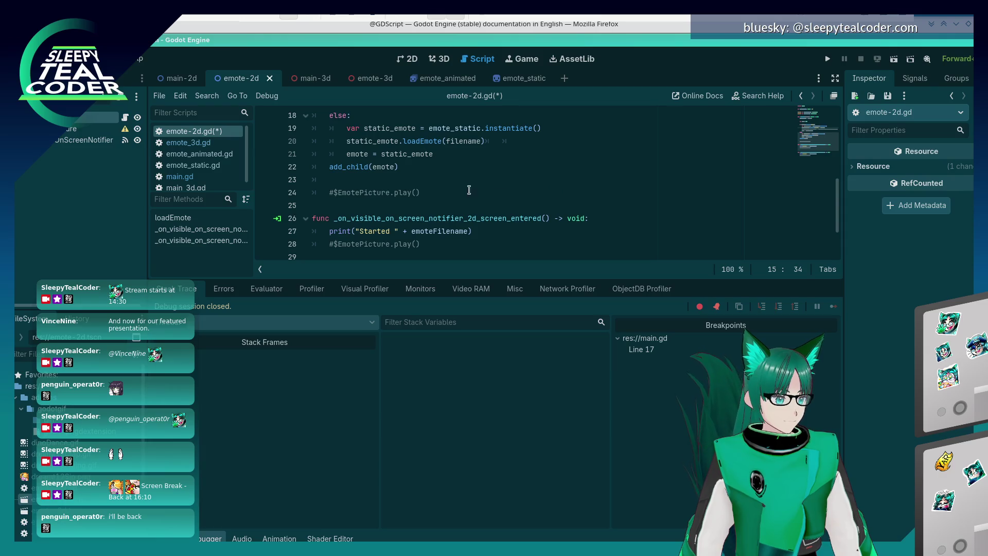
click(445, 141)
scroll(643, 247, up, 2)
text("res://" +)
key(ctrl+s)
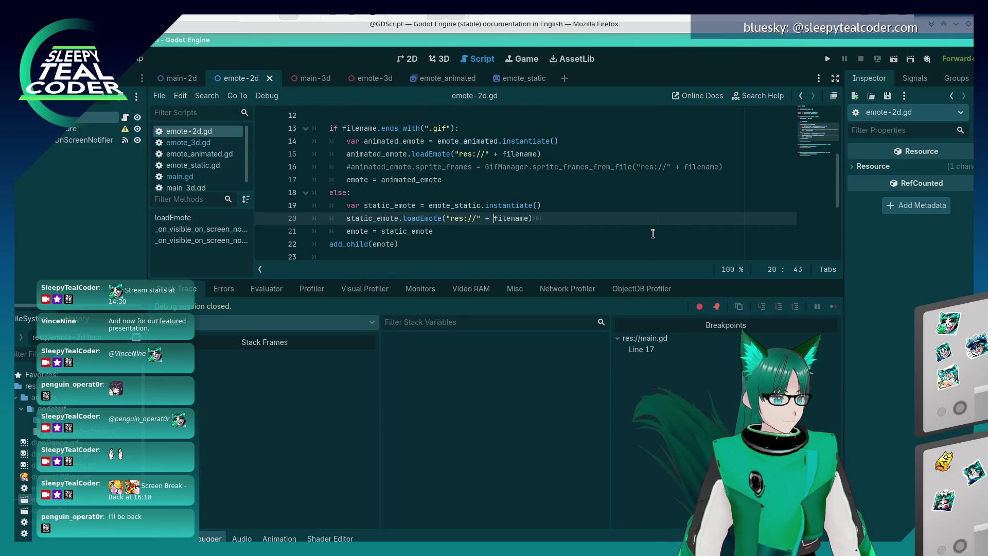
click(826, 62)
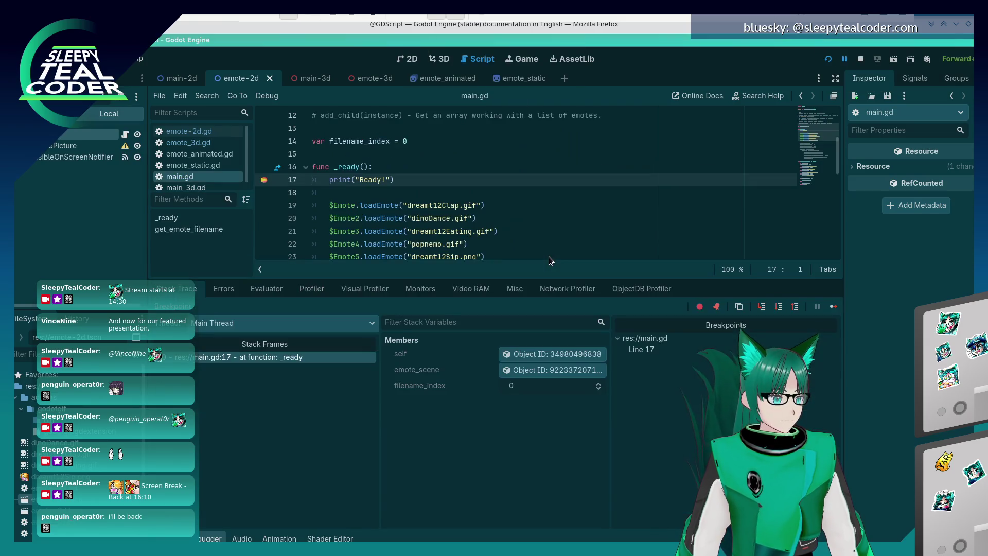
- Remove the main.gd line 17 breakpoint, resume the paused game, then close it
click(263, 180)
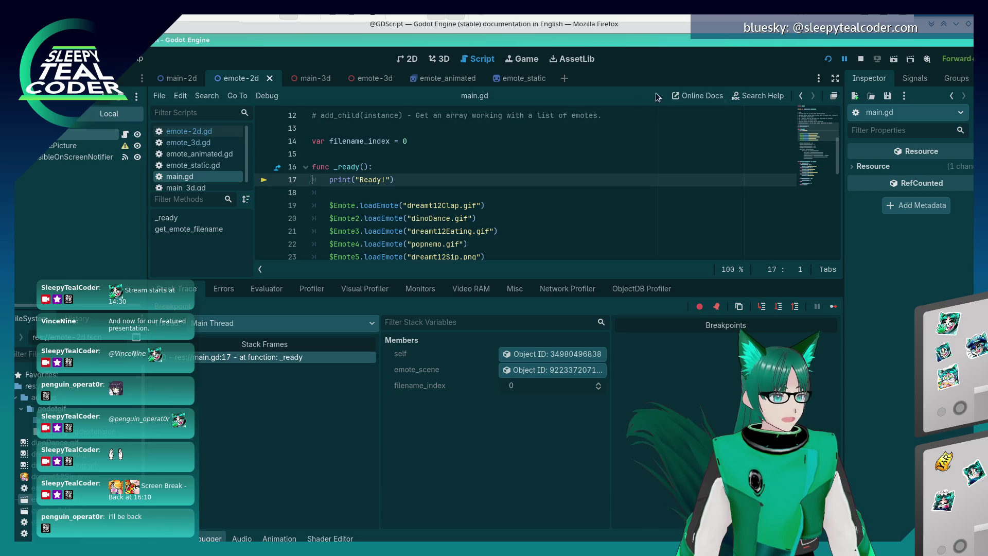
click(833, 307)
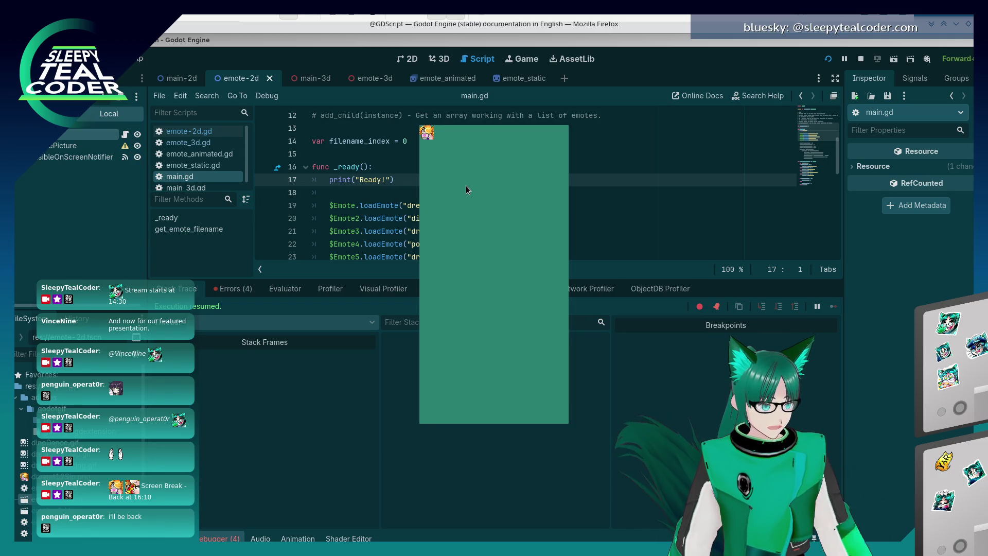
key(F8)
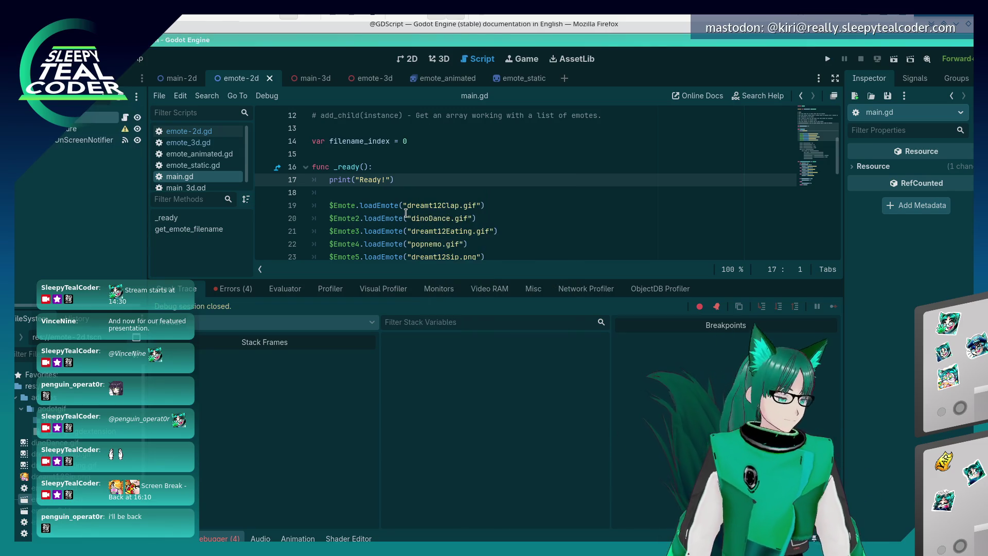
- Shift Emote2–5 in main-2d by 51, 39 px, test-run the game, then open emote_animated
click(178, 79)
mouse_move(358, 213)
mouse_down()
mouse_move(400, 161)
mouse_move(408, 189)
mouse_move(452, 203)
mouse_up()
click(566, 224)
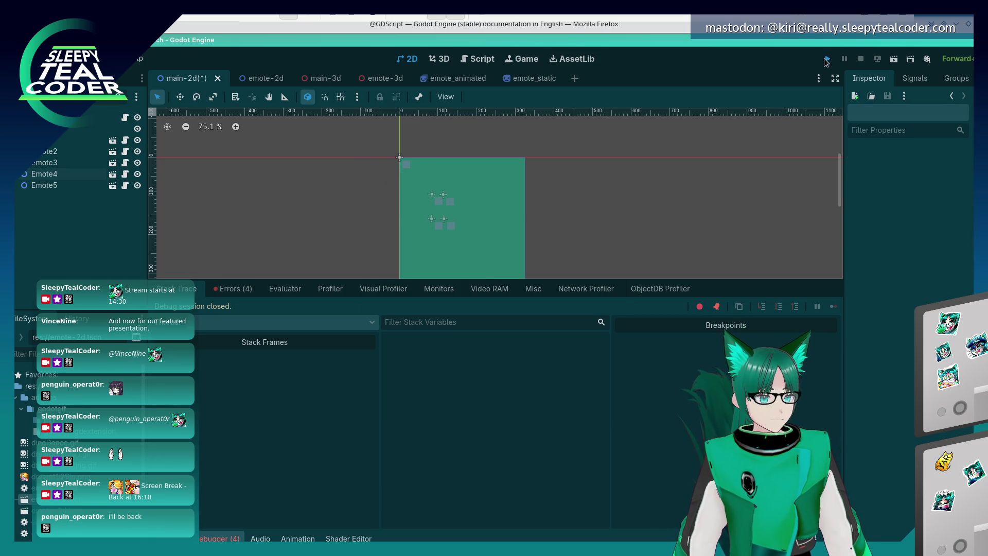
click(826, 59)
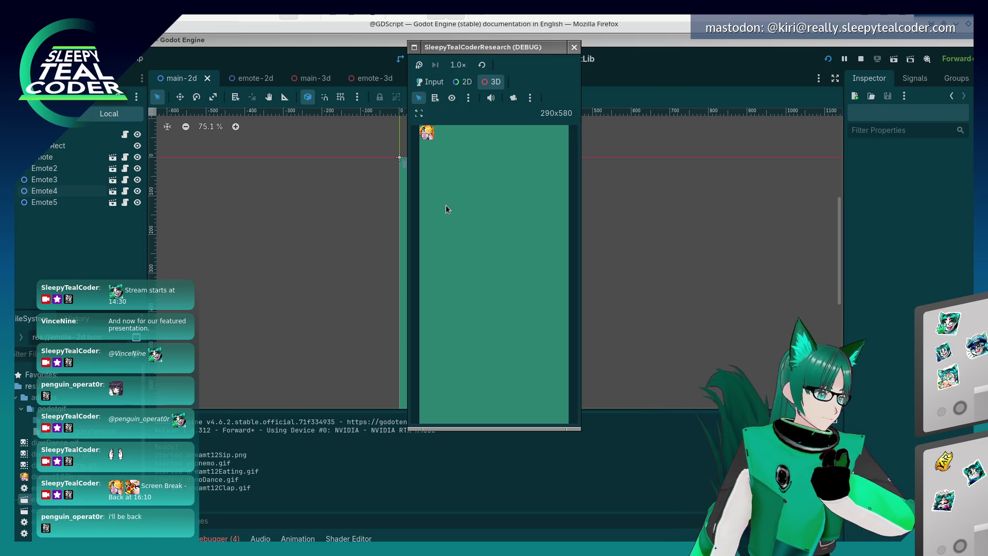
click(575, 47)
click(447, 78)
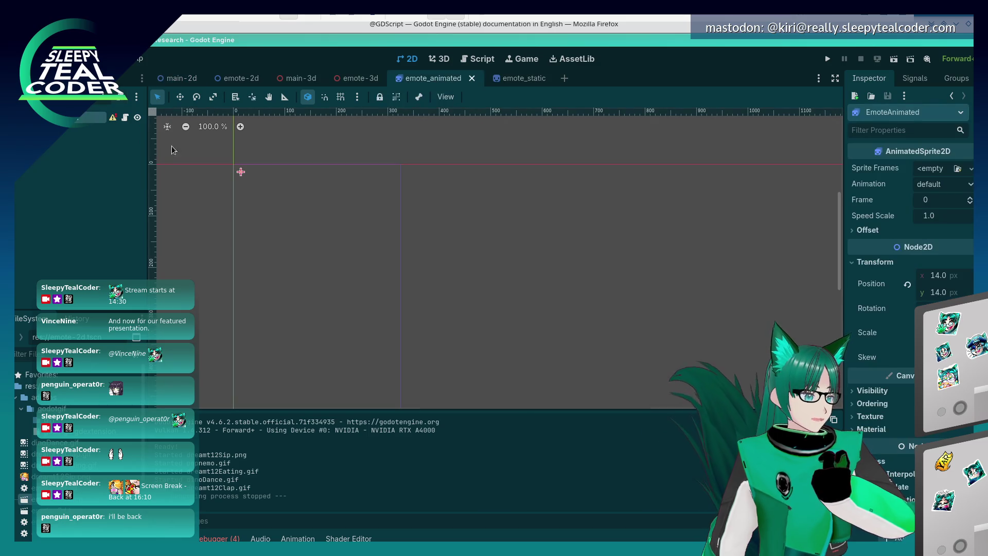
- Add play() after the sprite_frames assignment in emote_animated.gd and test-run the game
click(127, 118)
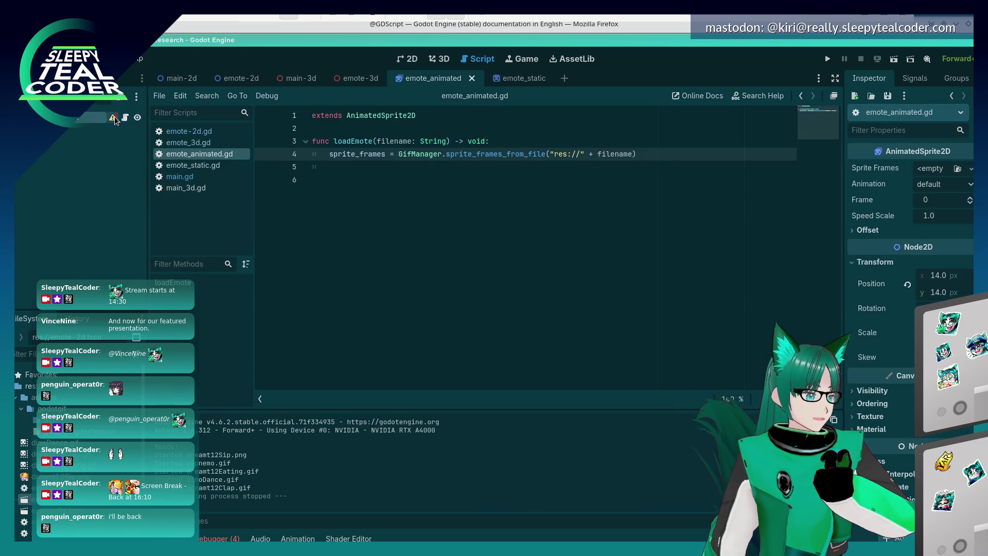
mouse_move(114, 118)
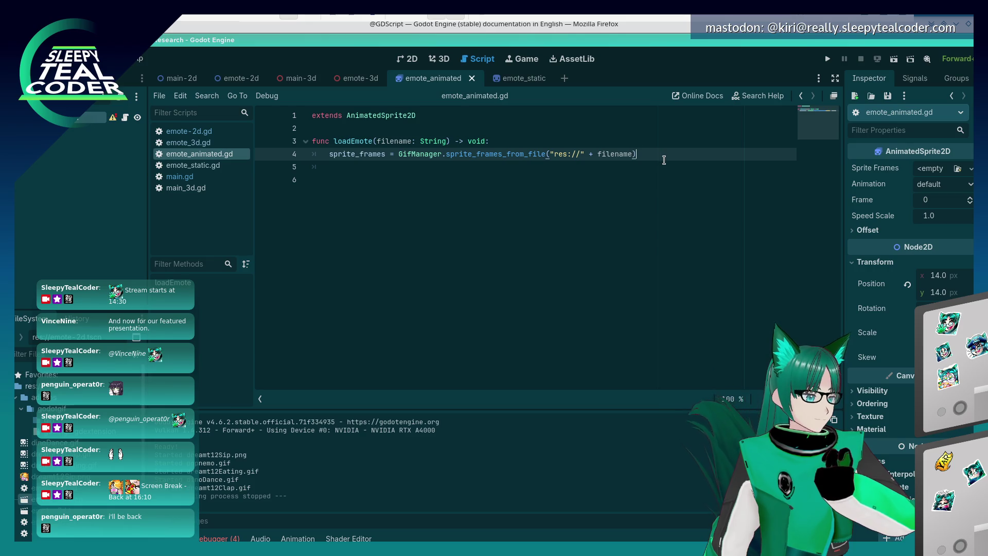
key(Return)
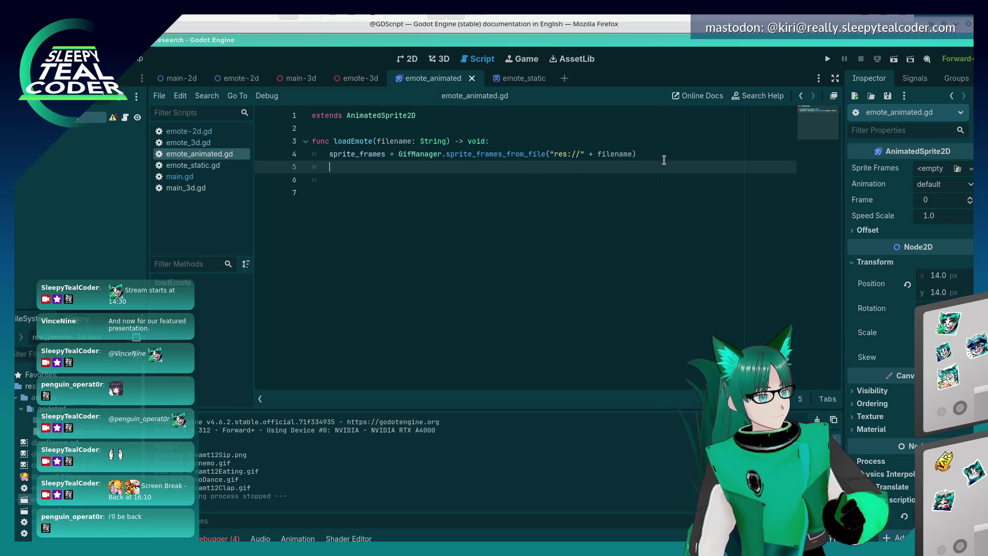
text(play)
key(Return)
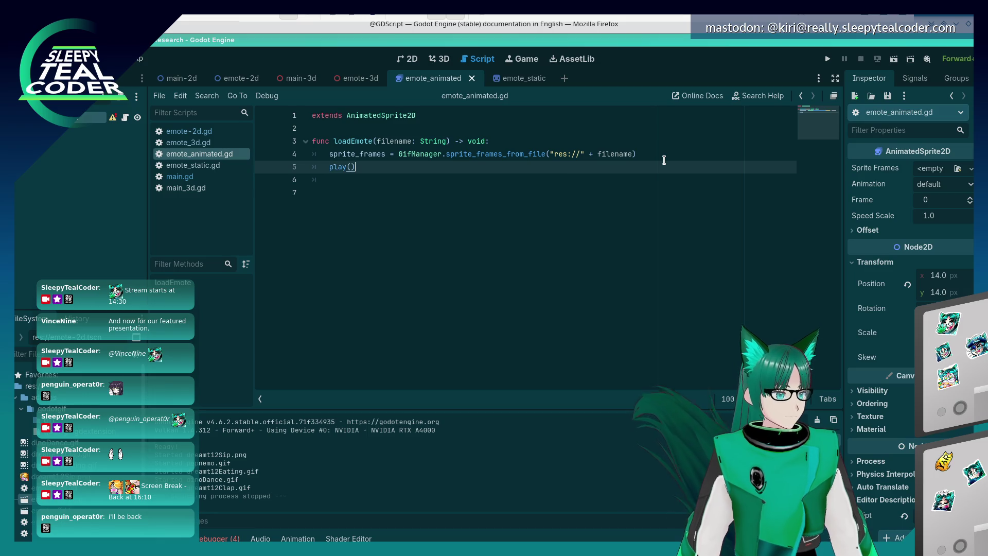
key(F5)
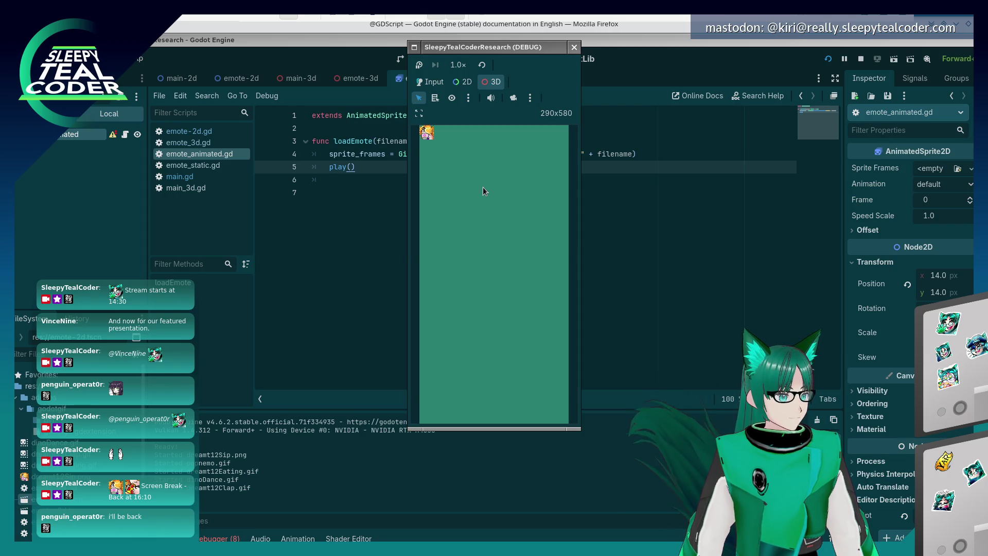
click(575, 47)
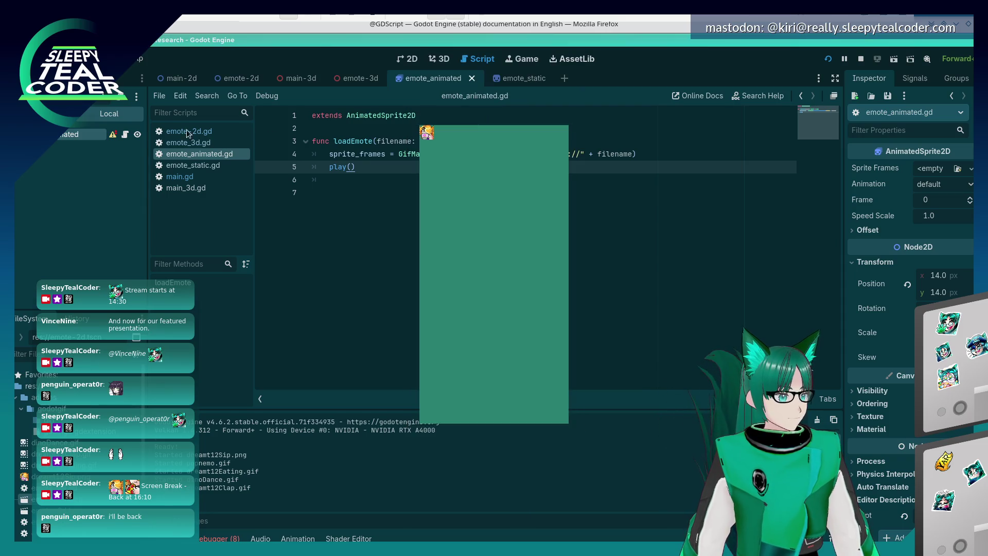
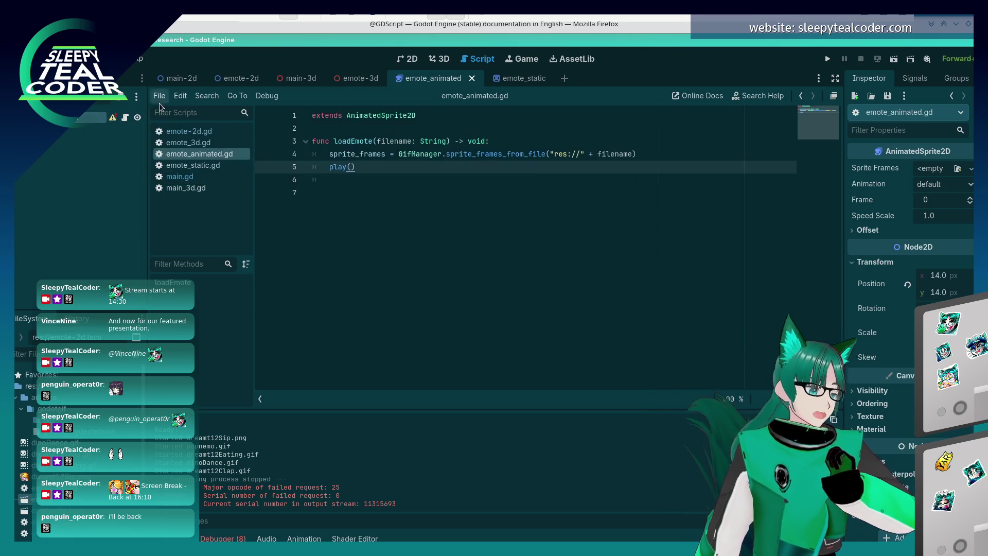
- Go back to the emote_animated scene and clear the node selection
click(504, 79)
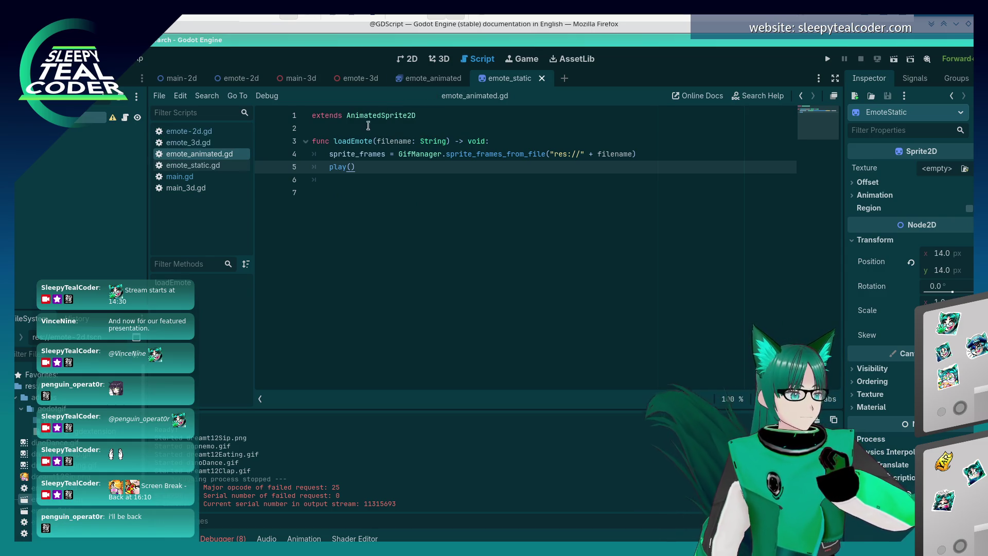
click(432, 78)
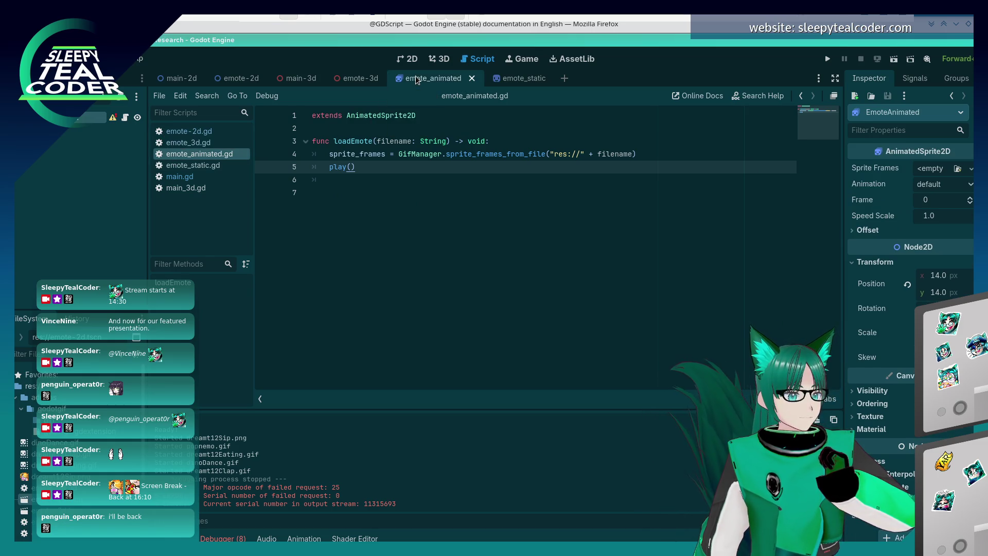
click(511, 81)
click(449, 75)
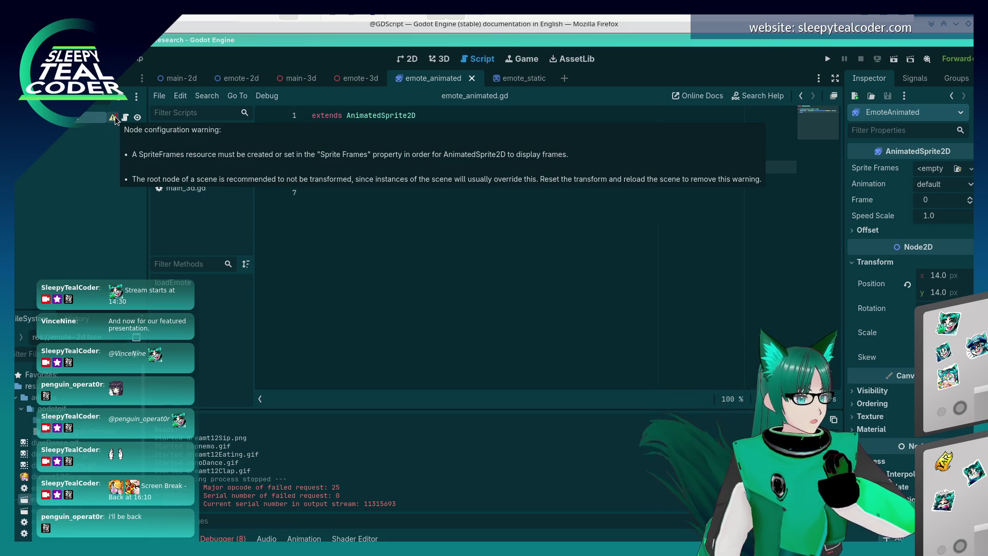
right_click(81, 144)
click(67, 144)
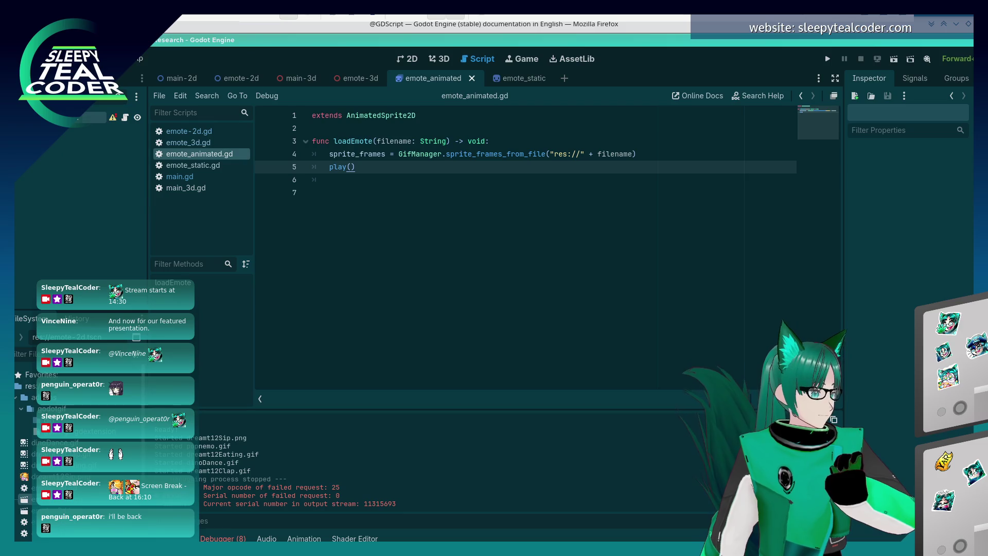
- Add a Node2D child to the emote_animated scene's root
right_click(67, 144)
click(82, 149)
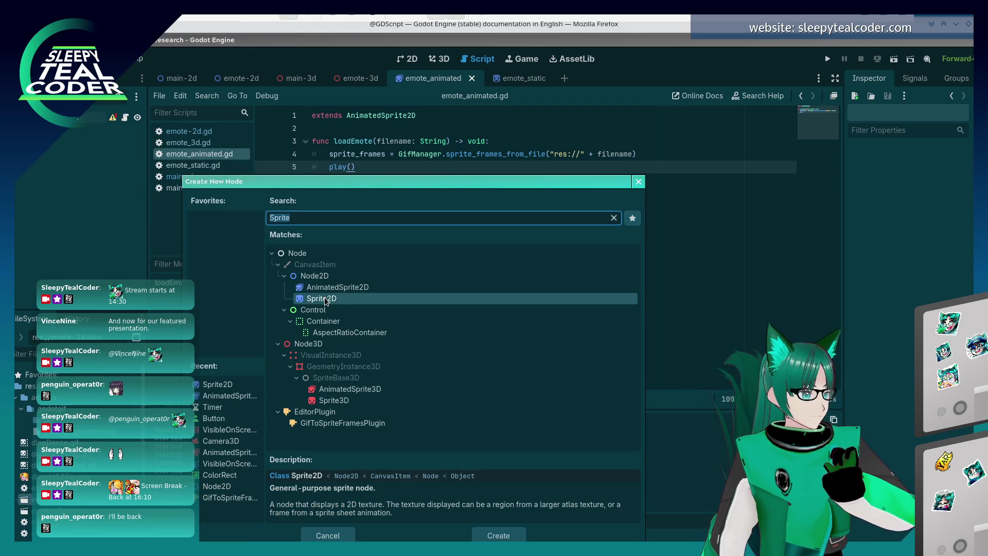
click(315, 276)
click(498, 535)
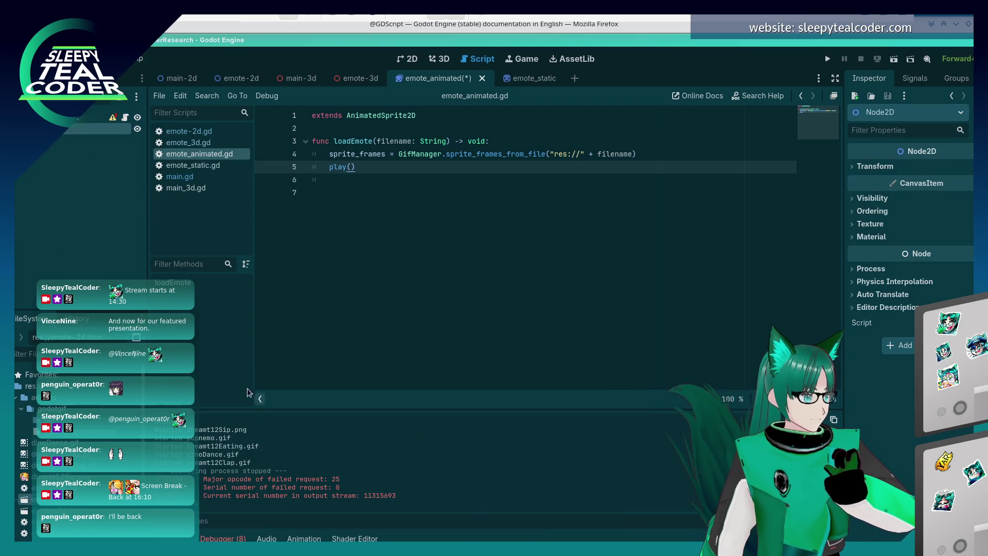
- Try reparenting the Node2D and dragging EmoteAnimated under it
right_click(53, 136)
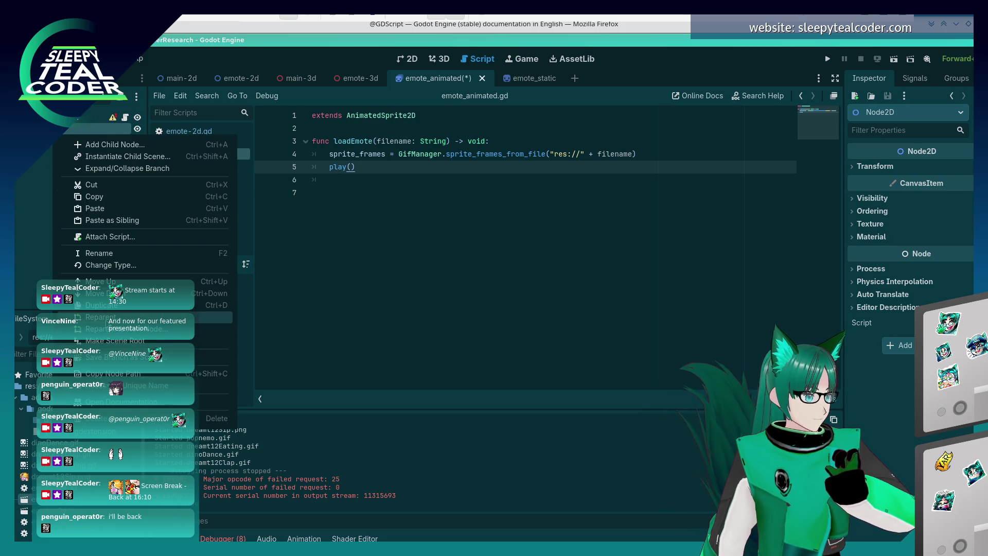
click(100, 317)
click(449, 154)
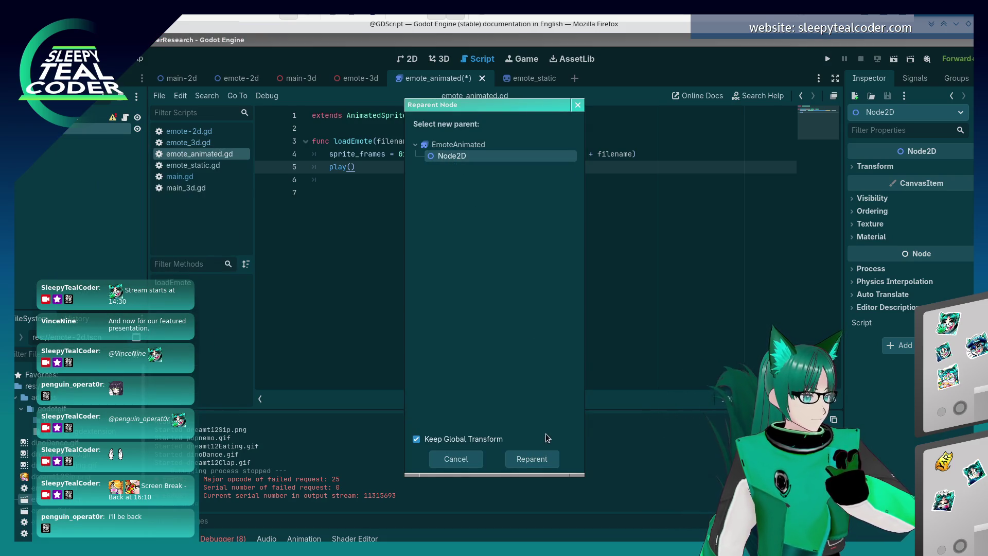
click(530, 458)
drag(73, 131, 61, 136)
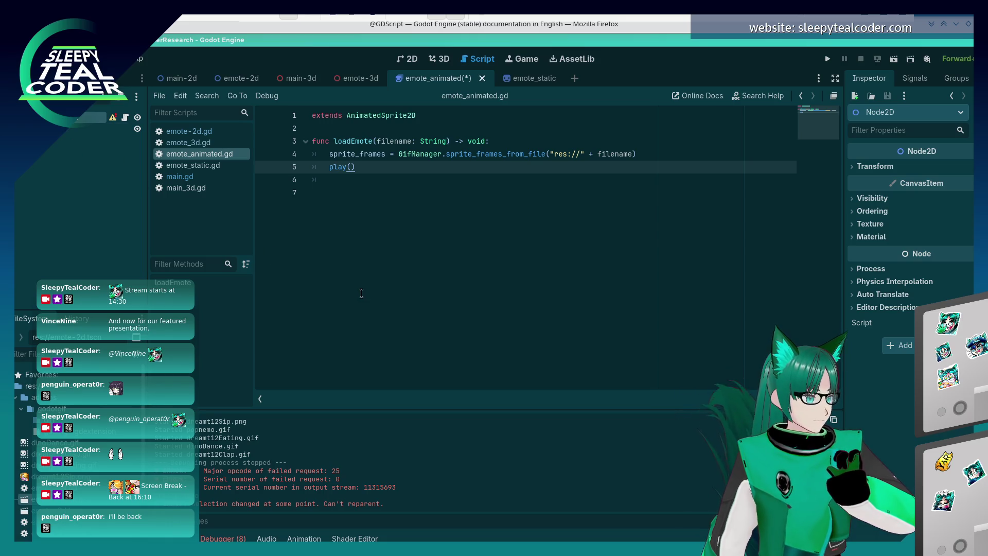
drag(72, 128, 56, 135)
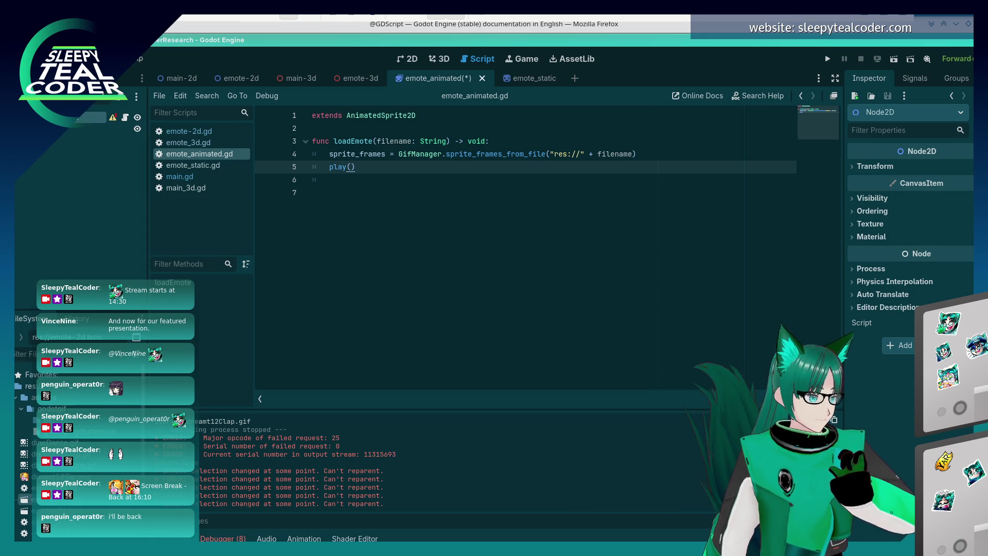
- Make the Node2D the scene root with Make Scene Root
right_click(41, 119)
click(32, 171)
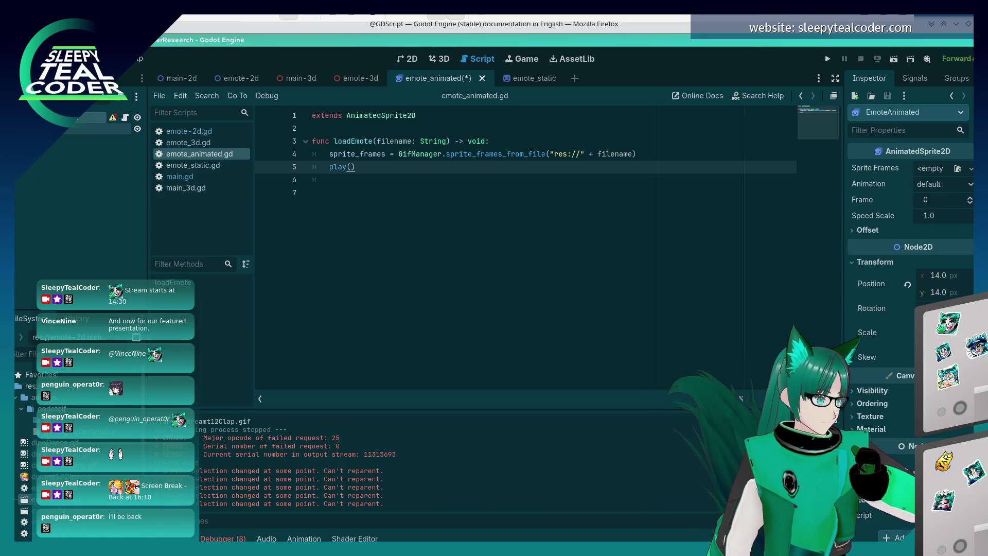
click(103, 129)
right_click(44, 119)
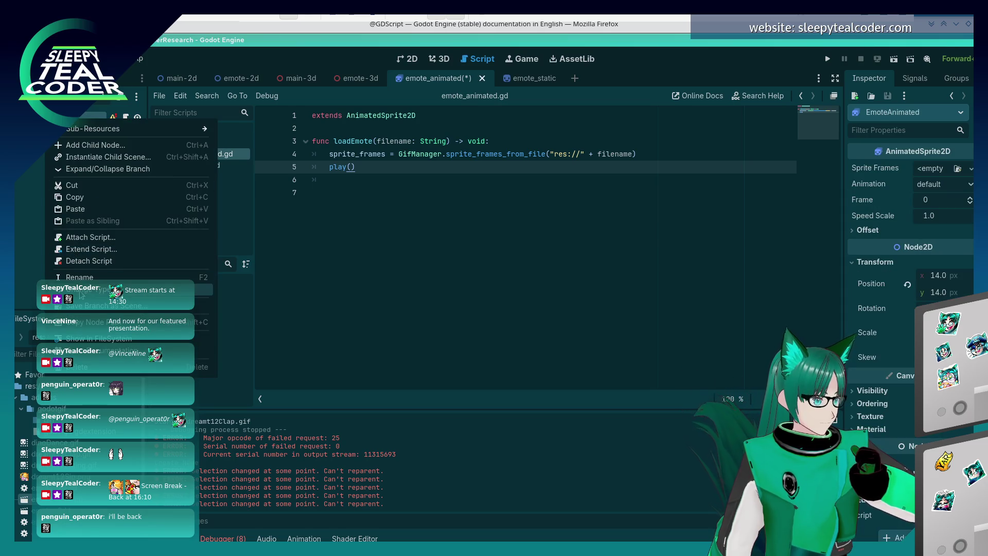
click(41, 231)
right_click(56, 133)
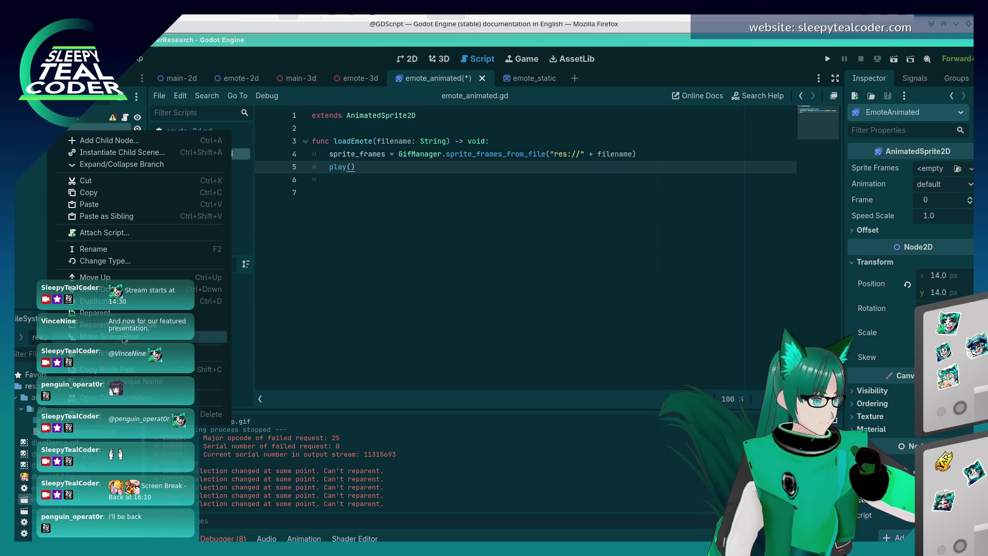
click(88, 172)
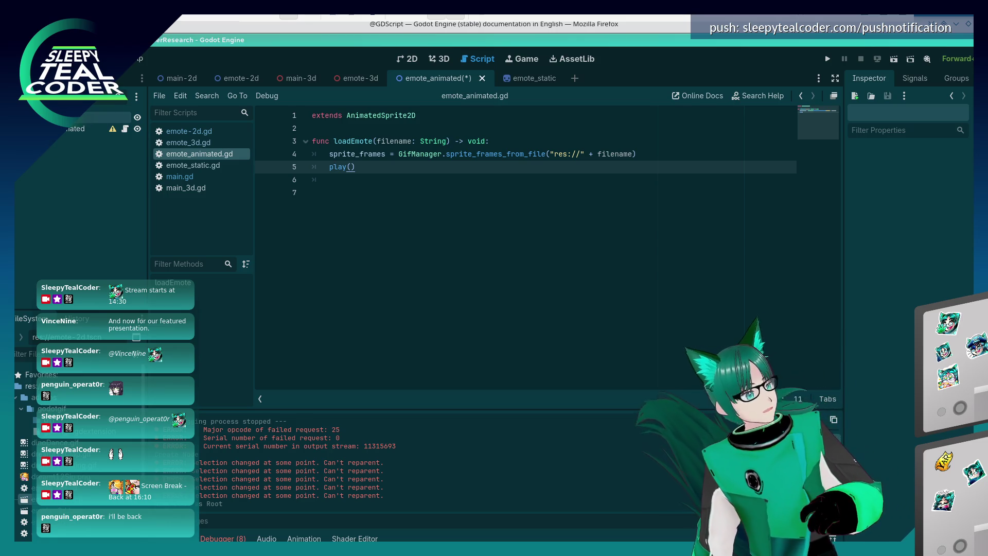
- Rename the animated sprite node to Emote and save the scene and script
click(77, 129)
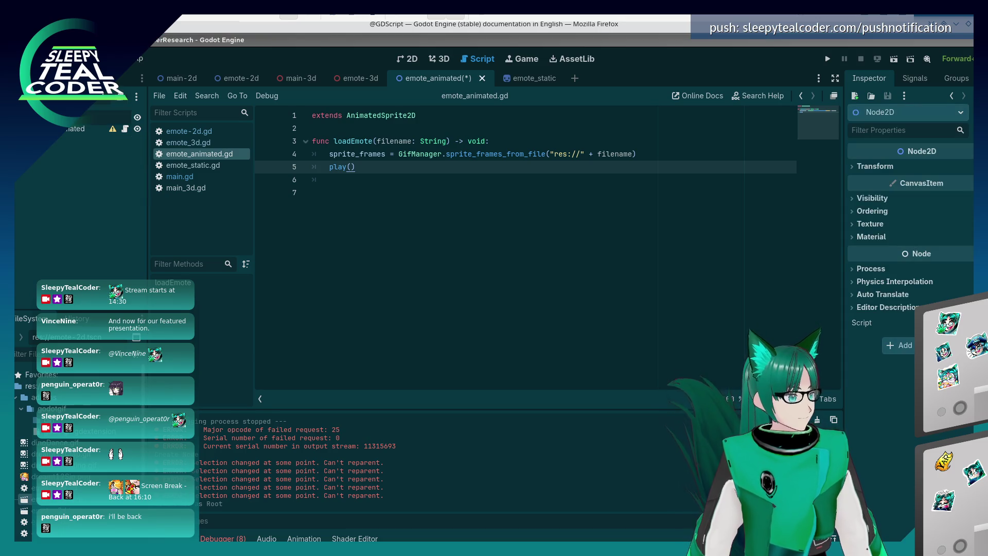
click(76, 128)
right_click(76, 129)
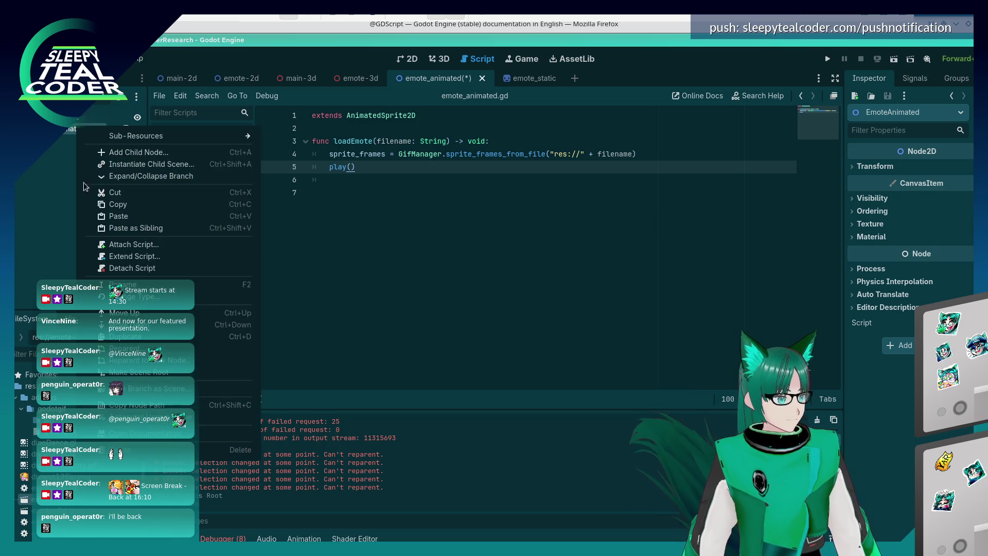
click(103, 286)
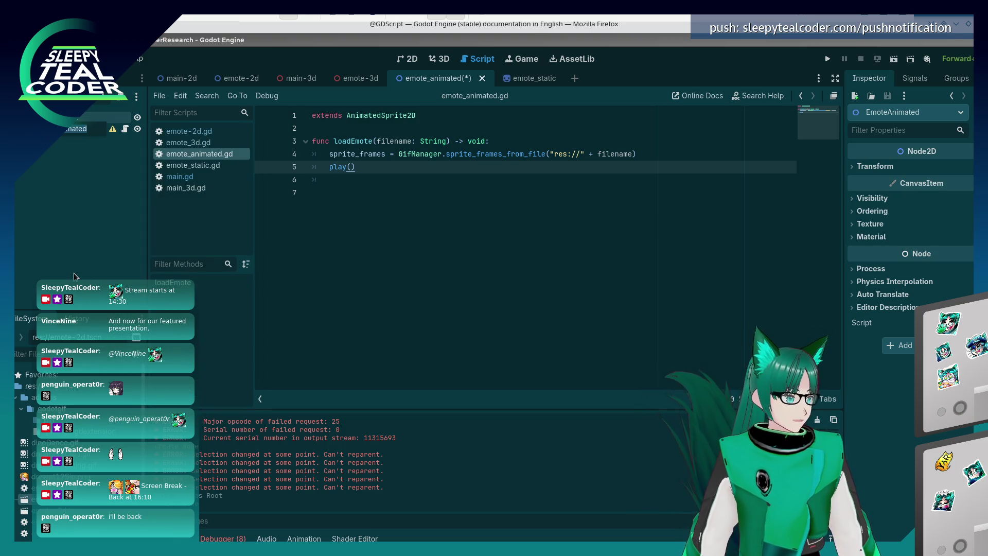
key(BackSpace)
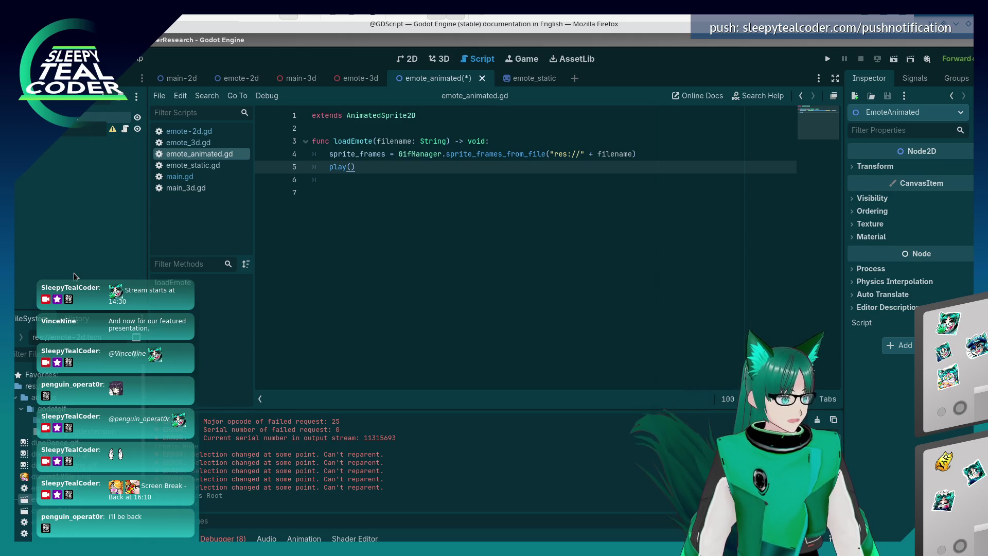
key(Return)
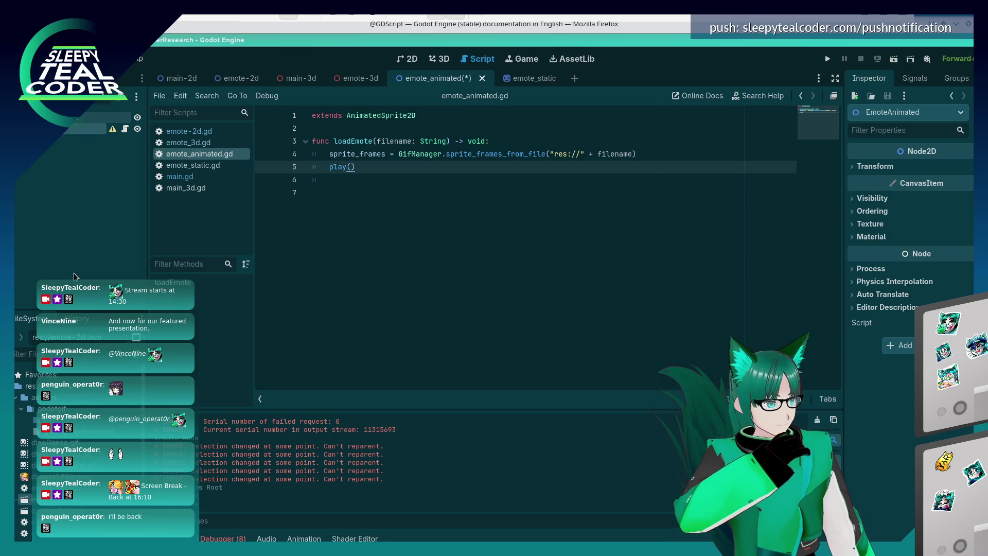
click(481, 215)
key(ctrl+s)
click(332, 154)
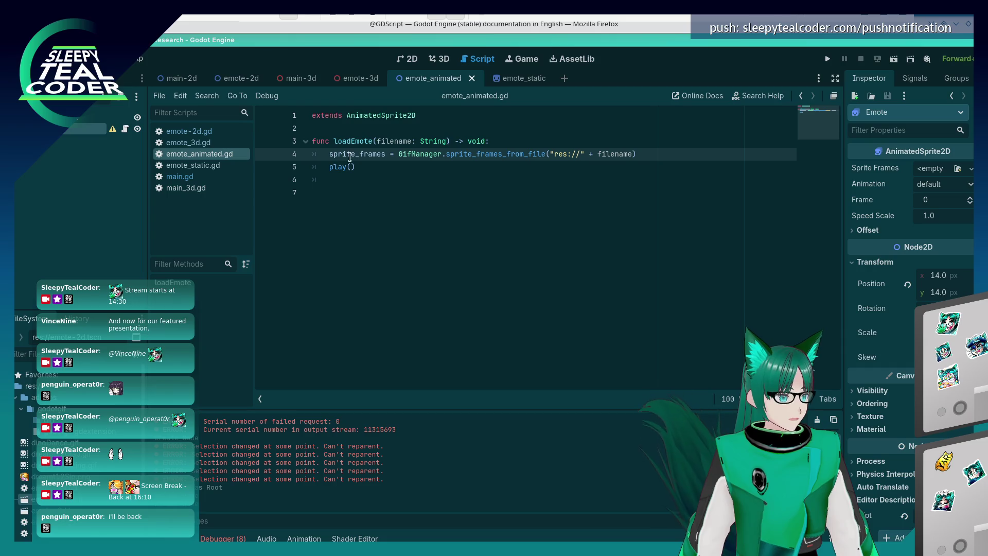
- Detach the script from the EmoteAnimated root and begin attaching a script to it
right_click(124, 124)
right_click(68, 132)
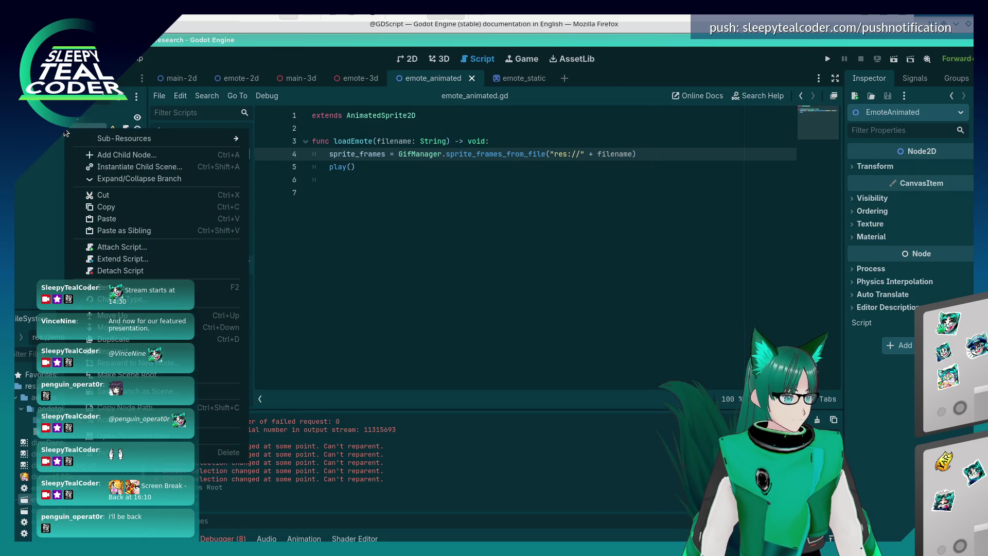
click(126, 268)
right_click(110, 121)
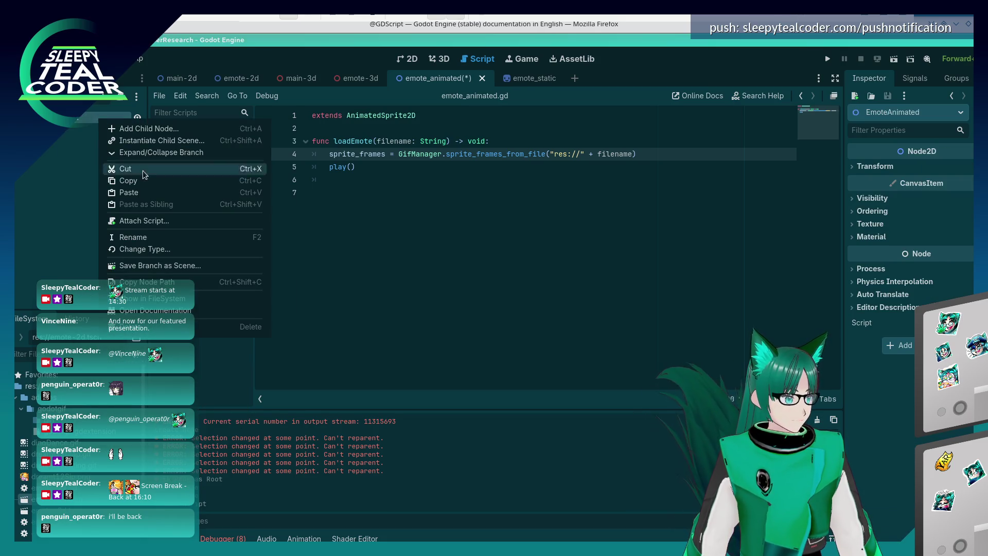
click(170, 227)
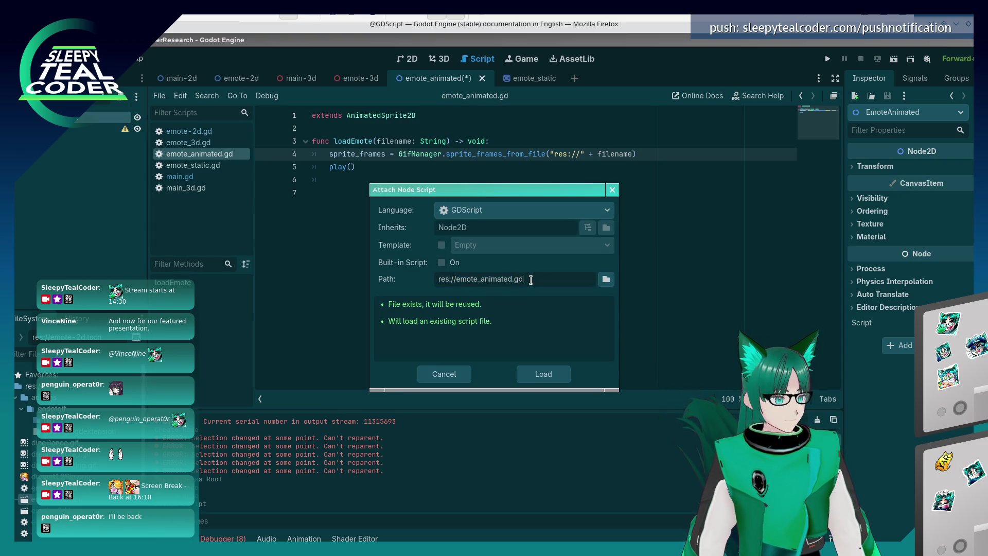
- Load the existing emote_animated.gd as the root's script
click(604, 279)
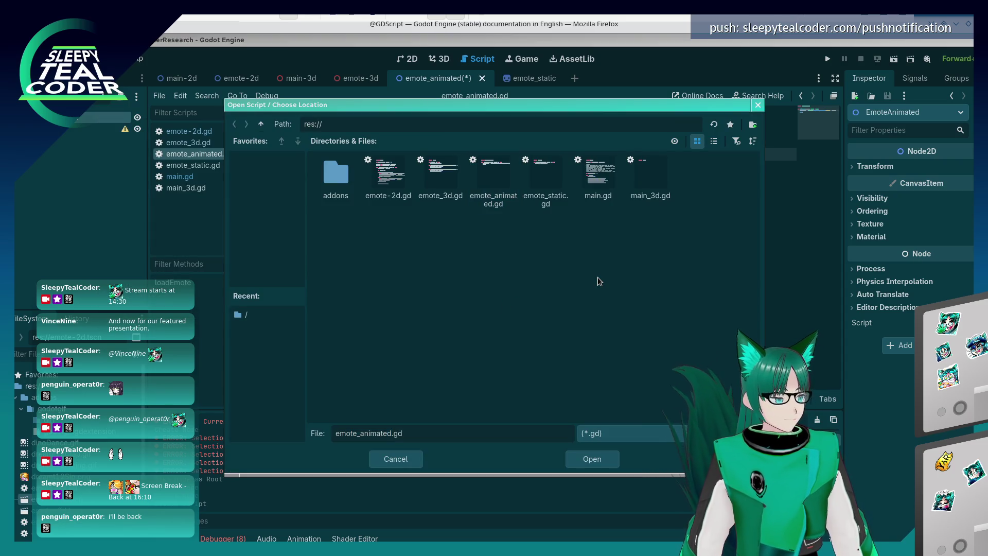
double_click(489, 189)
click(541, 374)
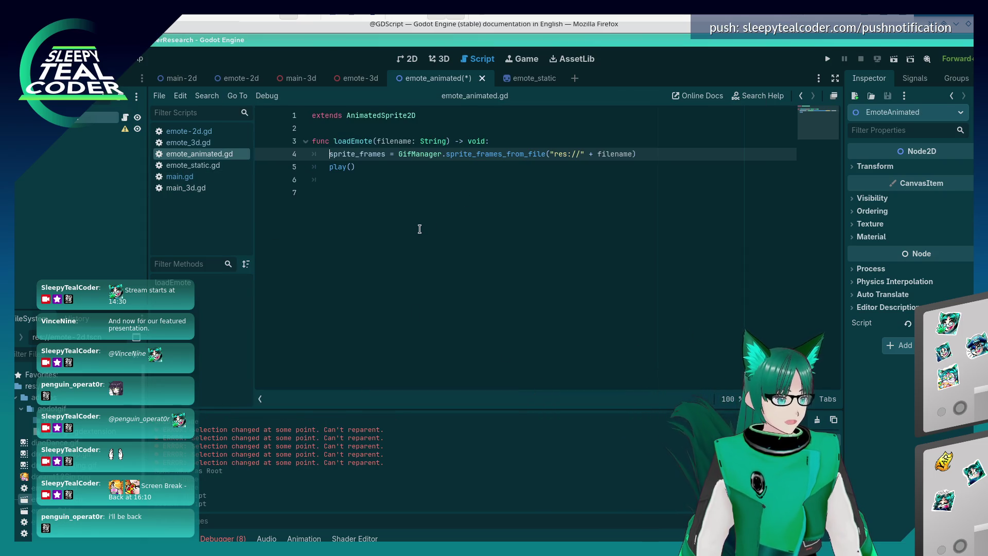
- Prefix the sprite_frames and play() lines with $Emote. and save
text($Emote.)
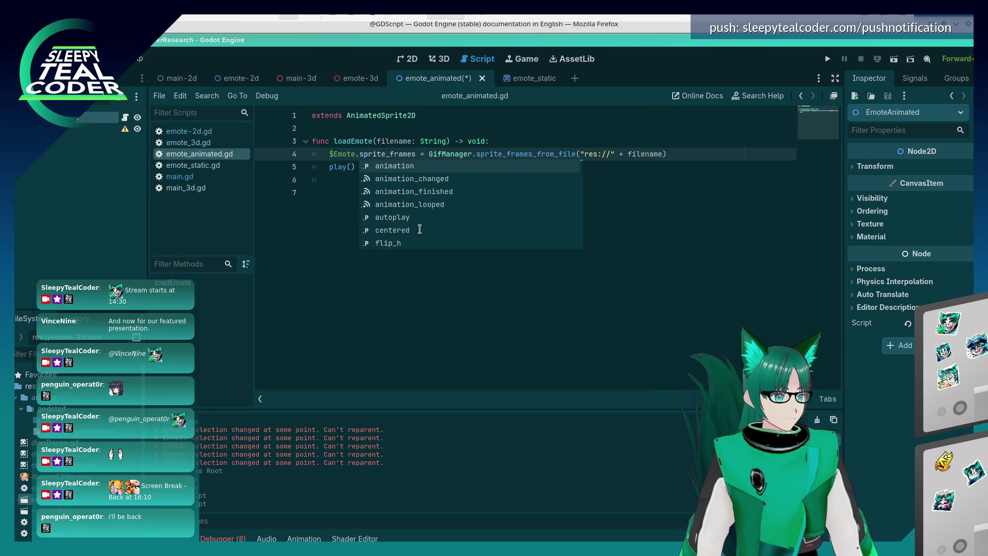
key(Escape)
key(ctrl+s)
click(394, 176)
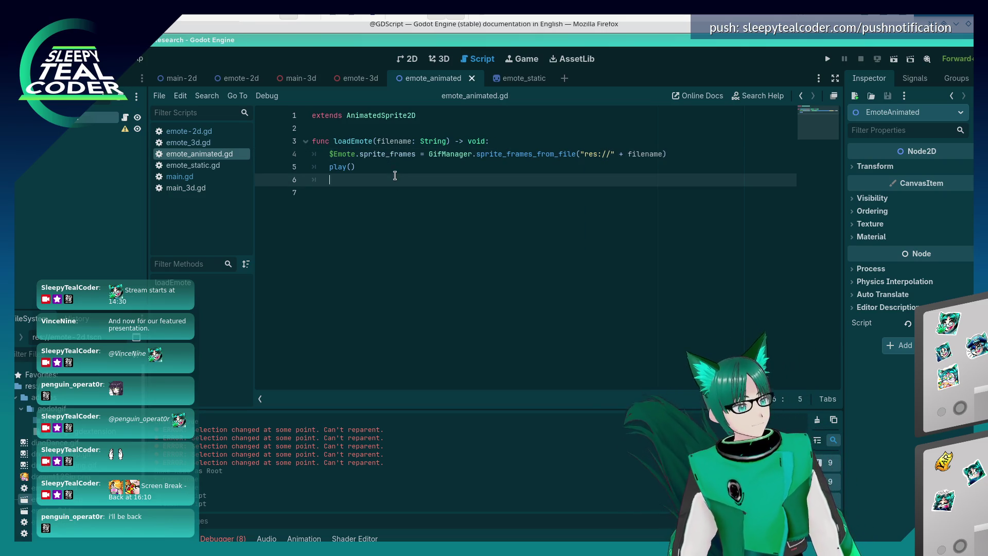
click(329, 167)
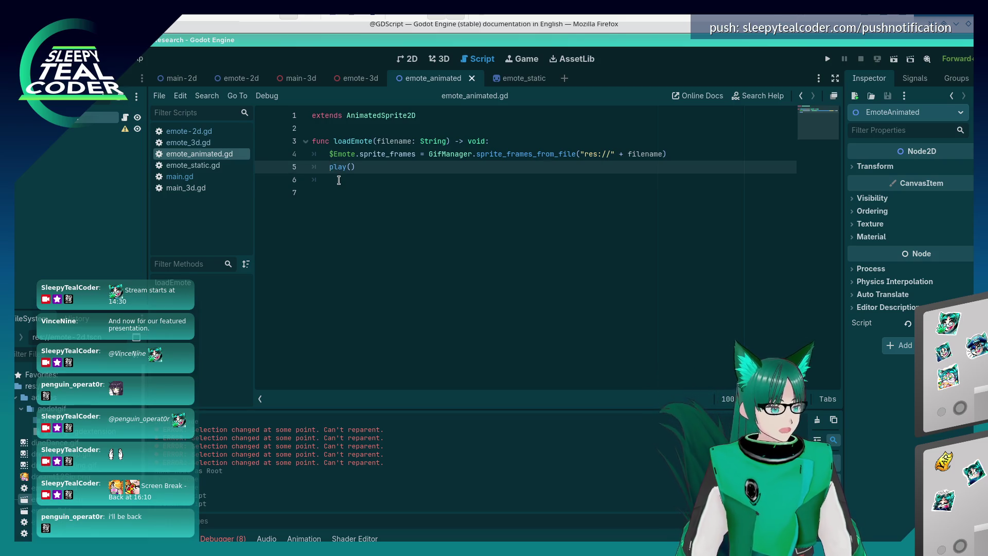
text($Emote.)
key(Escape)
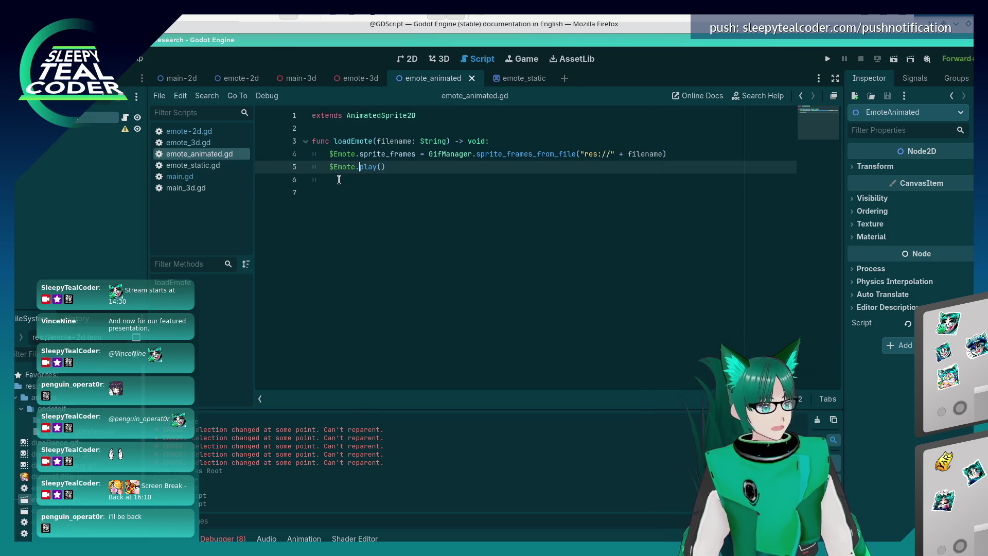
- Add a Node2D node to the emote_static scene
click(514, 83)
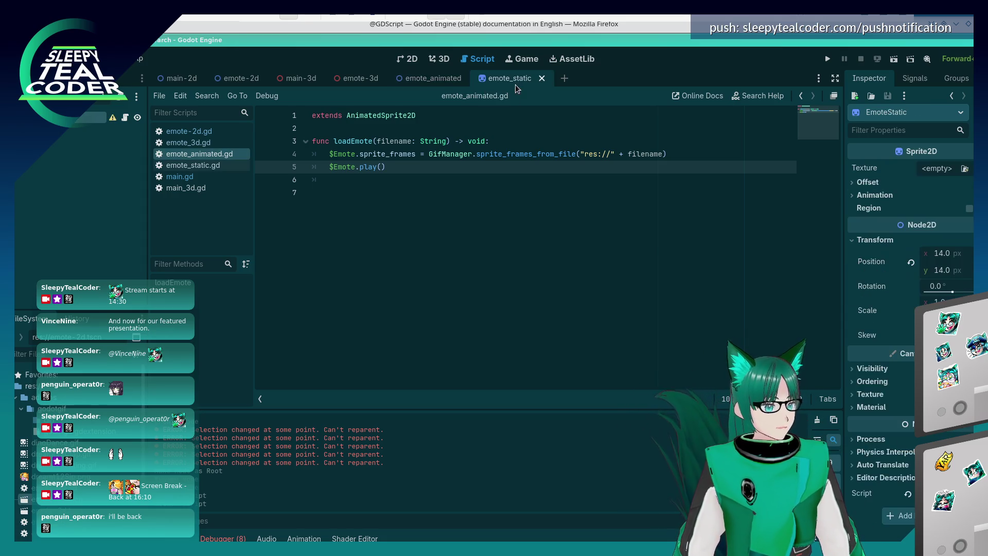
right_click(63, 135)
click(51, 123)
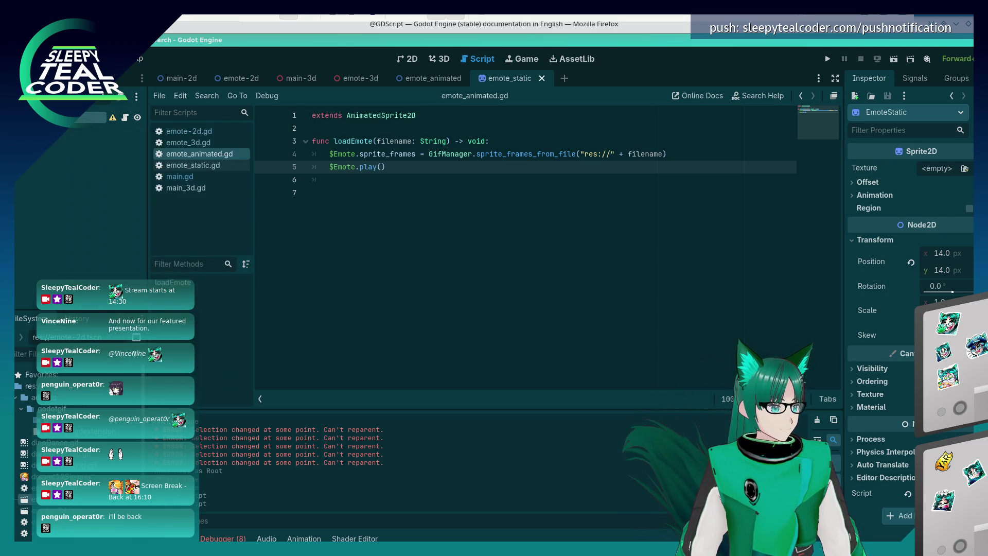
right_click(51, 123)
click(65, 274)
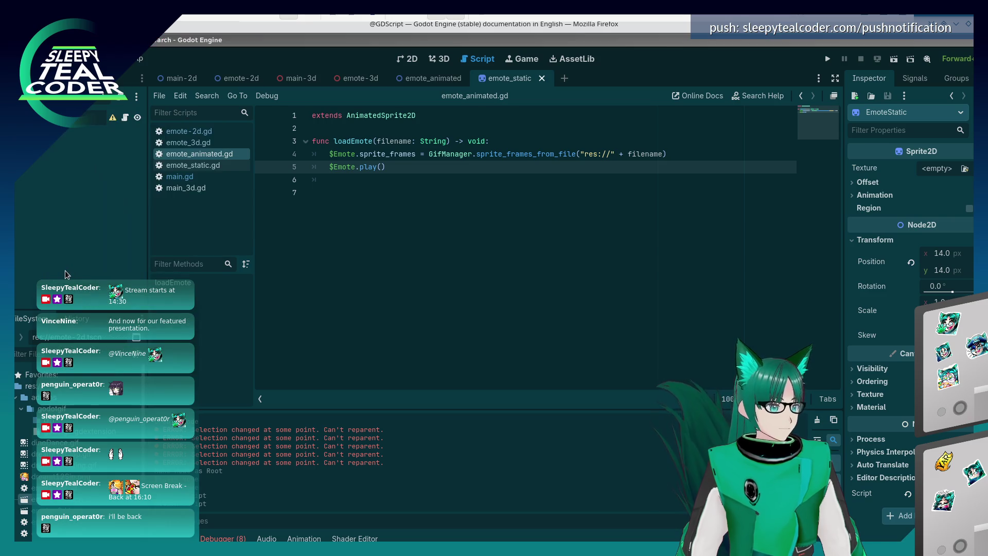
right_click(67, 211)
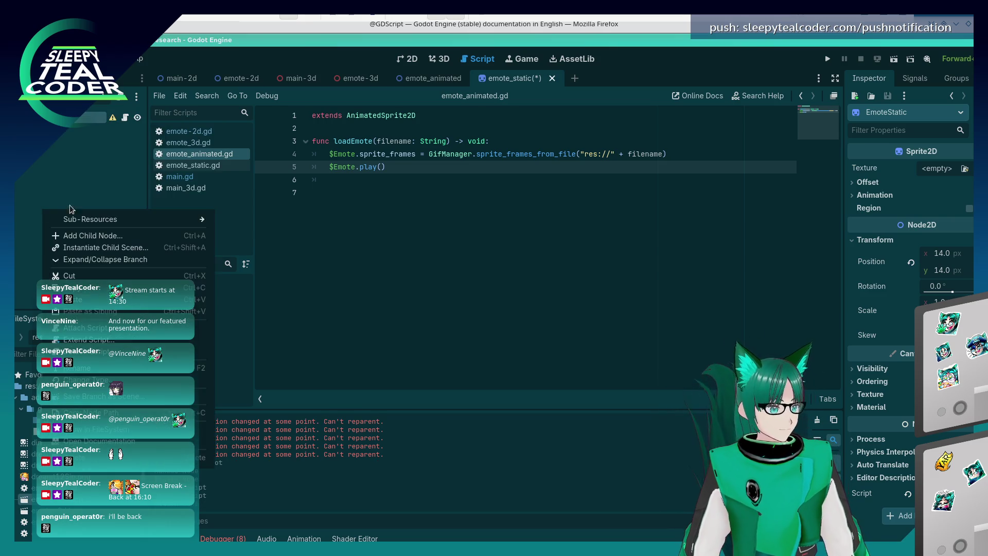
click(85, 238)
click(309, 301)
click(310, 292)
double_click(310, 291)
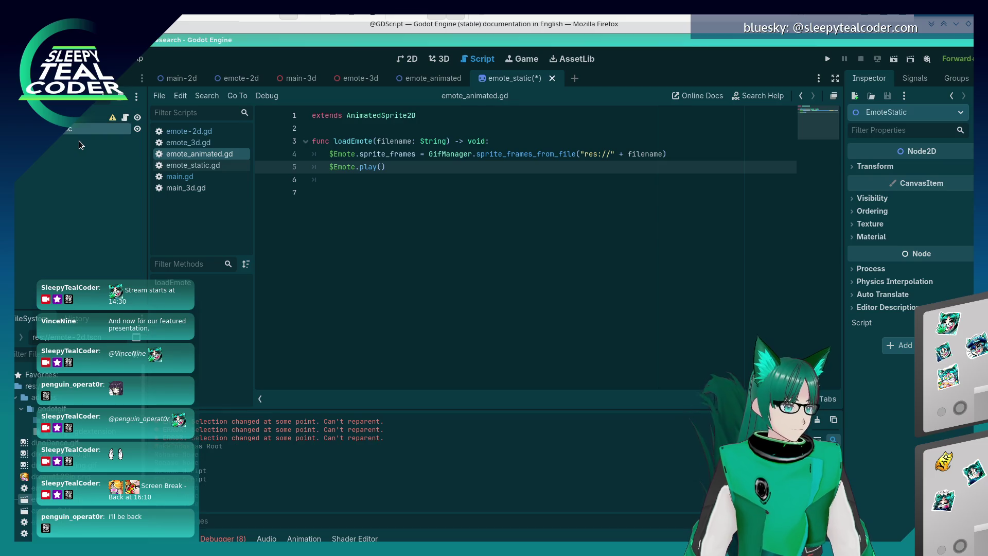
- Make EmoteStatic the scene root above the Emote sprite
right_click(72, 121)
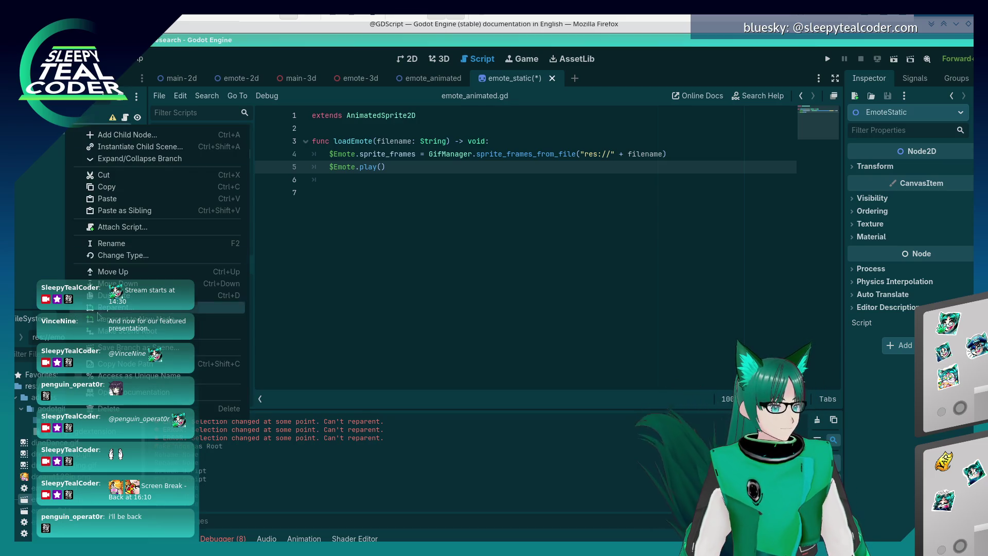
click(108, 408)
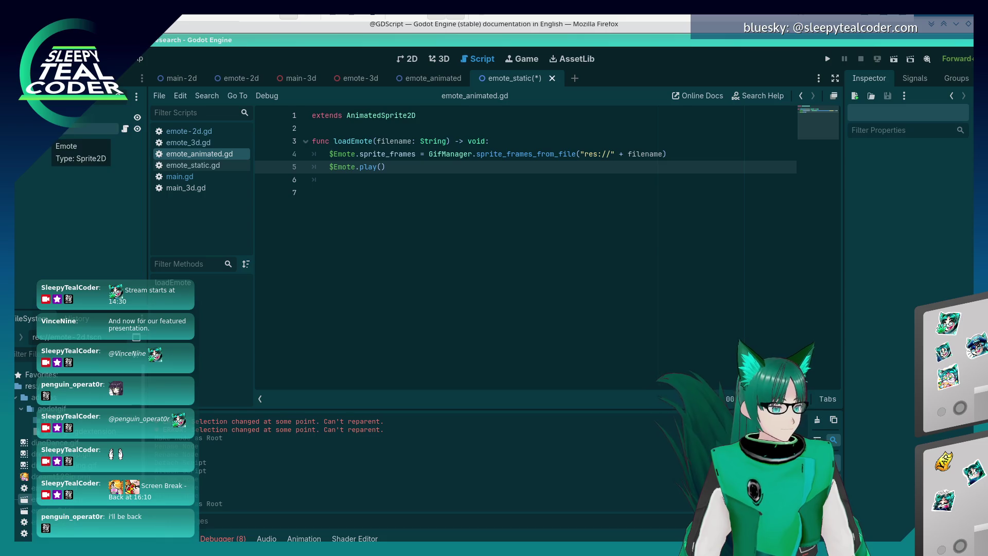
right_click(99, 128)
click(129, 270)
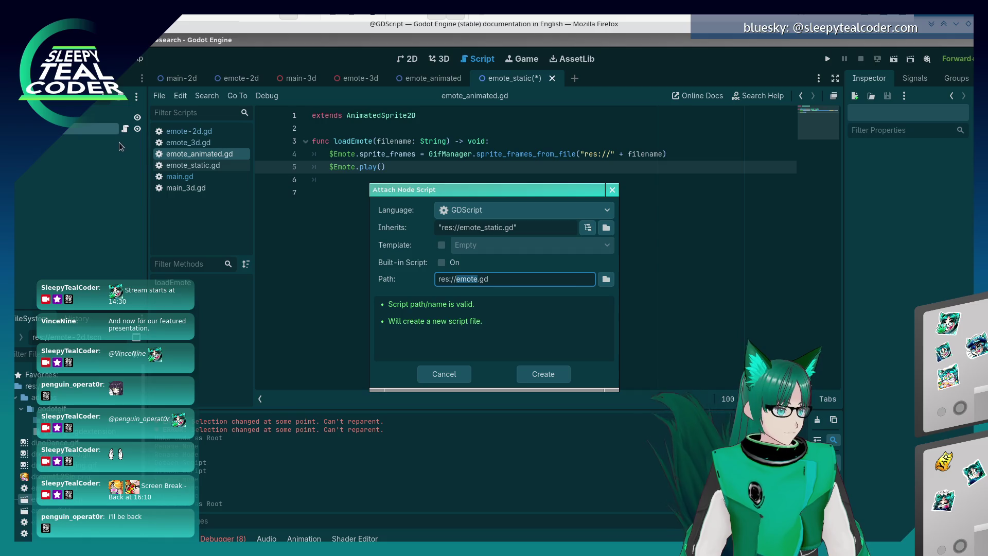
click(451, 377)
- Attach the existing emote_static.gd to the EmoteStatic root
right_click(78, 131)
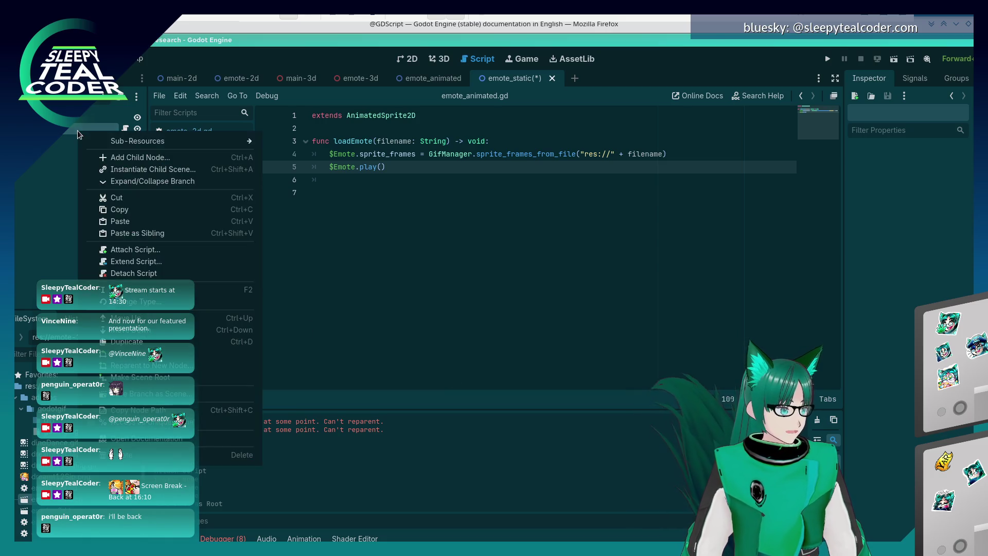
click(72, 137)
right_click(72, 138)
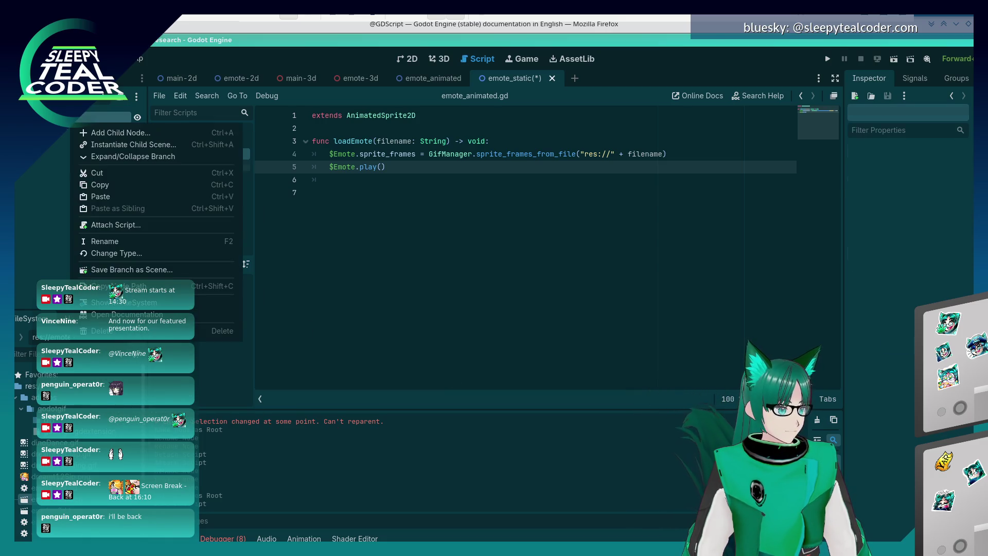
click(122, 226)
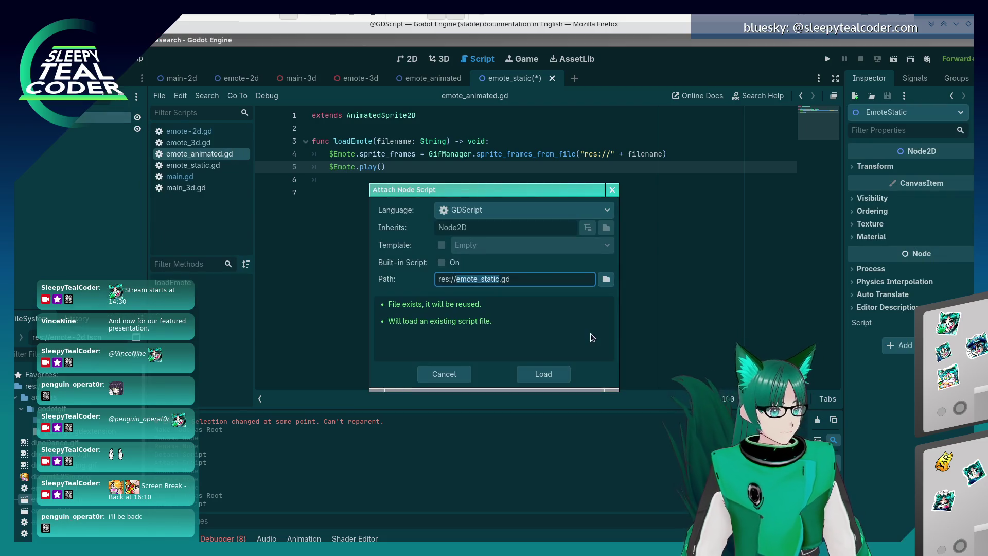
click(546, 372)
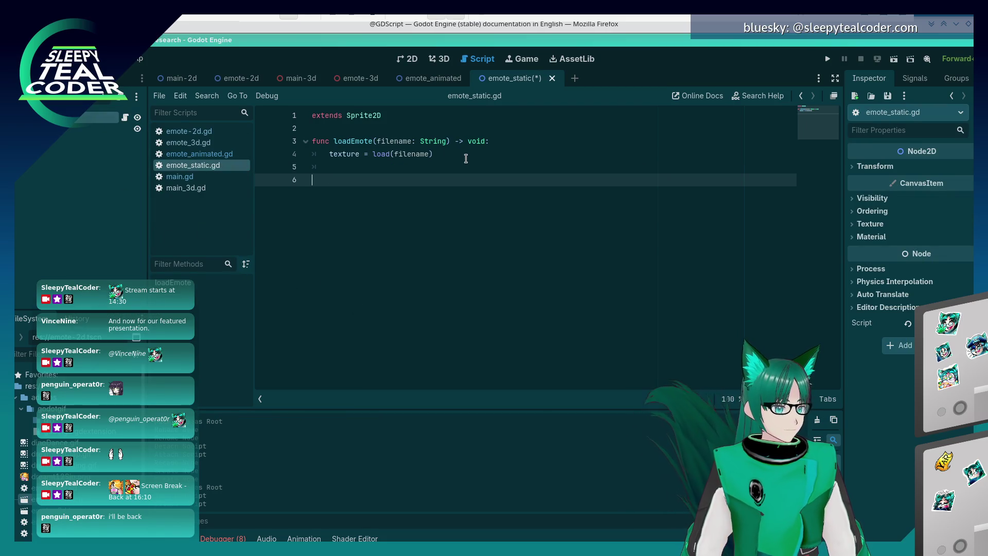
- Change the line to $Emote.texture = load(filename), save, and run the project
key(Up)
click(330, 154)
text($Emote.)
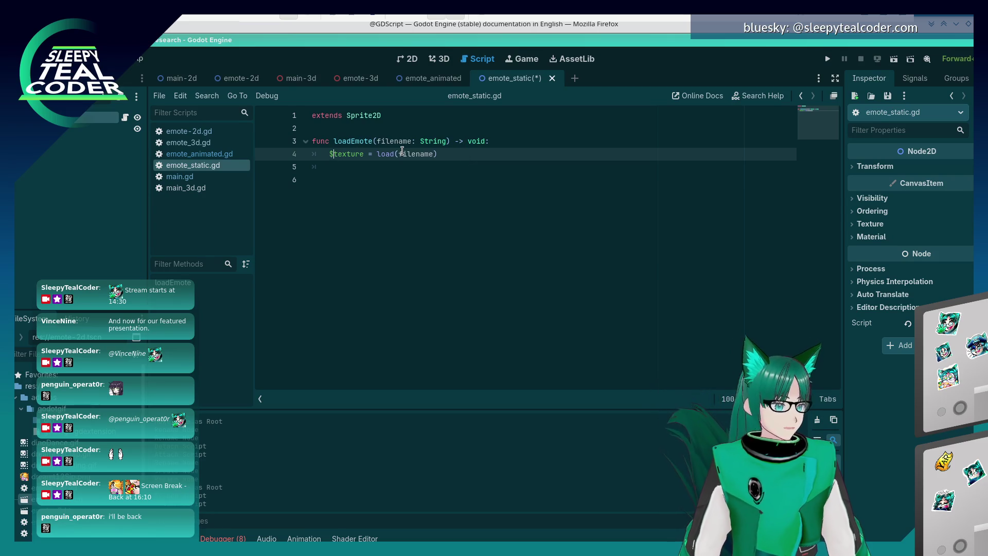
key(ctrl+s)
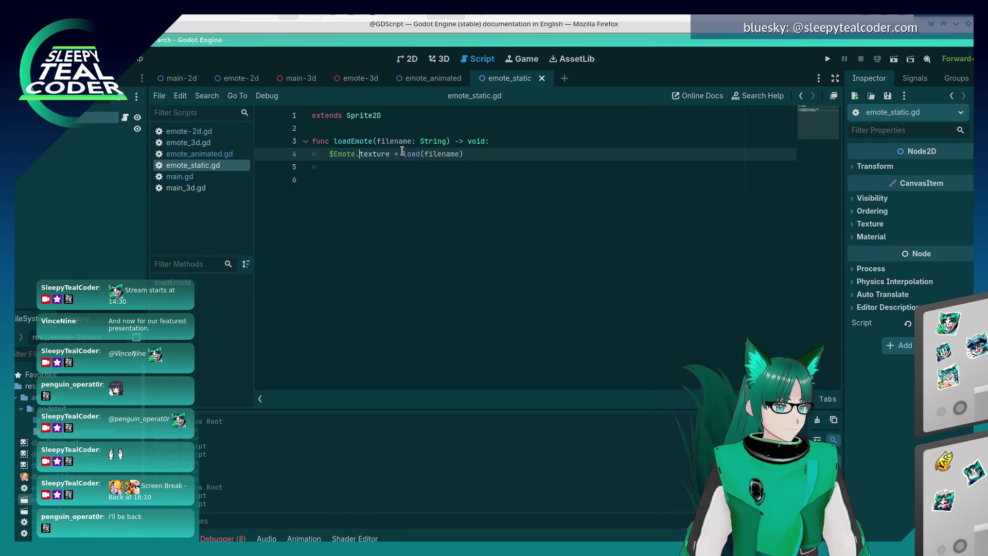
click(221, 154)
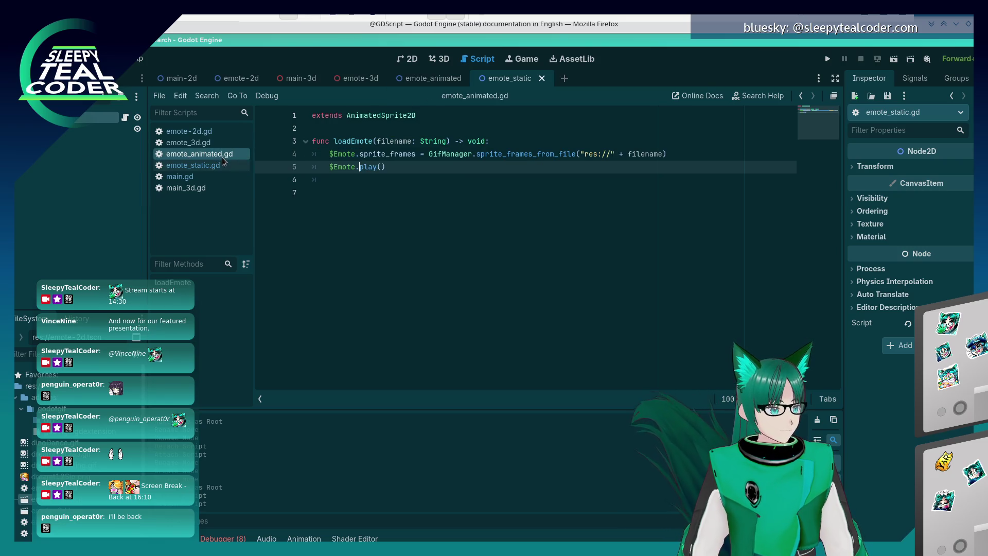
click(214, 166)
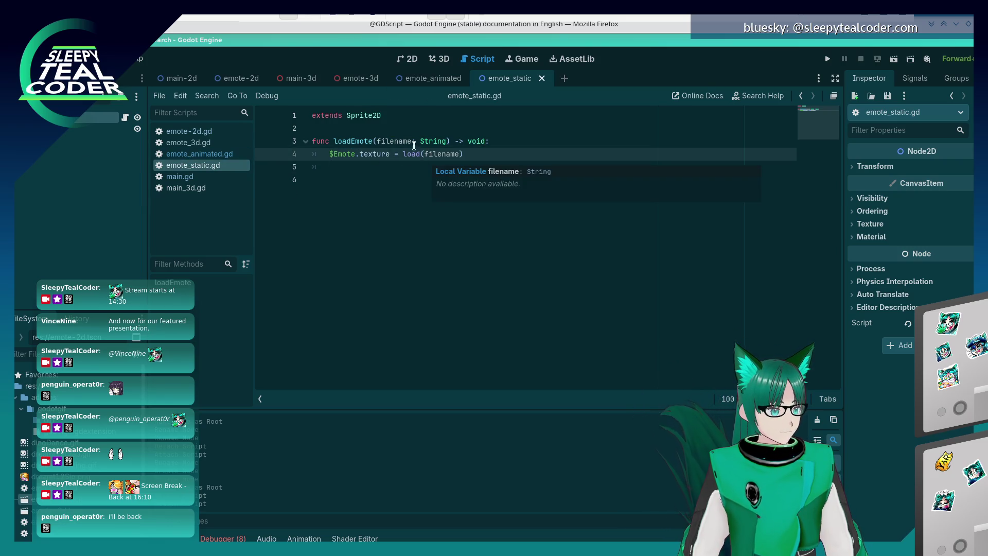
click(429, 80)
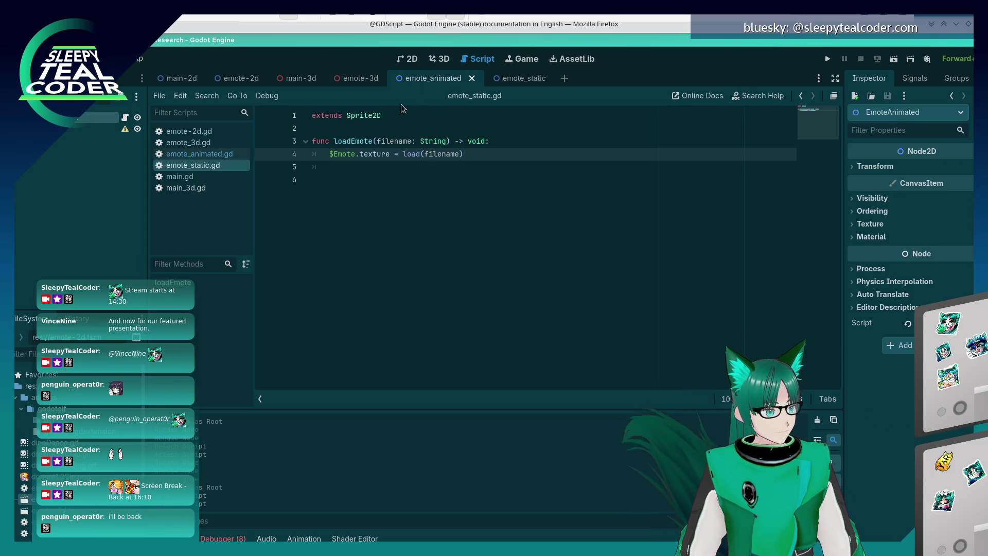
click(827, 59)
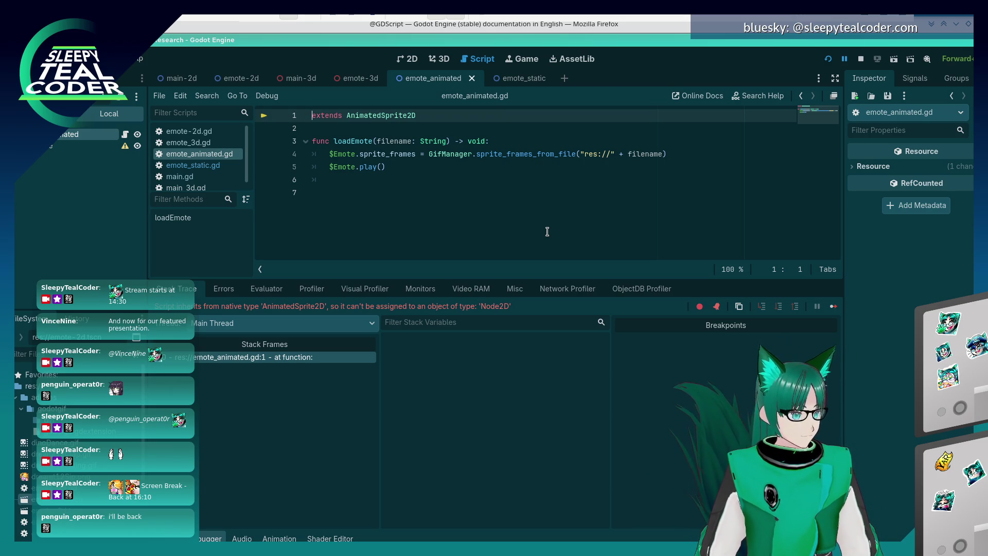
- Change emote_animated.gd to extend Node2D and copy that line
key(End)
key(shift+Home)
key(shift+Right)
key(shift+Right)
key(shift+Right)
key(shift+Right)
text(Node)
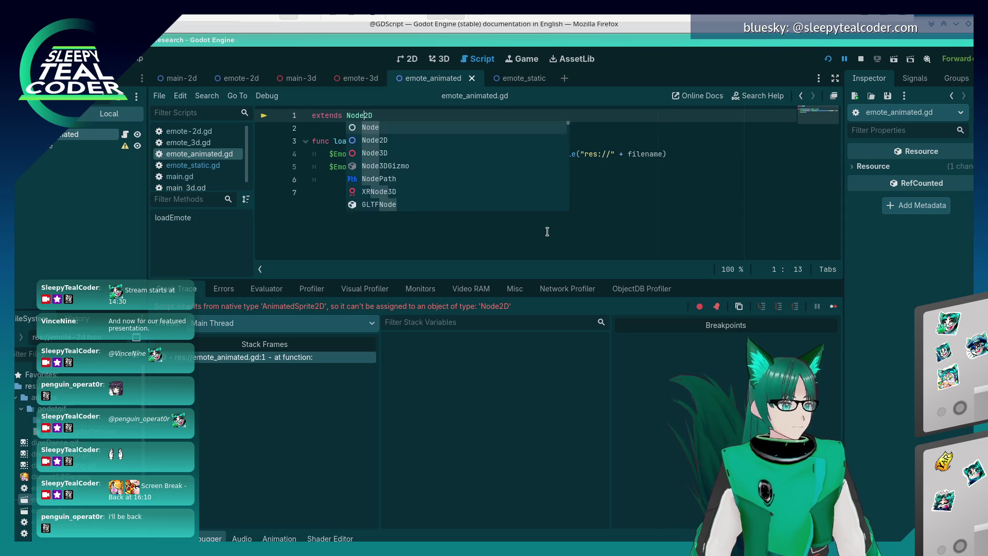
key(Escape)
key(End)
key(shift+Home)
key(ctrl+c)
- Replace 'extends Sprite2D' with 'extends Node2D' in emote_static.gd and save
click(511, 81)
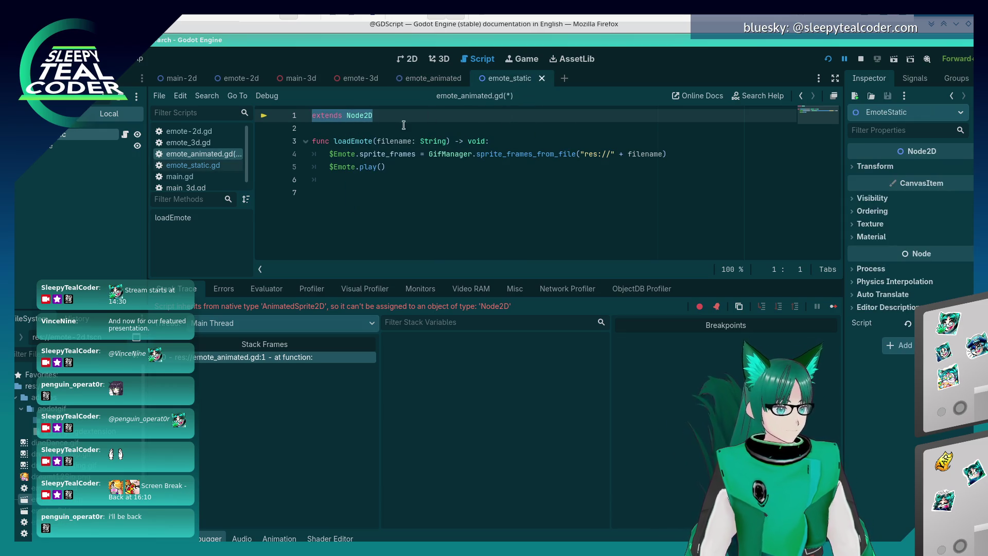
click(177, 165)
click(396, 117)
key(ctrl+a)
click(396, 117)
key(shift+Home)
key(ctrl+v)
key(ctrl+s)
- Rerun the game with F5 to confirm the error is gone, then close it
click(229, 154)
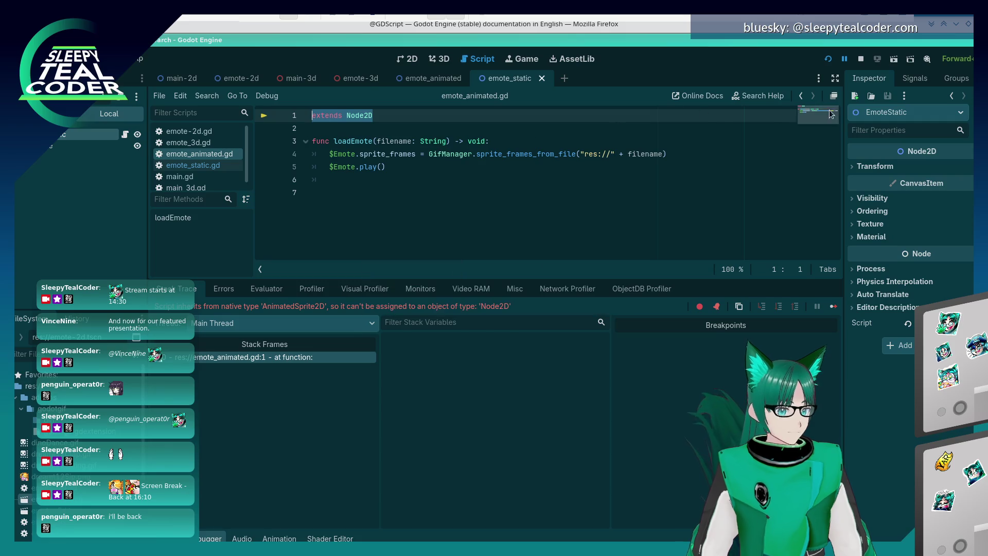
key(F5)
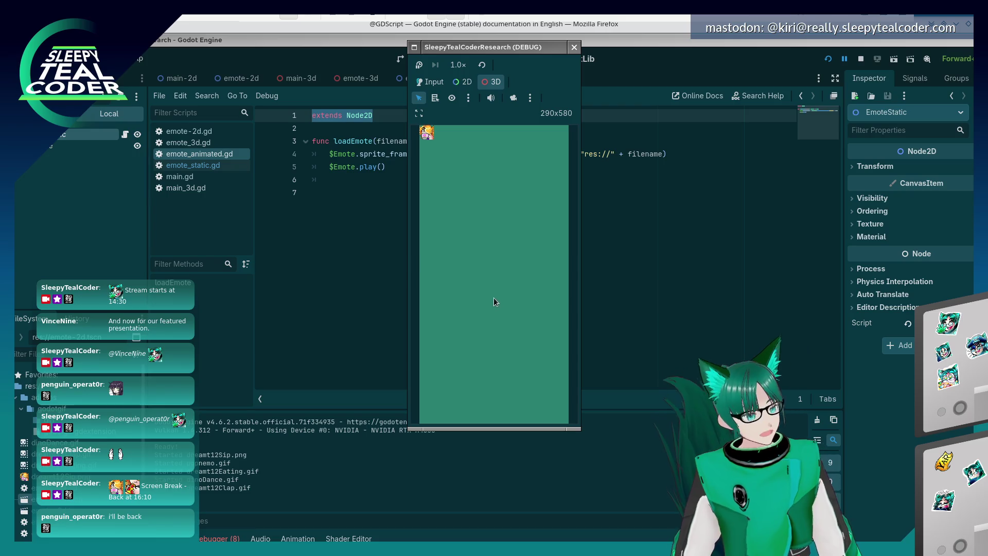
key(F8)
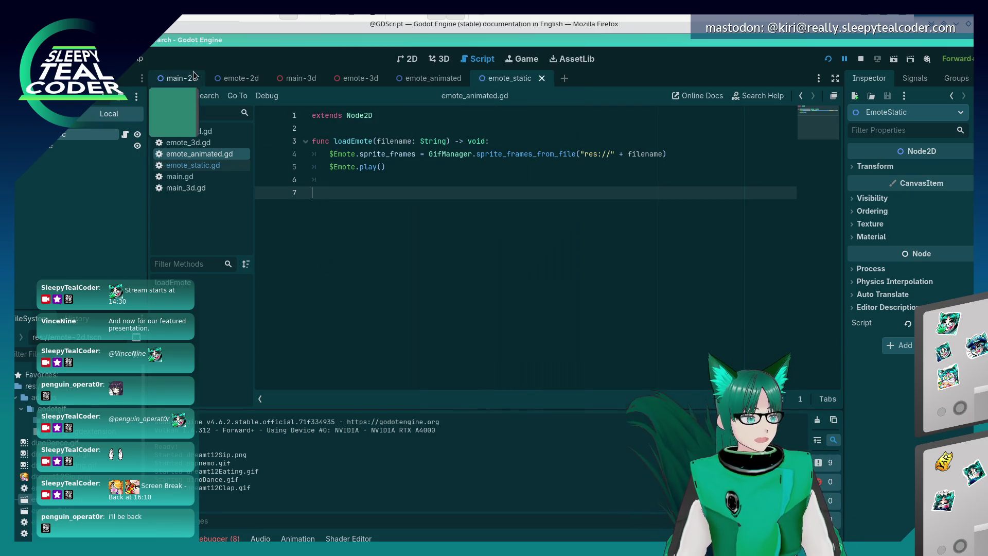
- Compare the emote-2d and main-2d scenes and select Emote5 in the tree
click(217, 80)
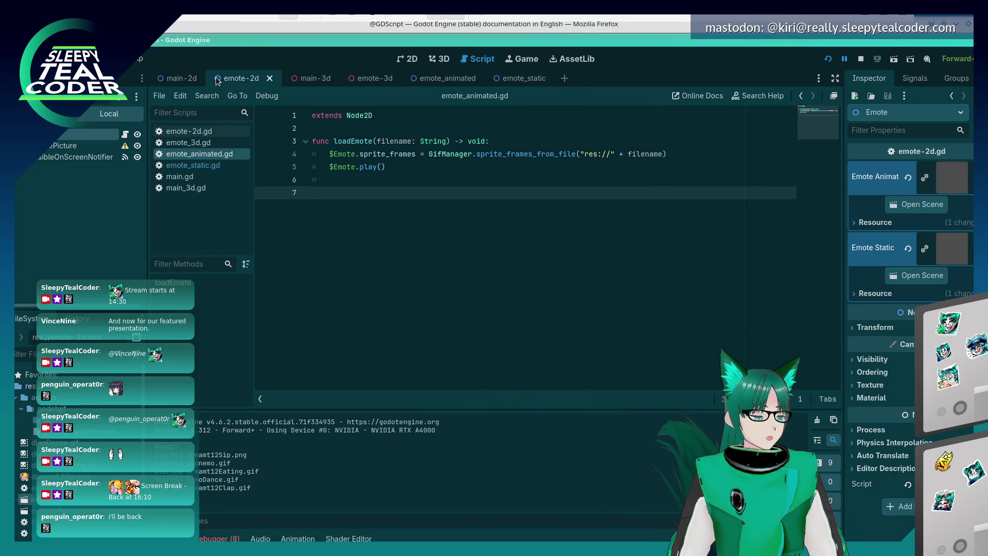
click(408, 60)
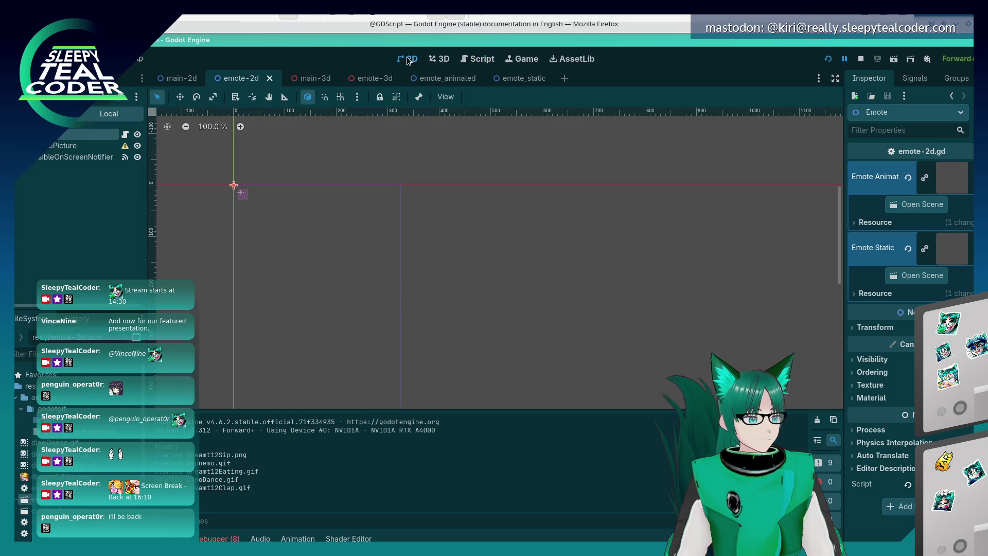
click(173, 79)
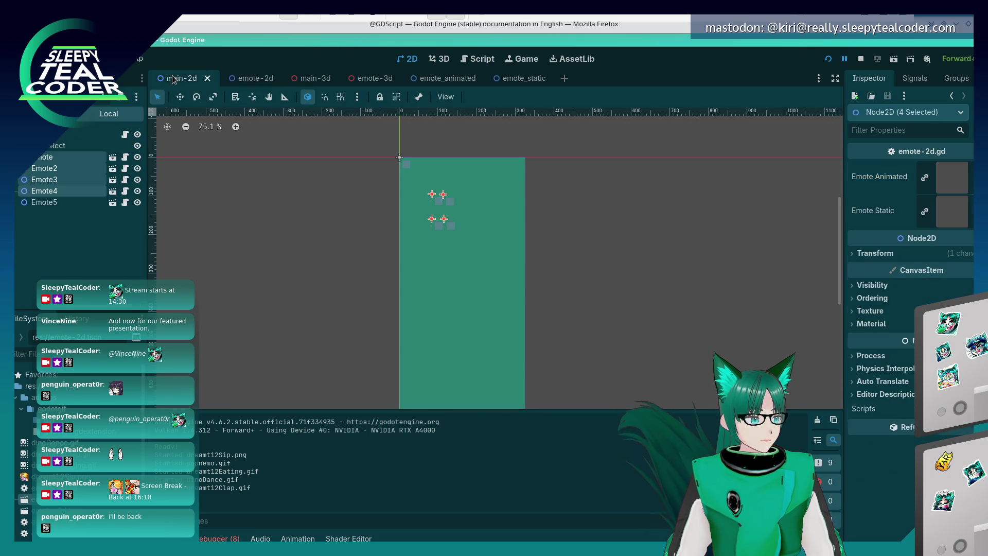
click(37, 249)
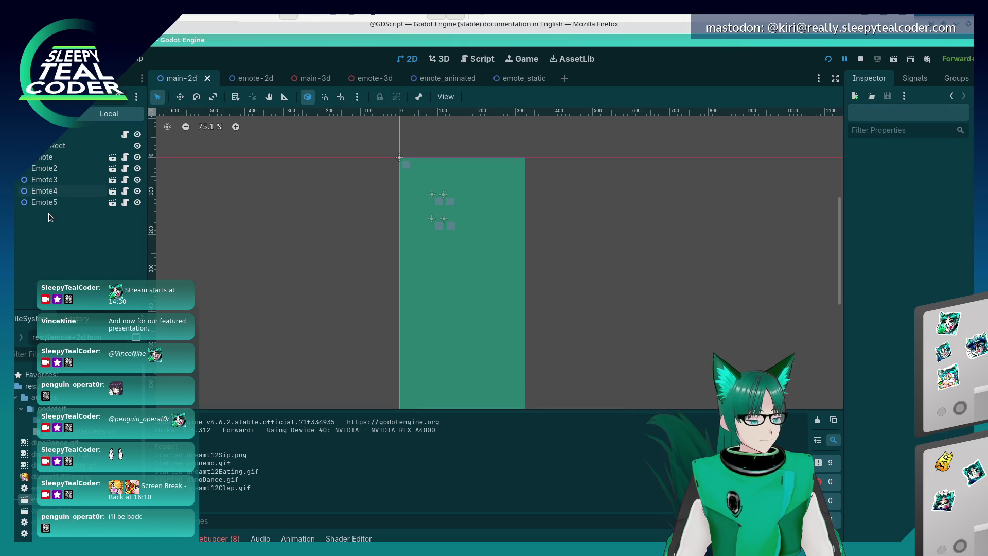
click(251, 82)
click(177, 78)
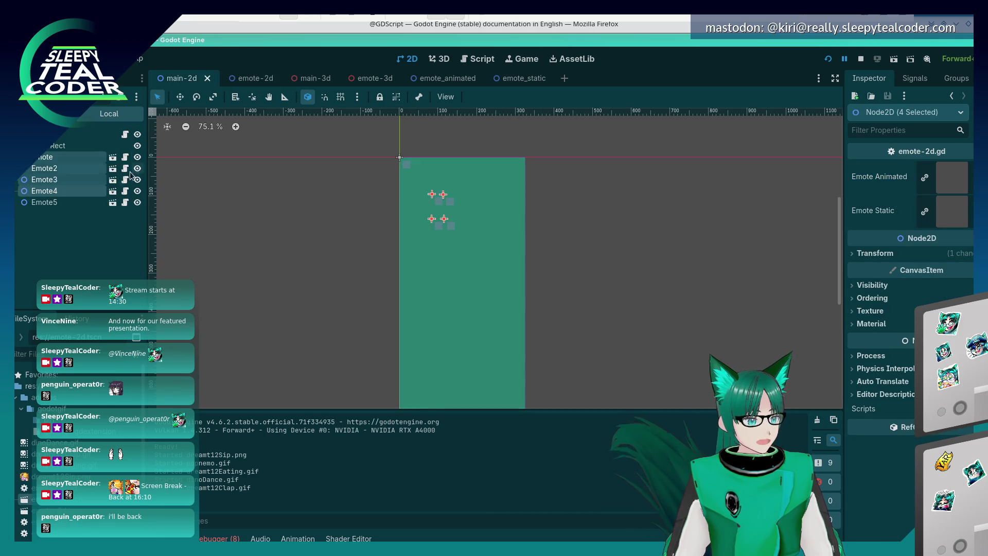
click(50, 203)
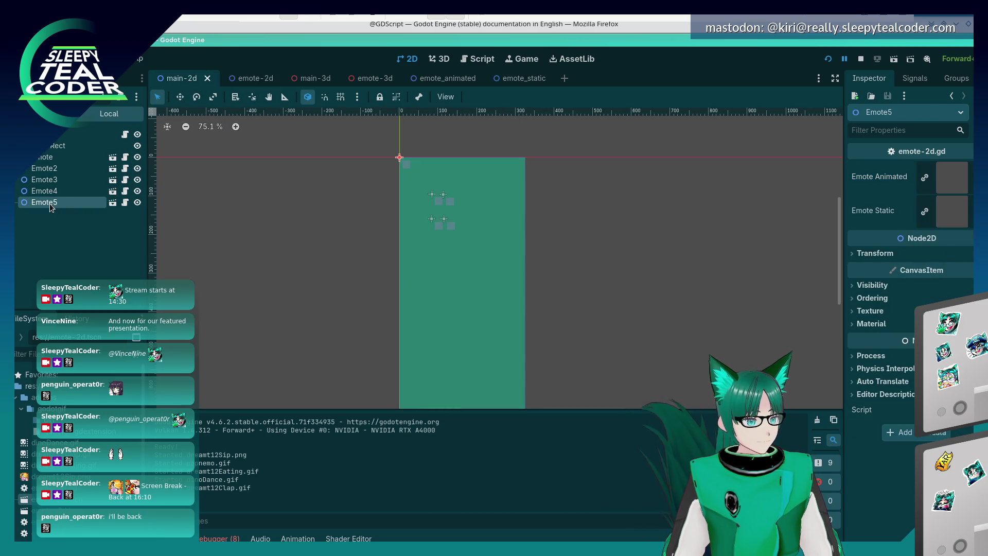
click(44, 158)
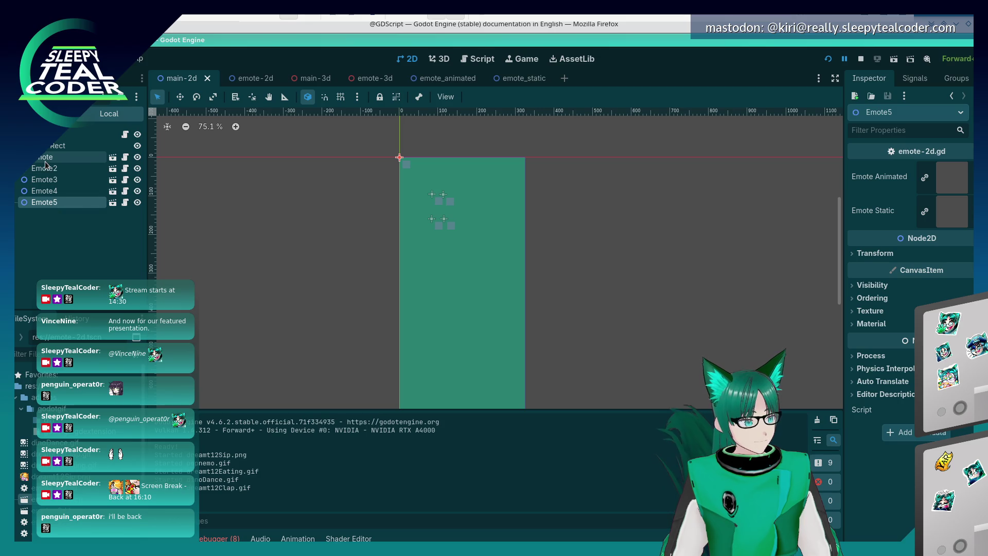
click(38, 204)
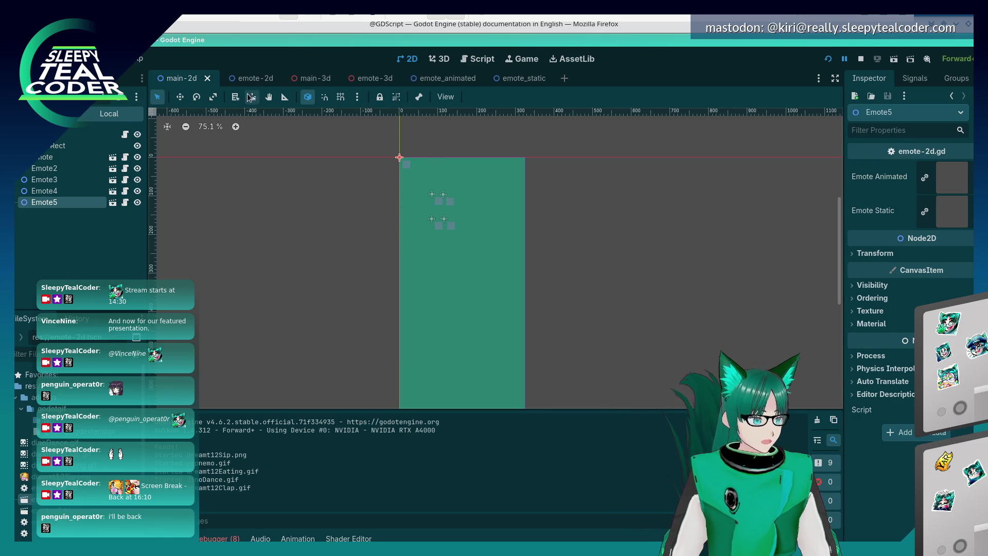
- Review the main.gd script
click(473, 60)
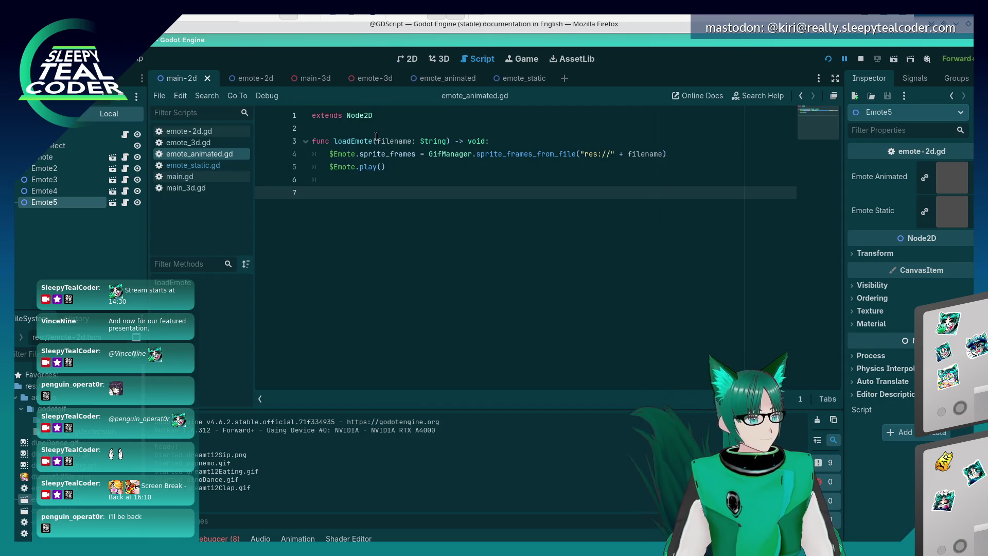
click(195, 177)
scroll(459, 277, down, 7)
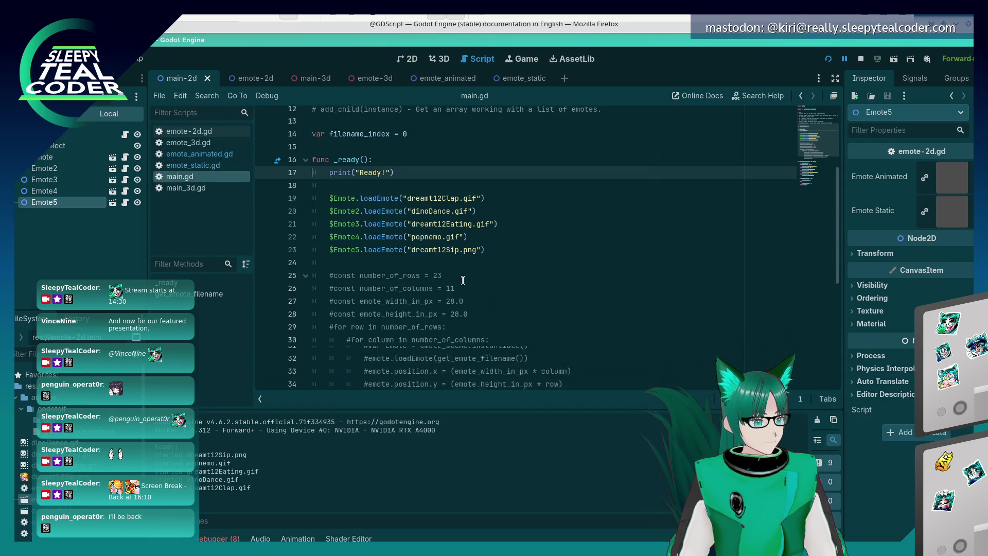
scroll(459, 278, up, 8)
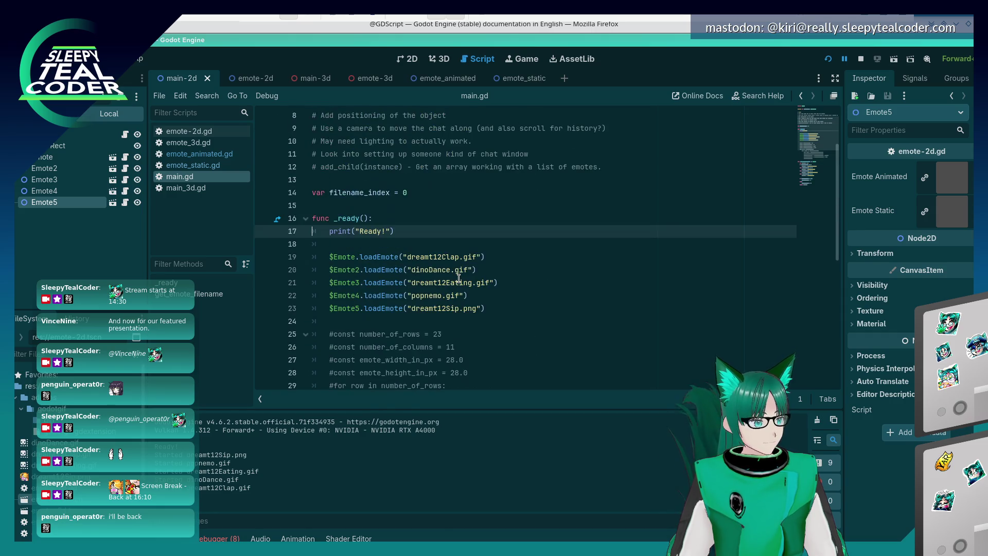
scroll(459, 278, down, 3)
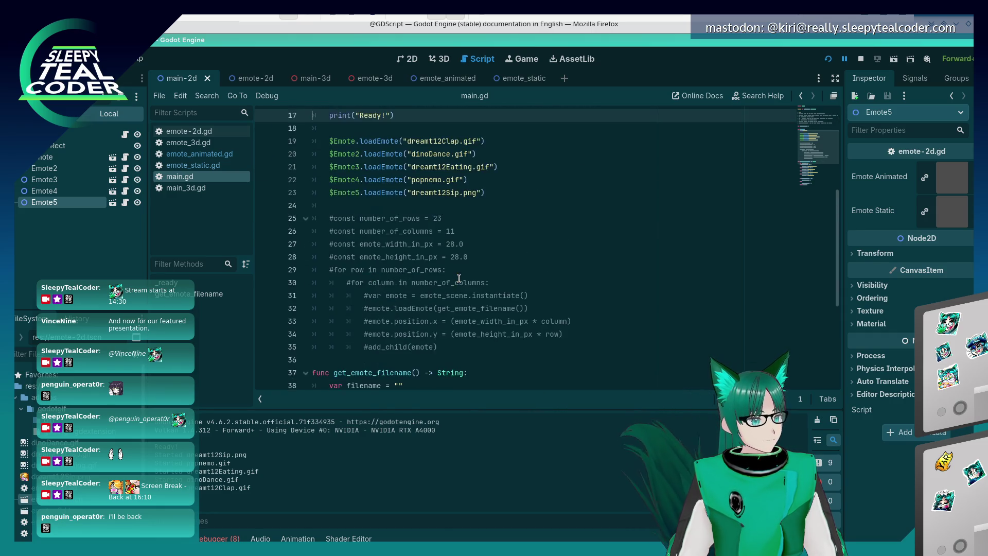
scroll(459, 277, down, 3)
scroll(459, 278, up, 4)
scroll(459, 278, up, 3)
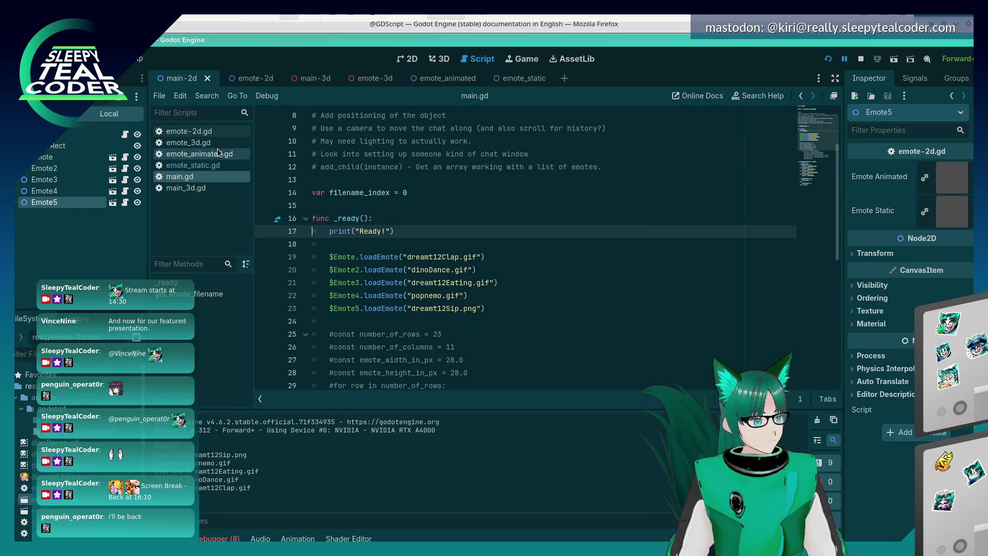
- Check emote-2d.gd, then drag ColorRect below Emote5 in the main-2d tree
click(200, 132)
click(199, 177)
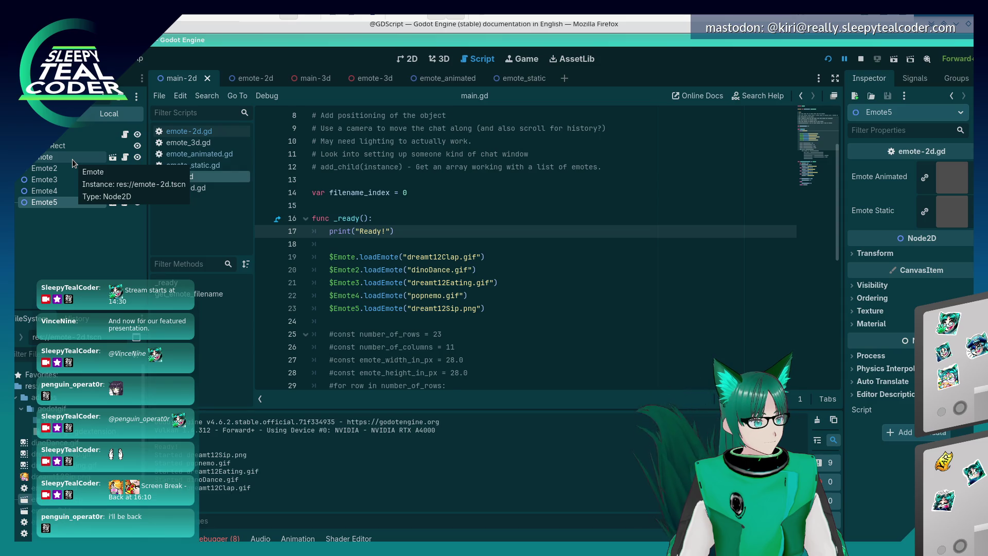
click(189, 131)
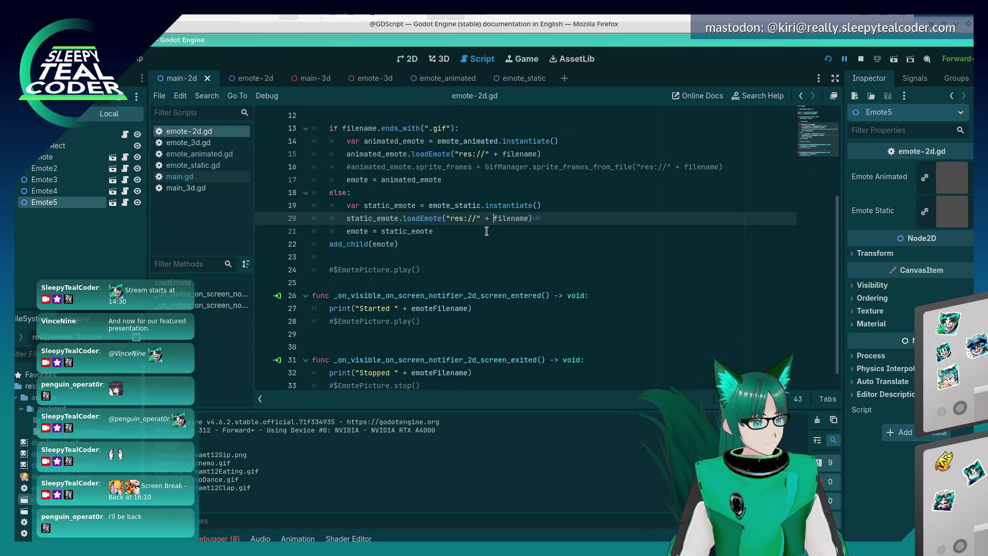
scroll(486, 231, up, 2)
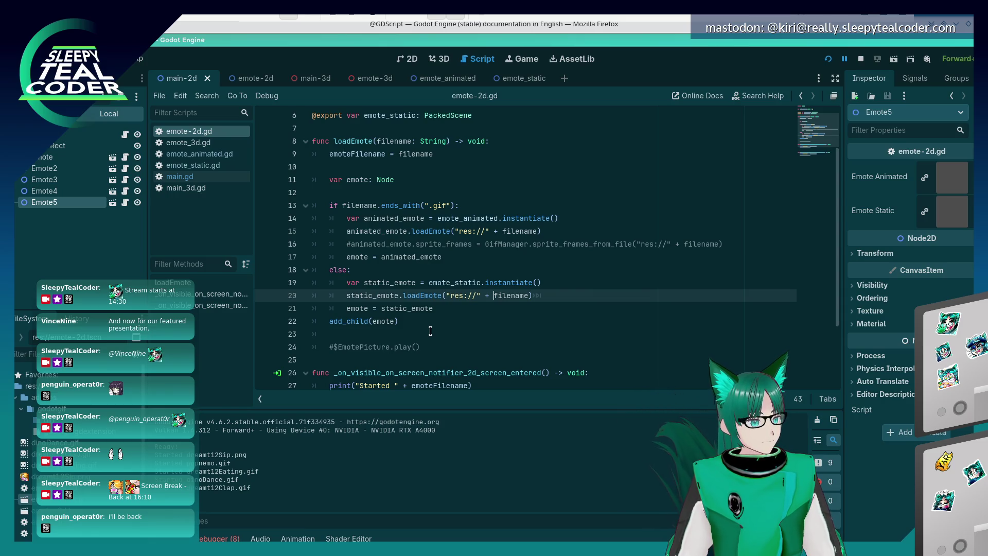
mouse_move(401, 294)
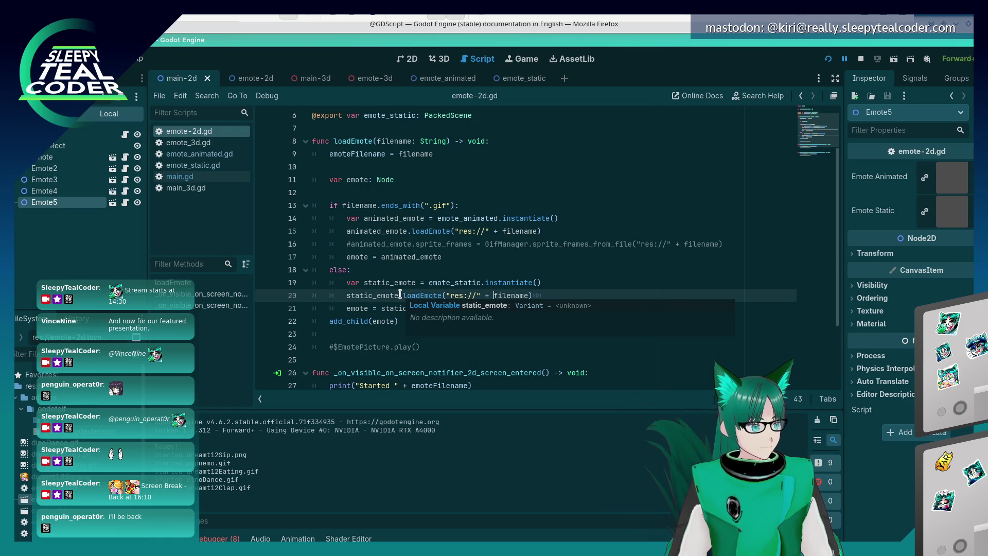
drag(57, 145, 60, 207)
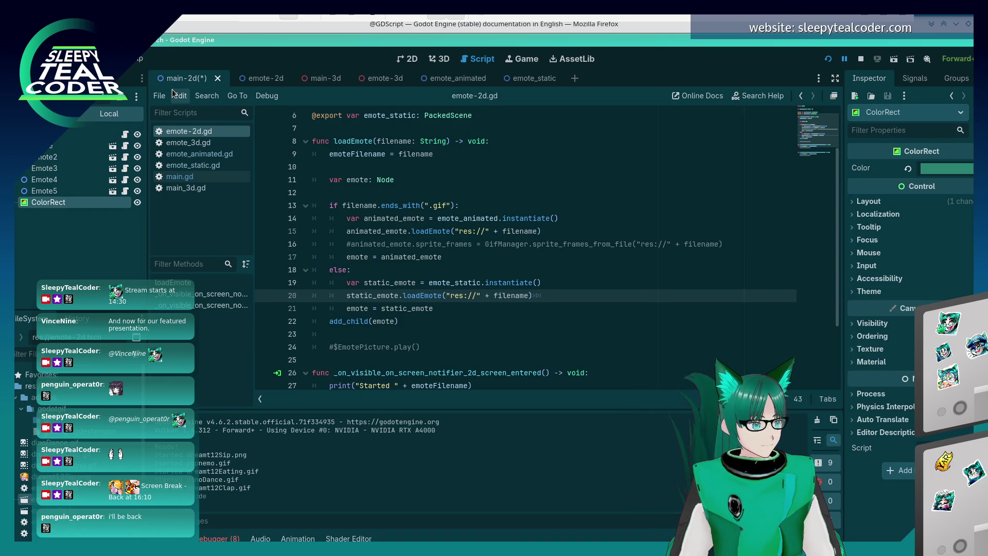
- Delete the ColorRect node from main-2d and run the game again
click(828, 59)
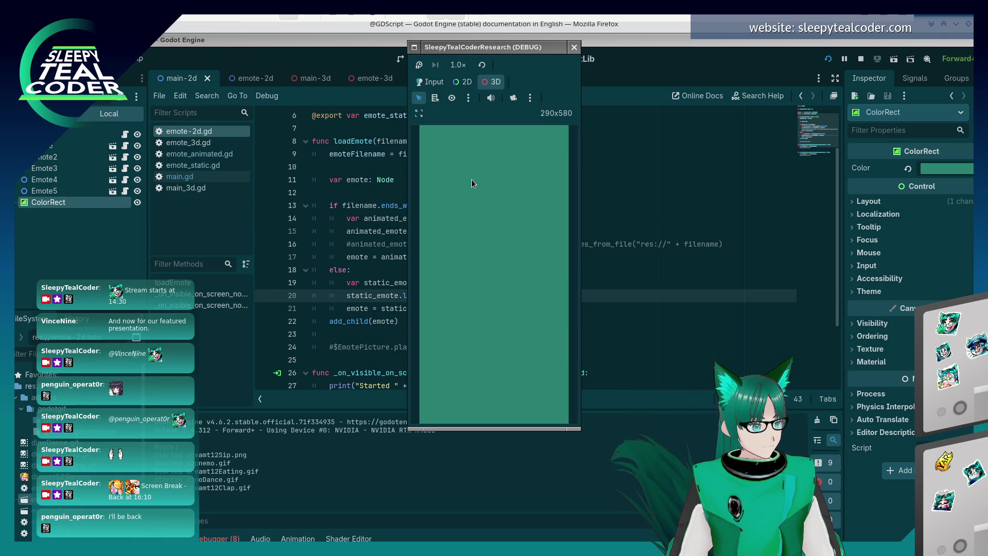
click(574, 46)
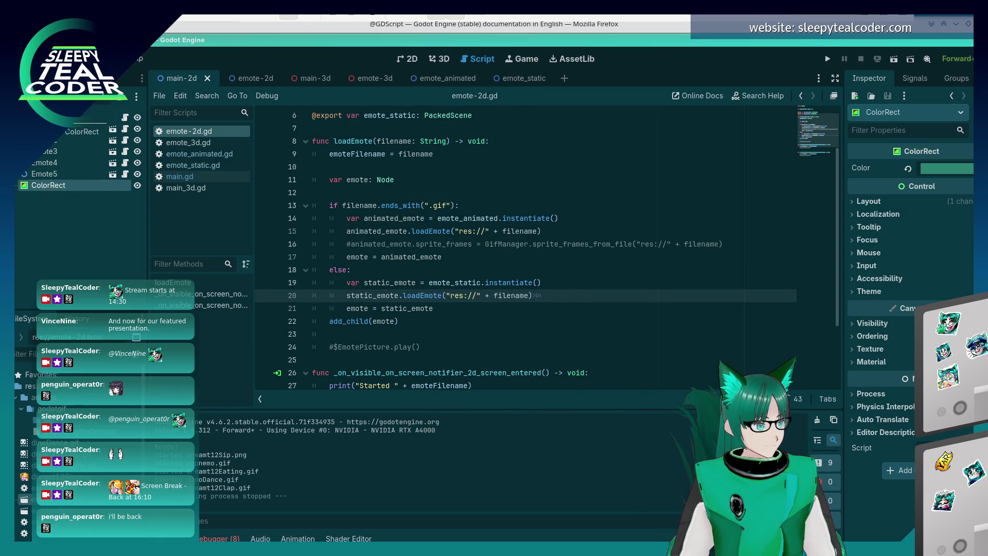
key(Delete)
click(823, 59)
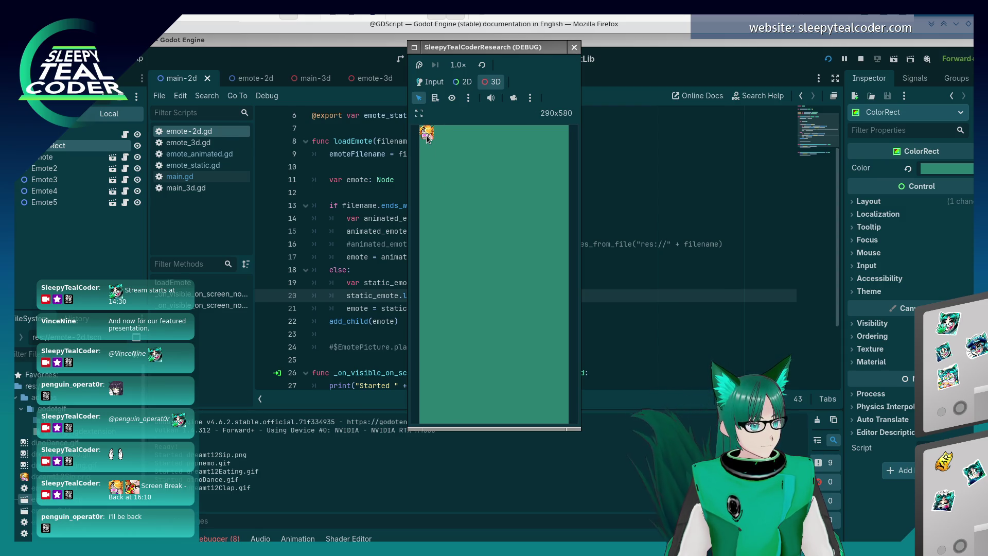
- Inspect the ColorRect and emote sprite nodes in the running game's 2D inspection mode
click(462, 82)
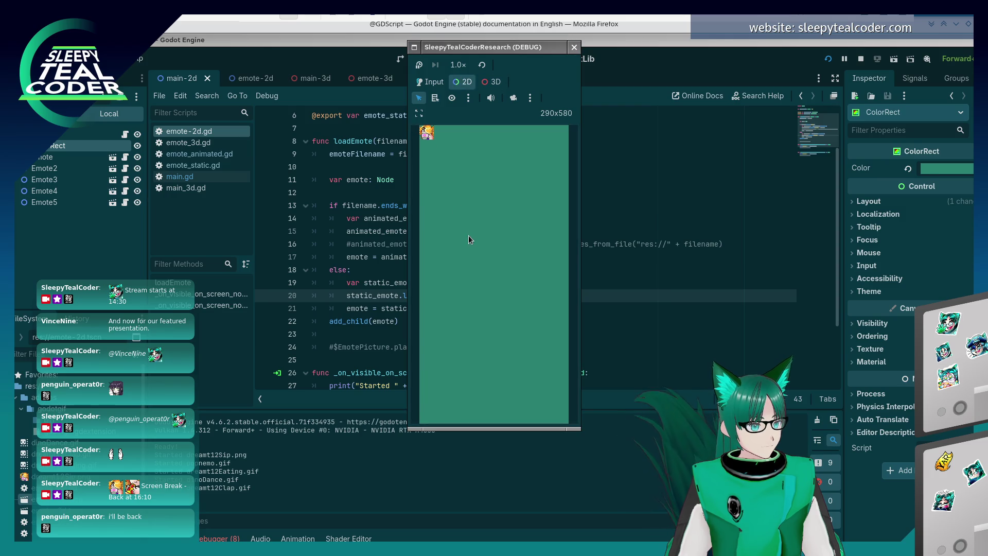
click(446, 204)
click(425, 133)
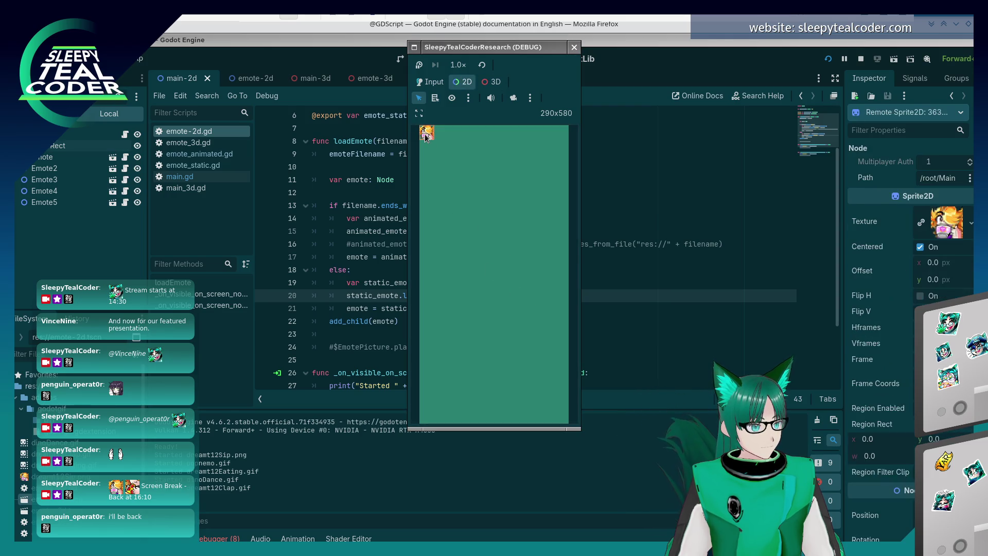
click(471, 264)
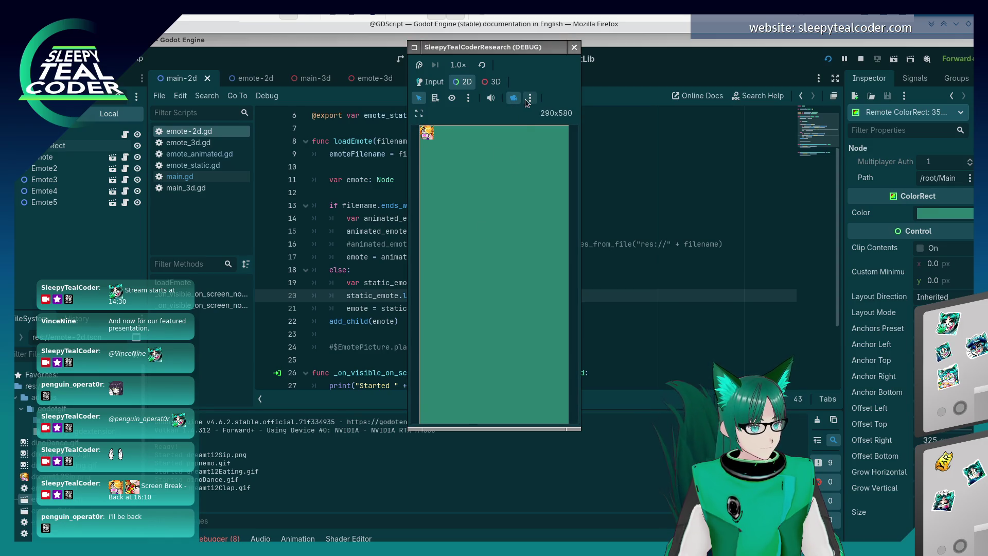
click(430, 81)
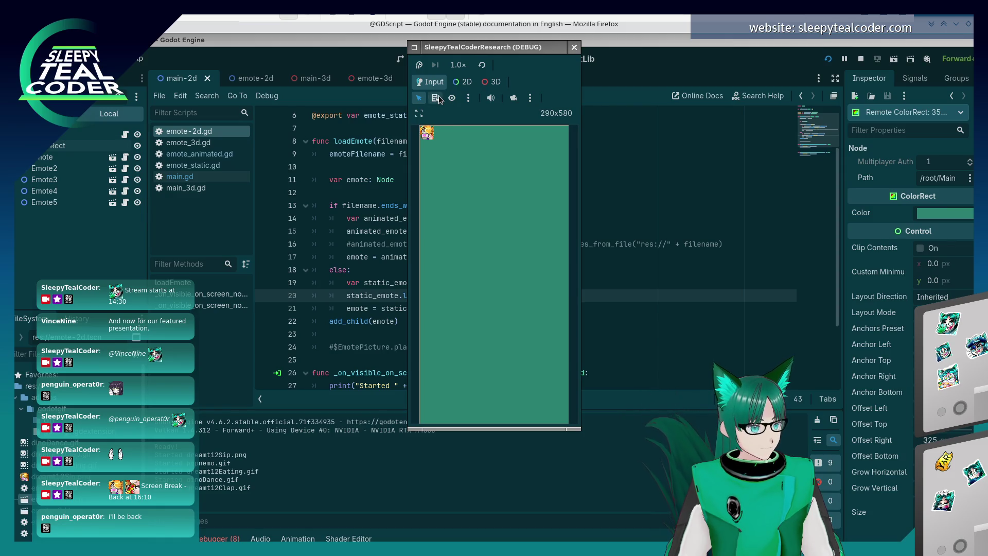
click(439, 100)
click(425, 133)
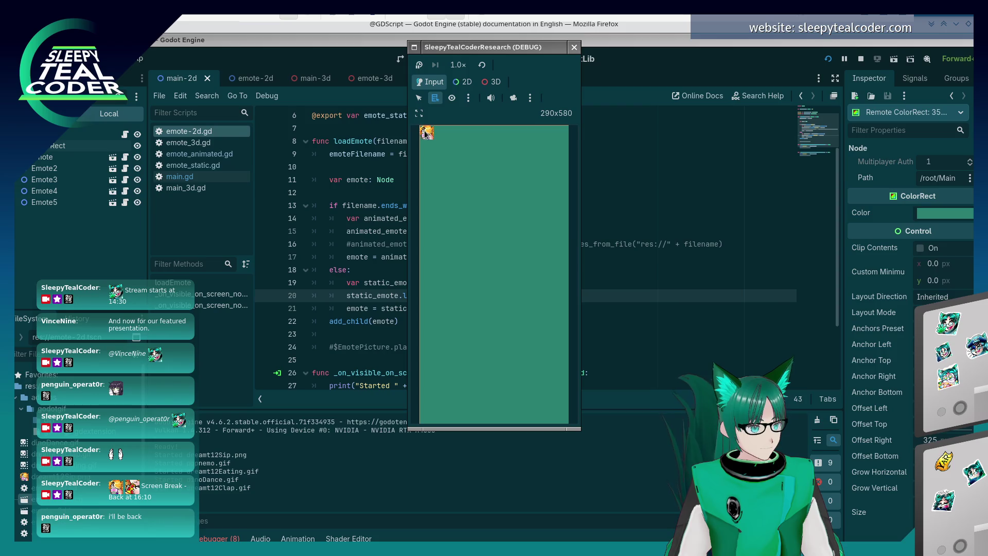
click(462, 82)
click(427, 142)
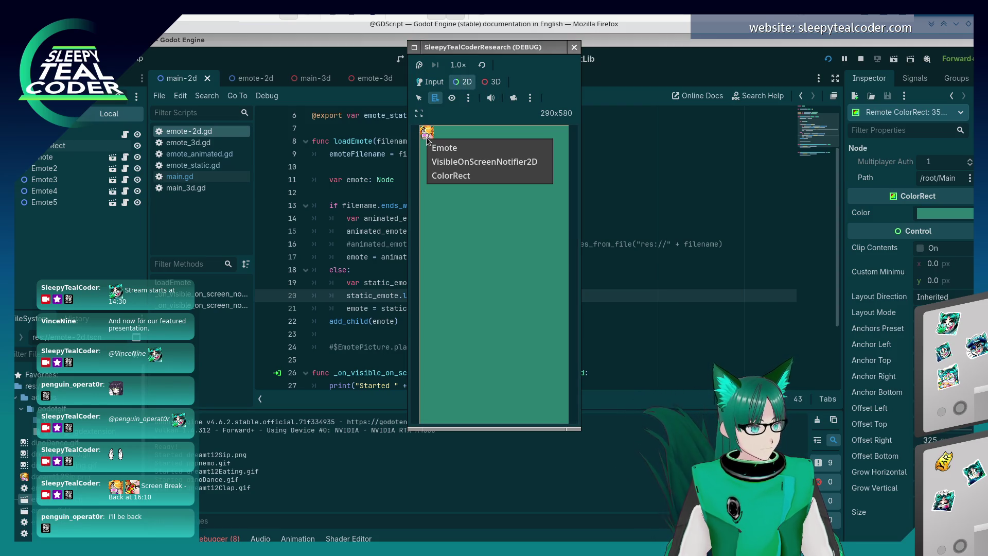
click(468, 206)
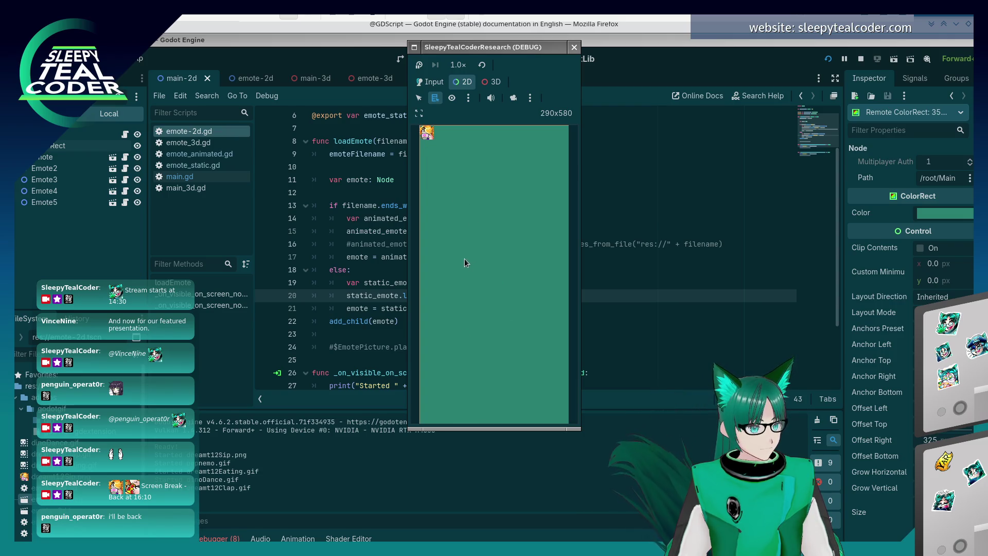
click(427, 137)
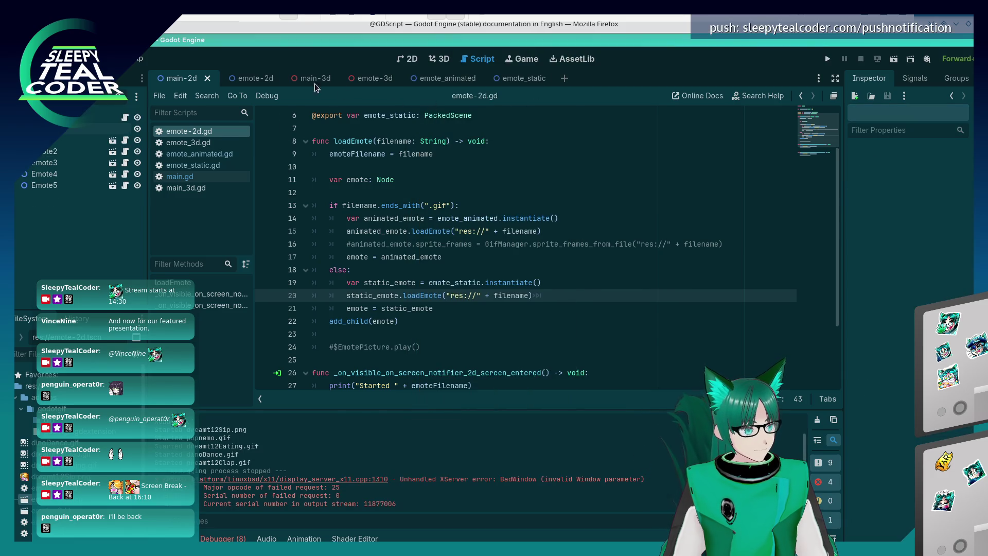
- Delete the EmotePicture node from the emote-2d scene
click(247, 77)
click(88, 129)
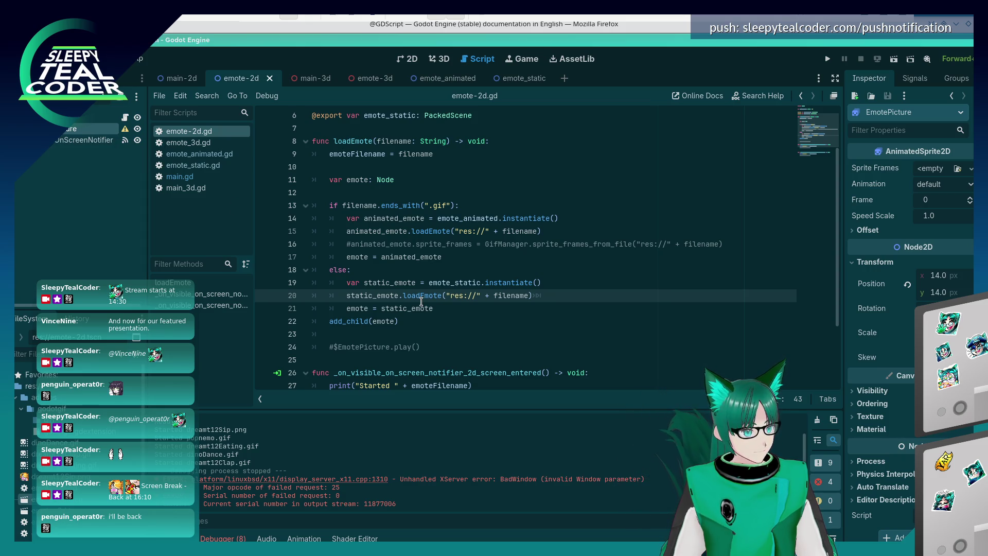
scroll(420, 301, down, 2)
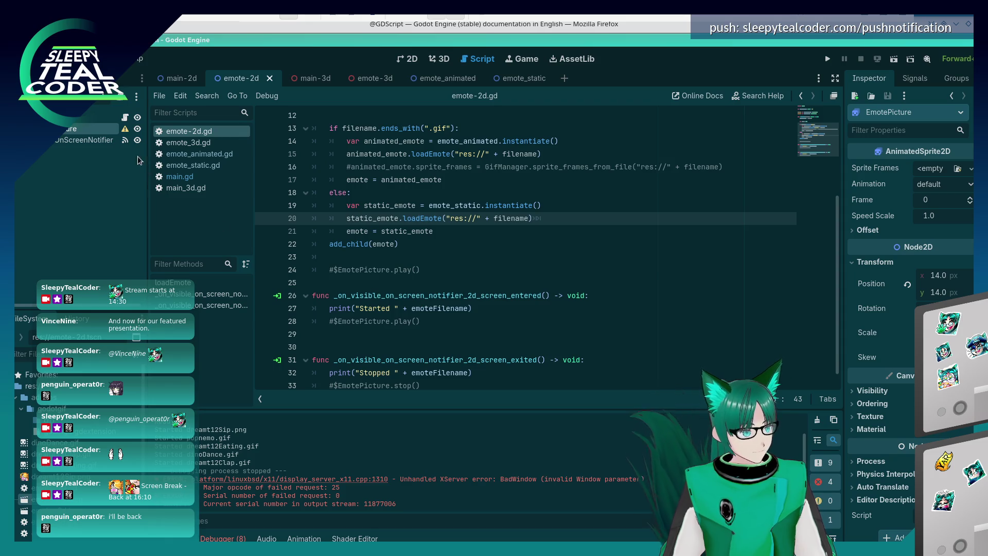
scroll(493, 354, up, 4)
scroll(493, 354, down, 4)
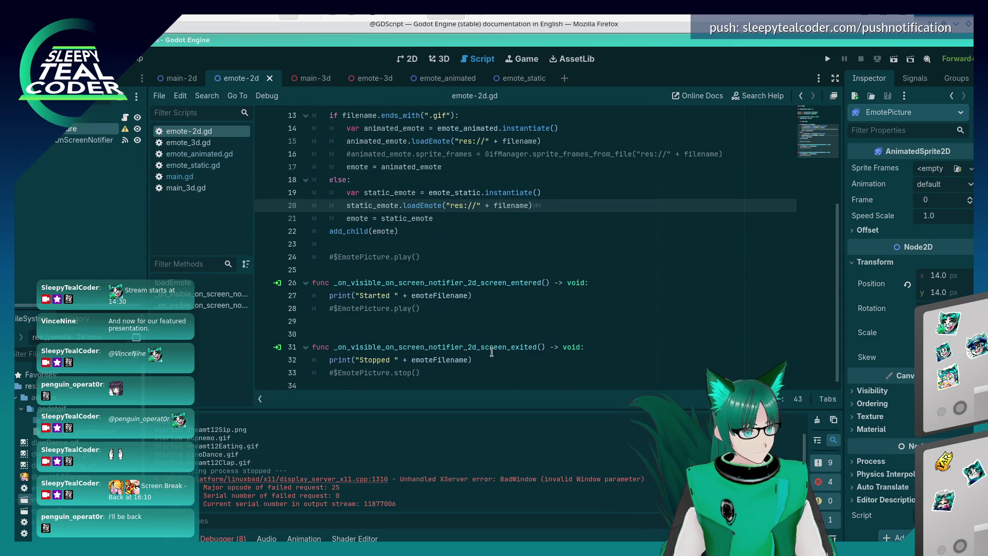
scroll(491, 350, up, 4)
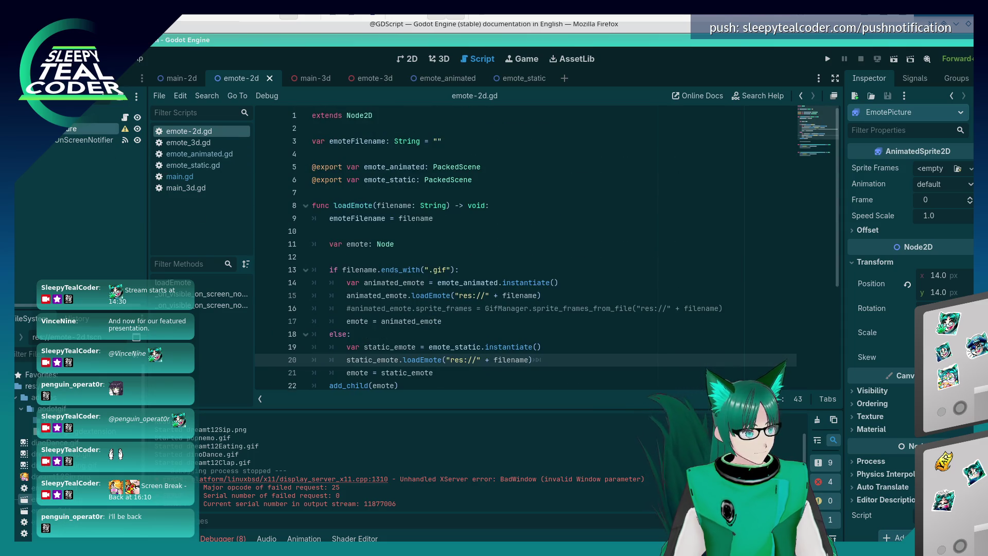
right_click(52, 131)
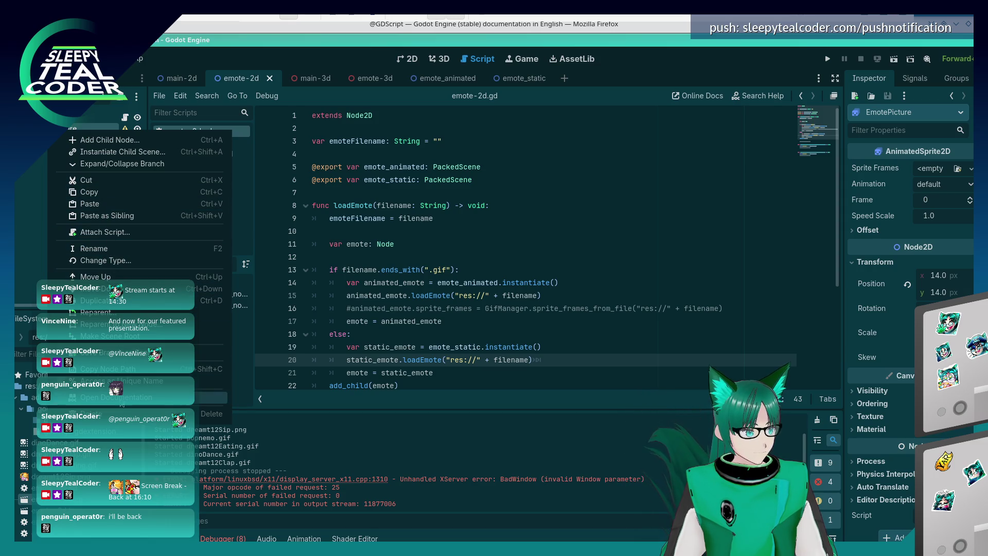
click(122, 413)
click(517, 304)
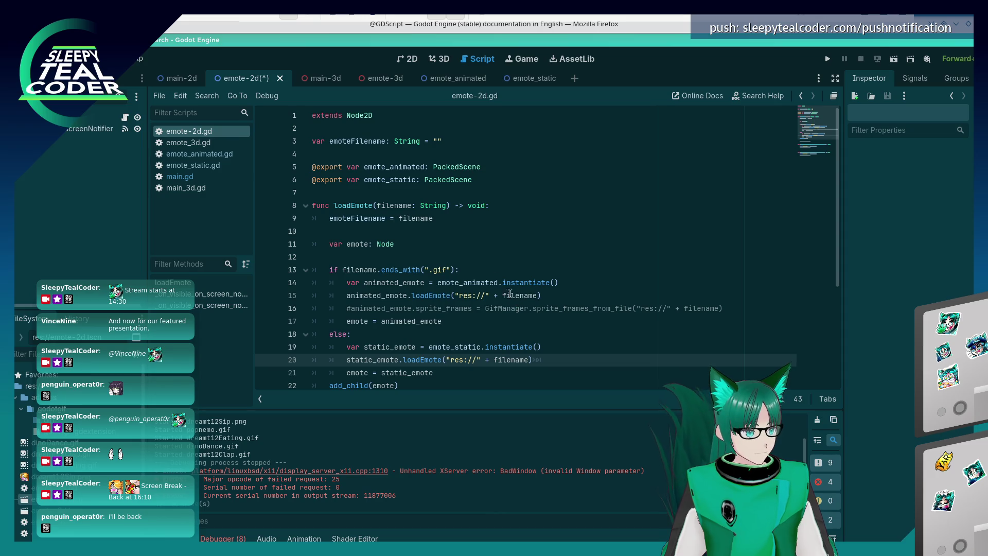
- Run the game to check the emote display, then stop it
click(825, 59)
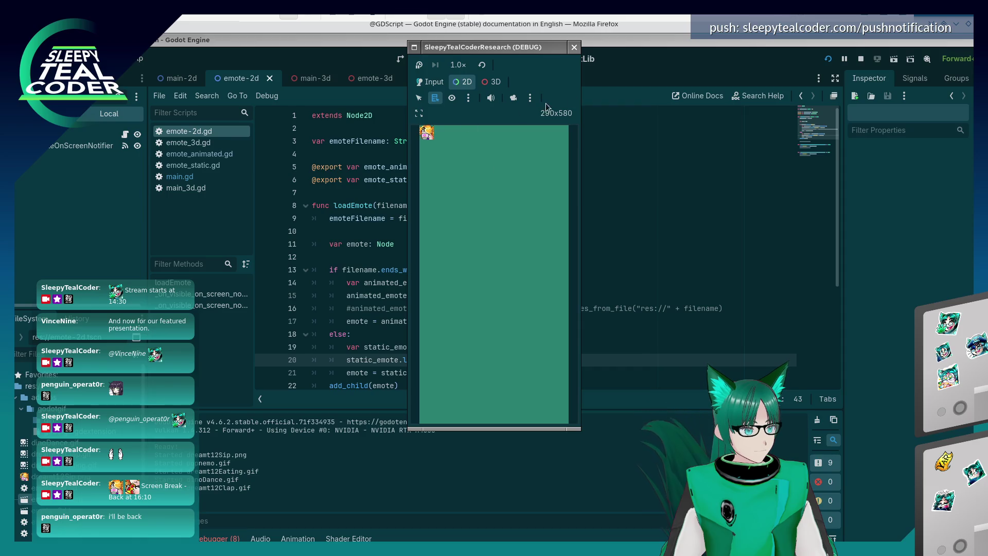
click(574, 48)
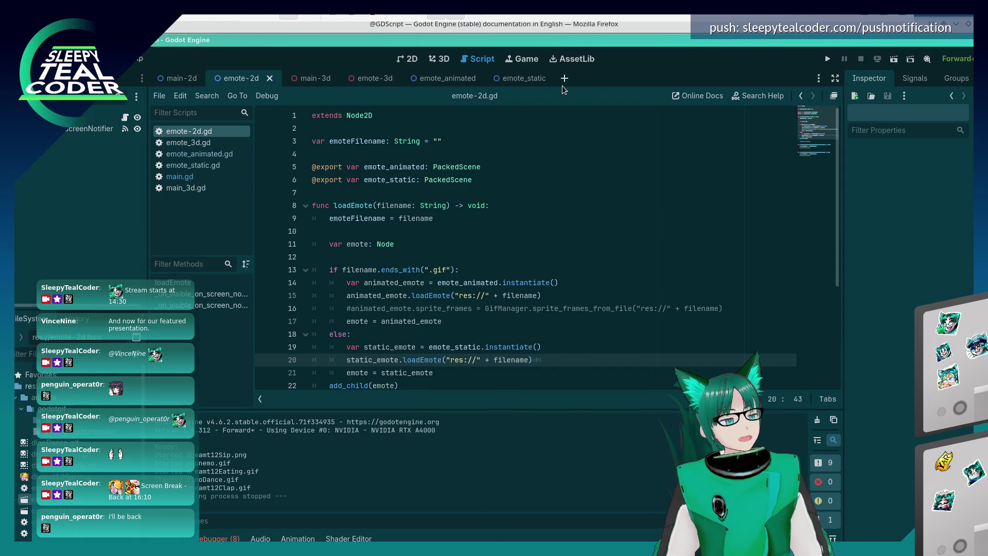
click(498, 268)
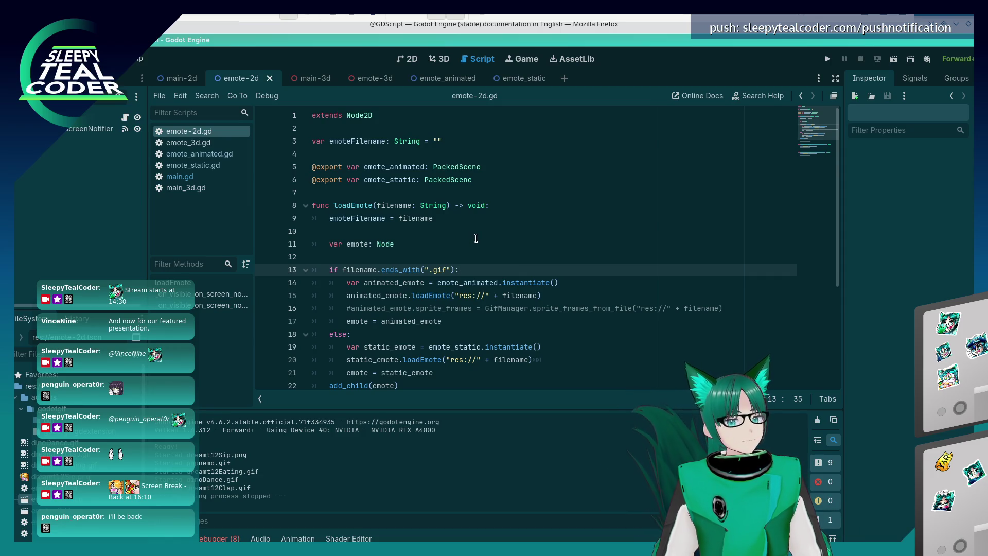
scroll(476, 238, down, 1)
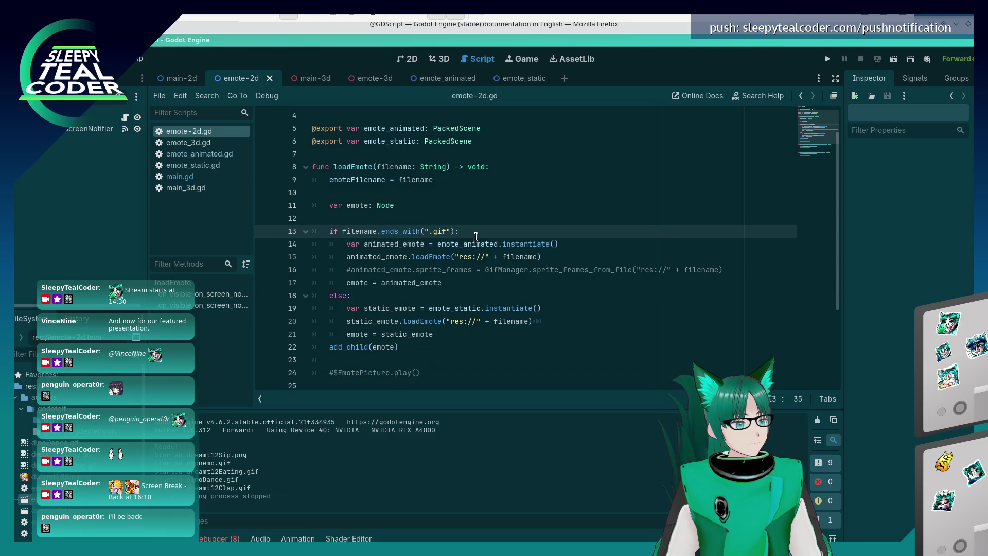
scroll(470, 231, down, 1)
click(404, 307)
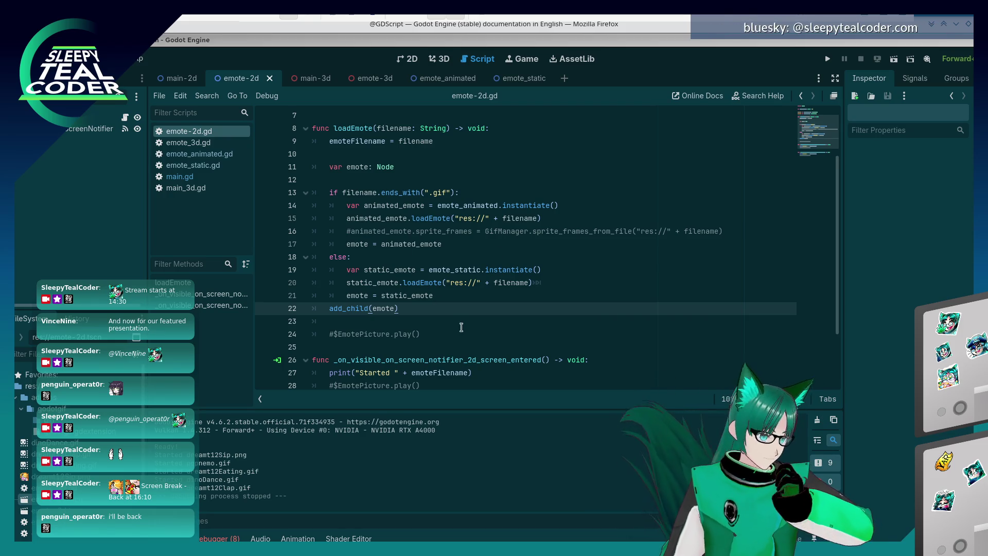
click(453, 311)
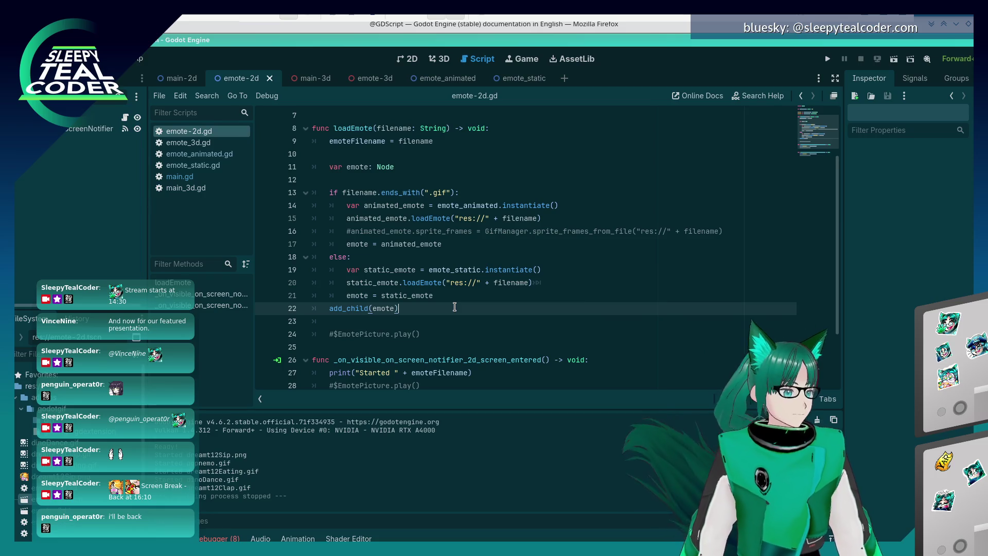
scroll(414, 278, down, 2)
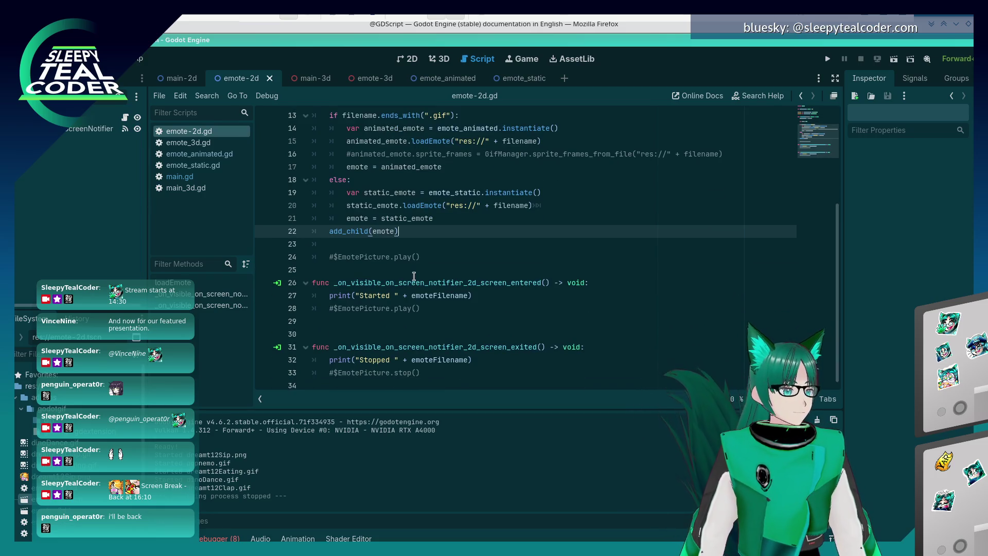
scroll(402, 256, up, 2)
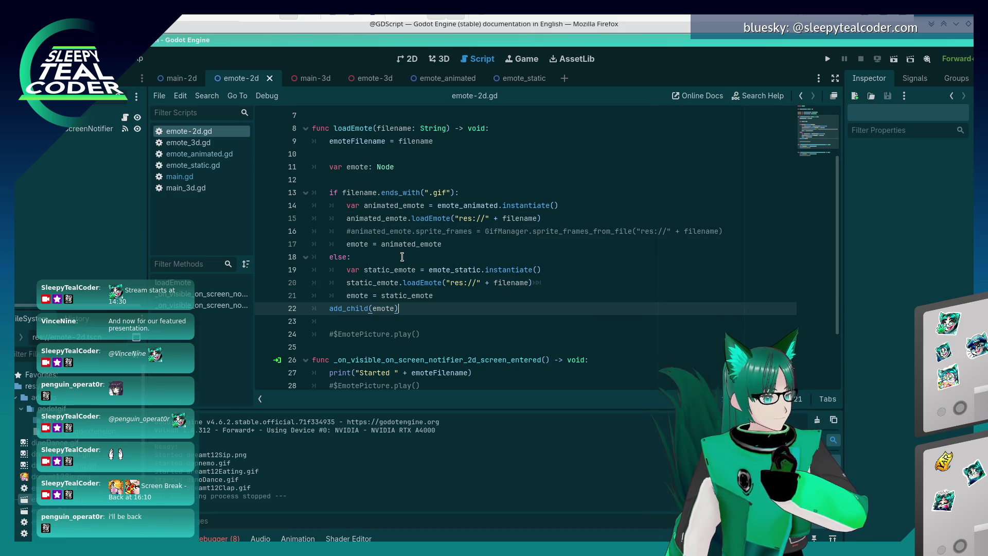
- Delete the `"res://" +` prefix from emote_animated.gd's sprite_frames_from_file call and run the project
click(208, 155)
click(401, 184)
click(356, 167)
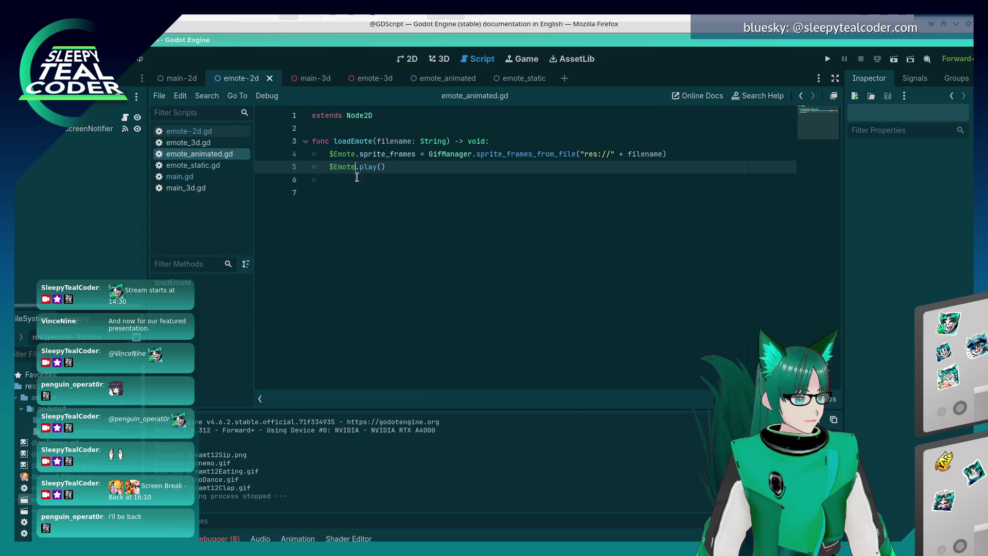
click(193, 165)
click(204, 155)
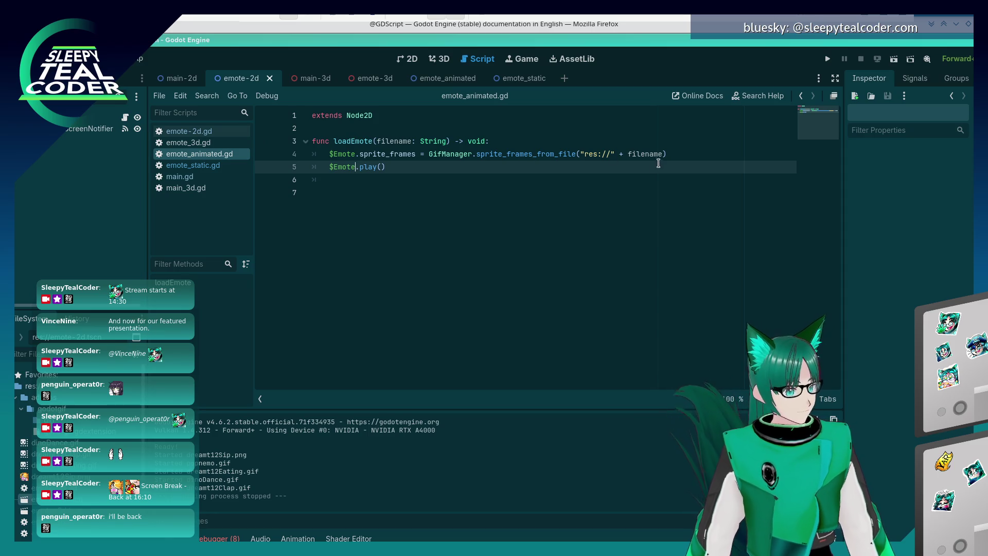
mouse_move(645, 155)
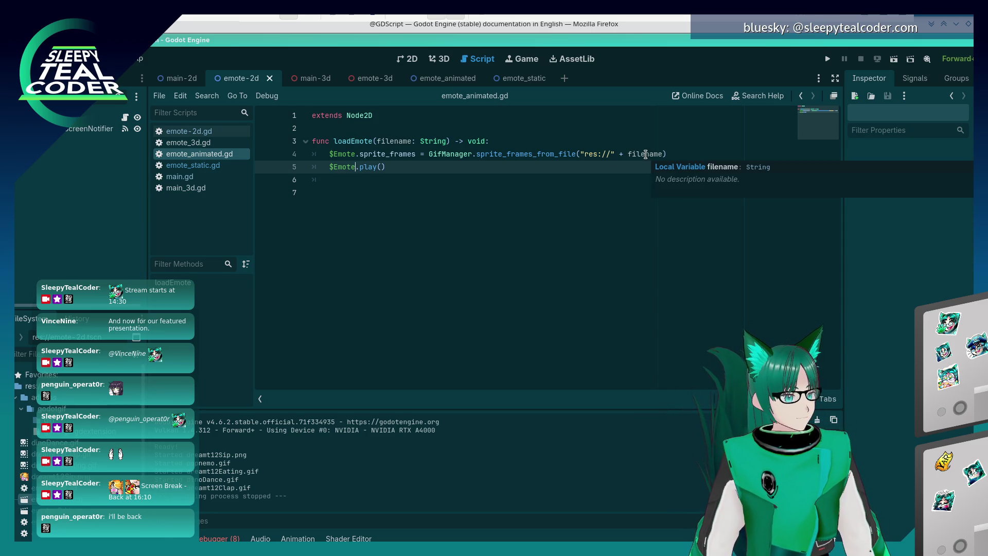
click(632, 154)
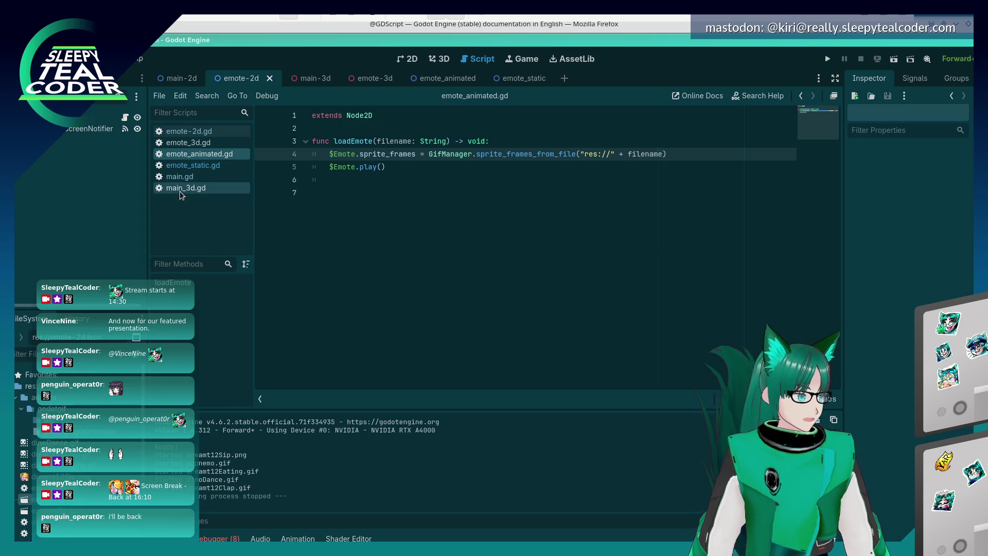
click(193, 165)
click(199, 154)
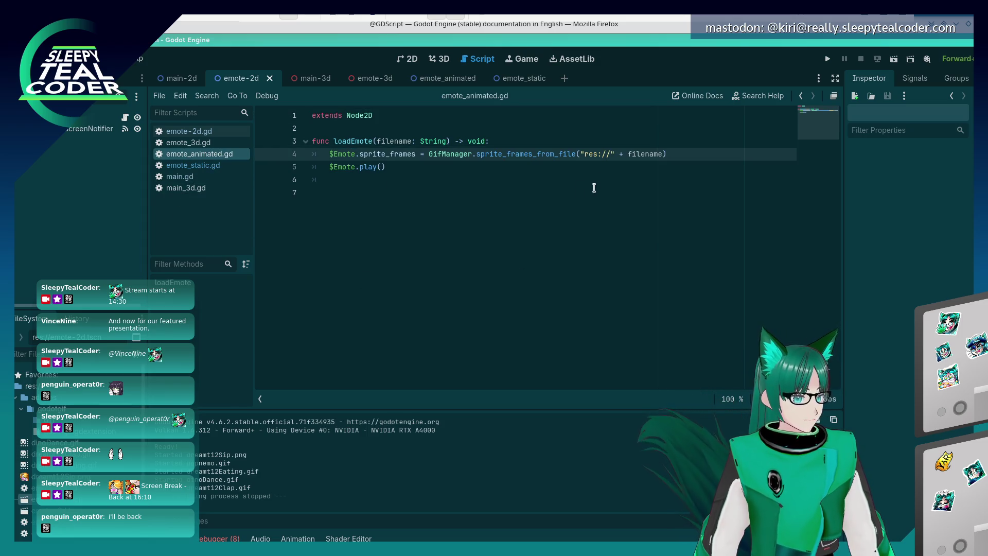
drag(623, 154, 584, 155)
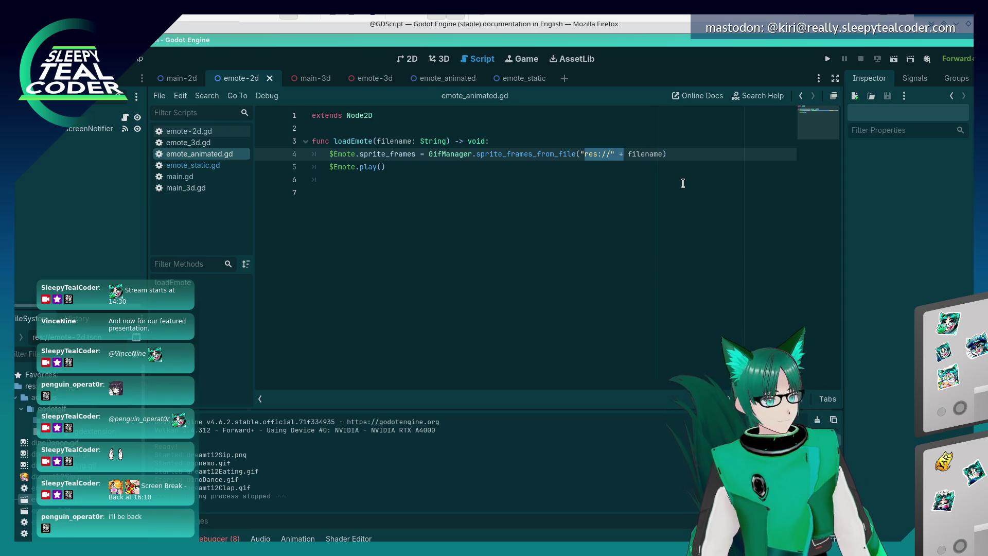
key(BackSpace)
key(BackSpace)
click(827, 59)
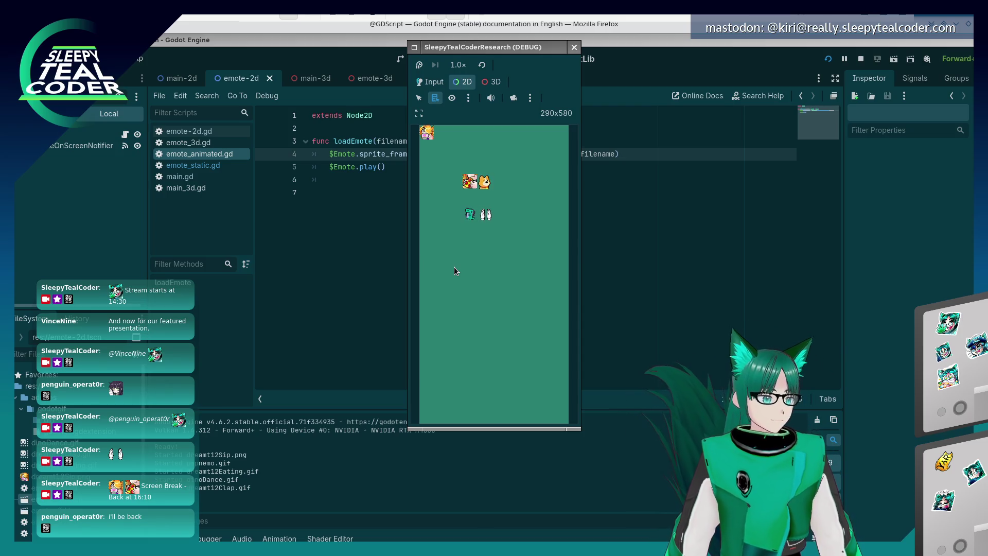
- Show emote-2d.gd in the script editor, then bring up the running game and close it
click(283, 181)
click(185, 129)
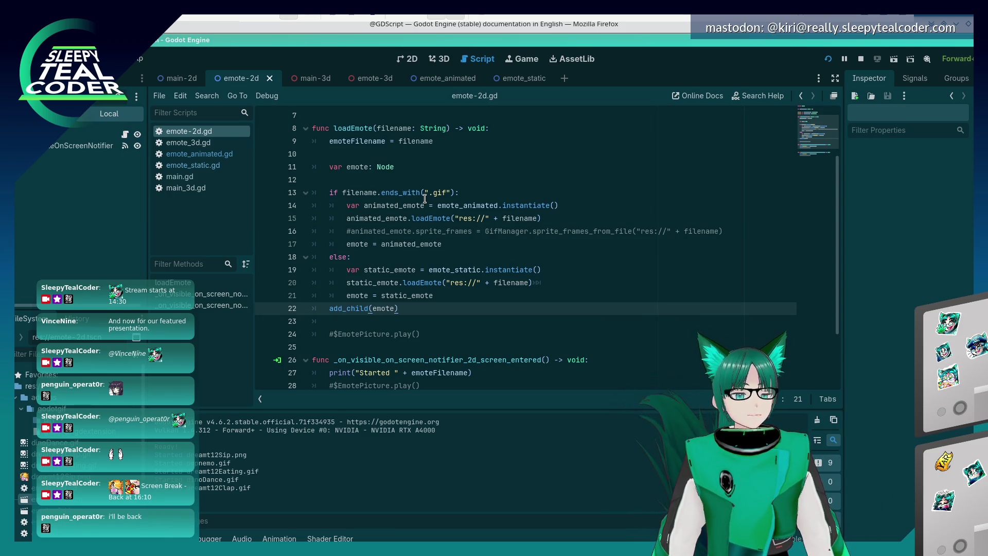
key(alt+Tab)
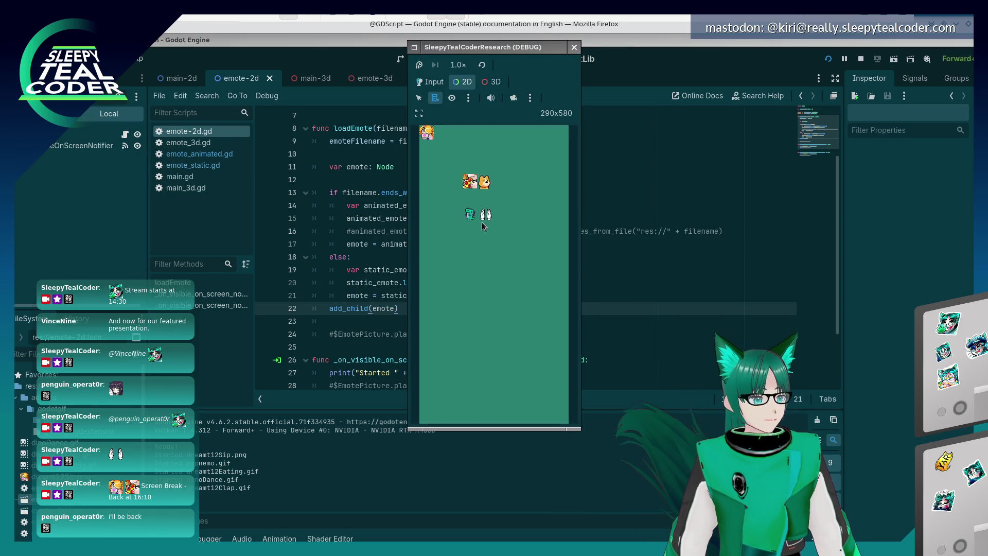
key(alt+Tab)
key(alt+Tab)
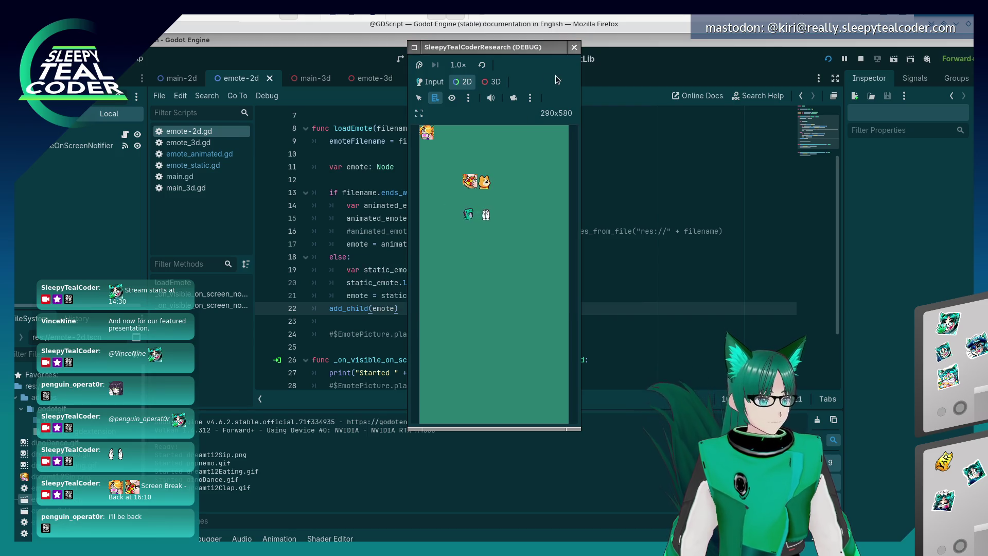
click(49, 58)
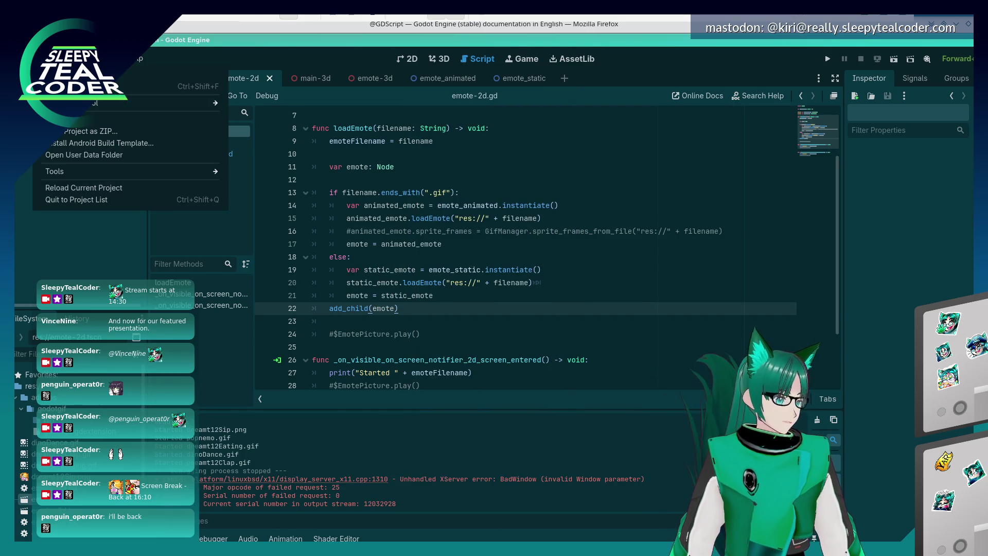
- Export all presets as a Linux release build
click(67, 117)
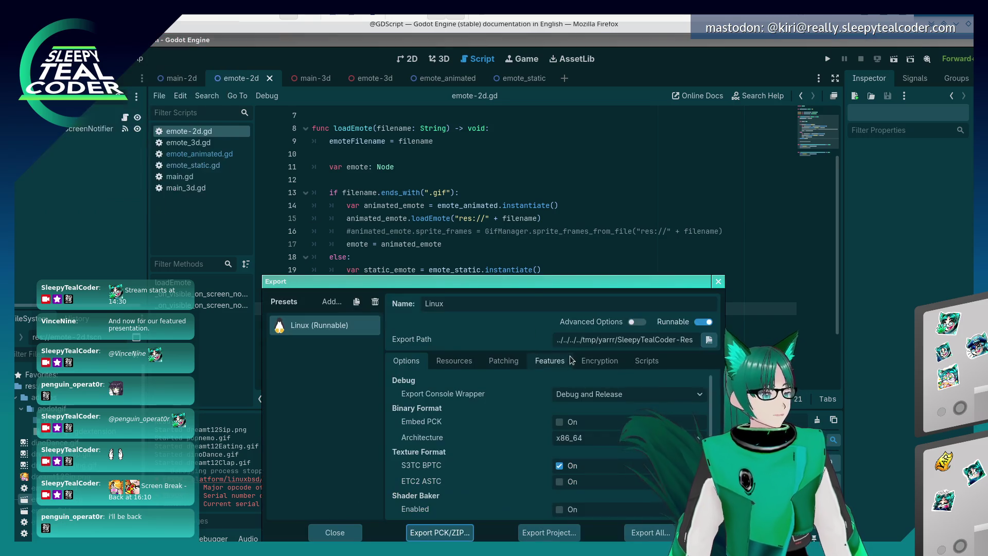
click(649, 532)
click(542, 293)
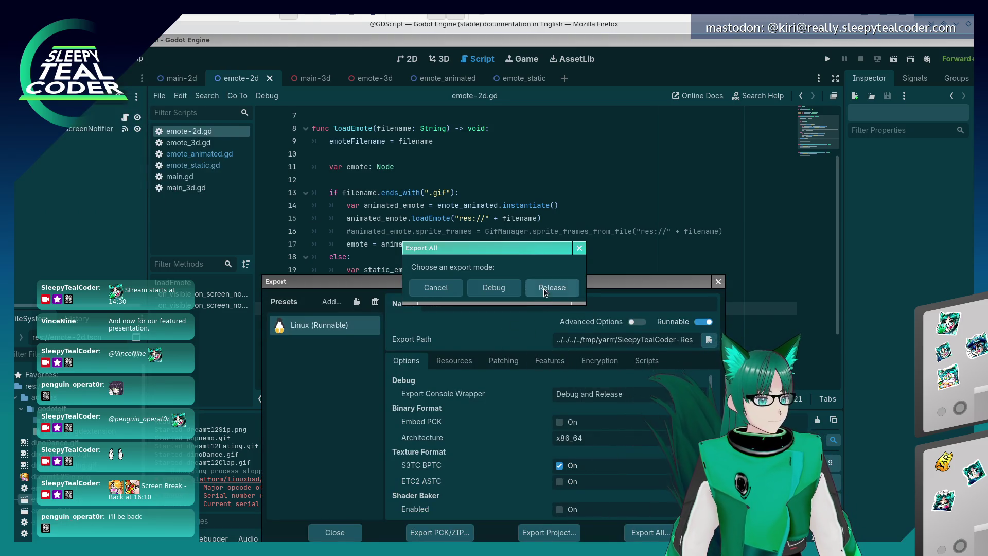
- Launch ./SleepyTealCoder-Research1.x86_64 from the /tmp/yarrr terminal pane
key(alt+Tab)
key(alt+Tab)
key(alt+Tab)
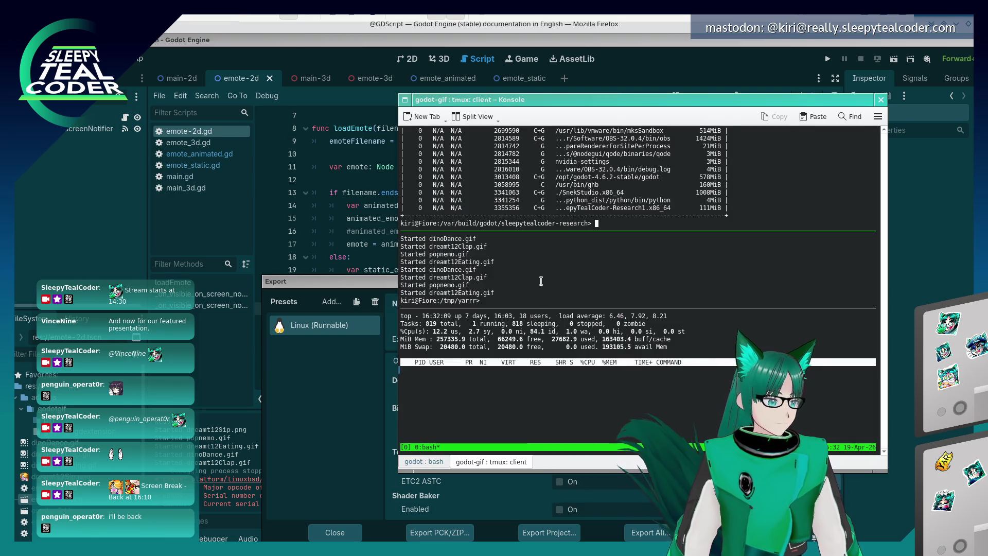
key(ctrl+b)
key(Down)
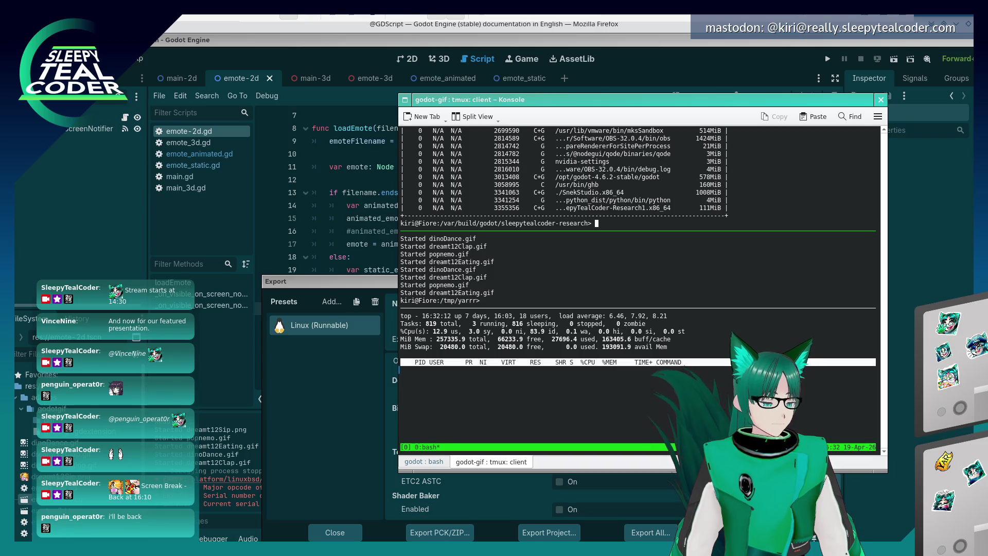
key(Up)
key(Return)
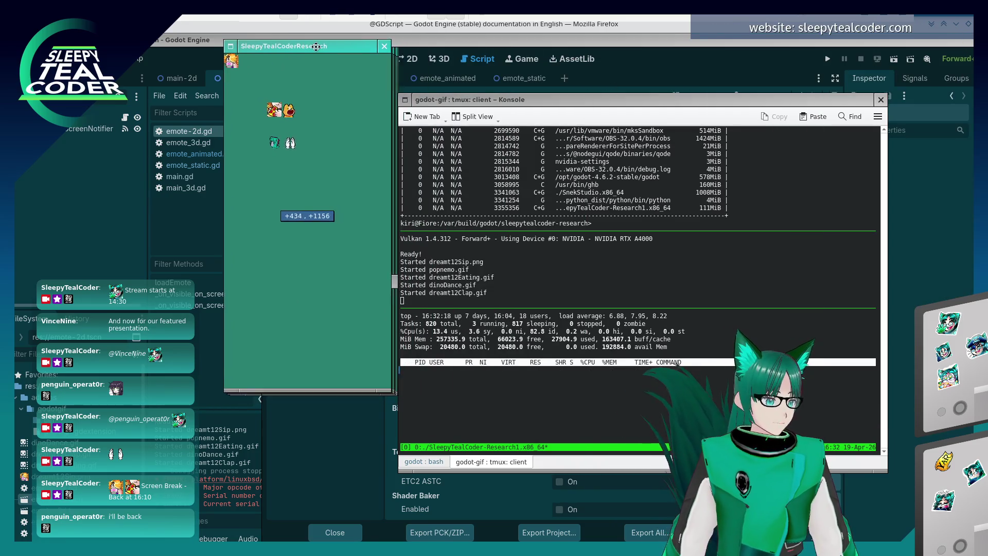
- Run nvidia-smi in the top tmux pane to list GPU processes
click(570, 247)
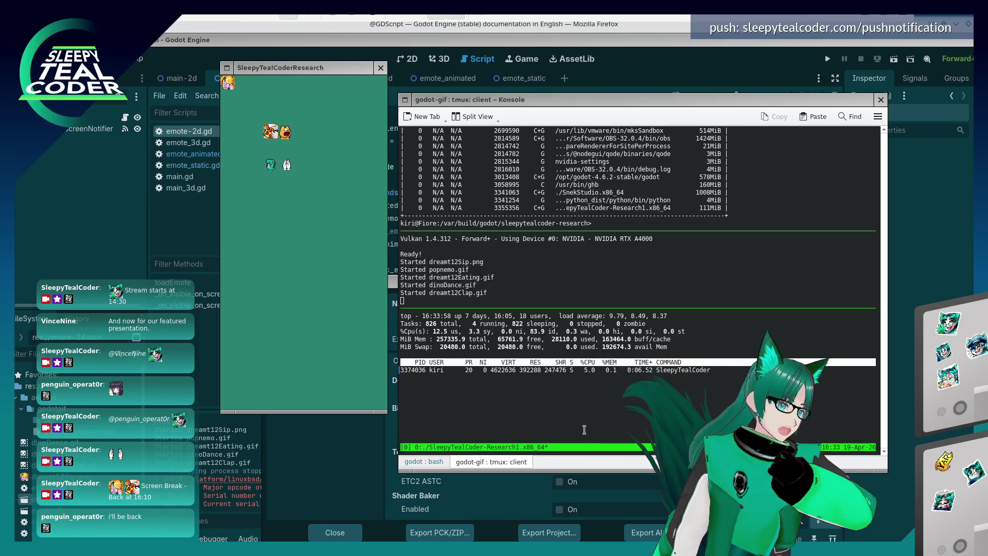
click(515, 223)
text(nvidia-smi)
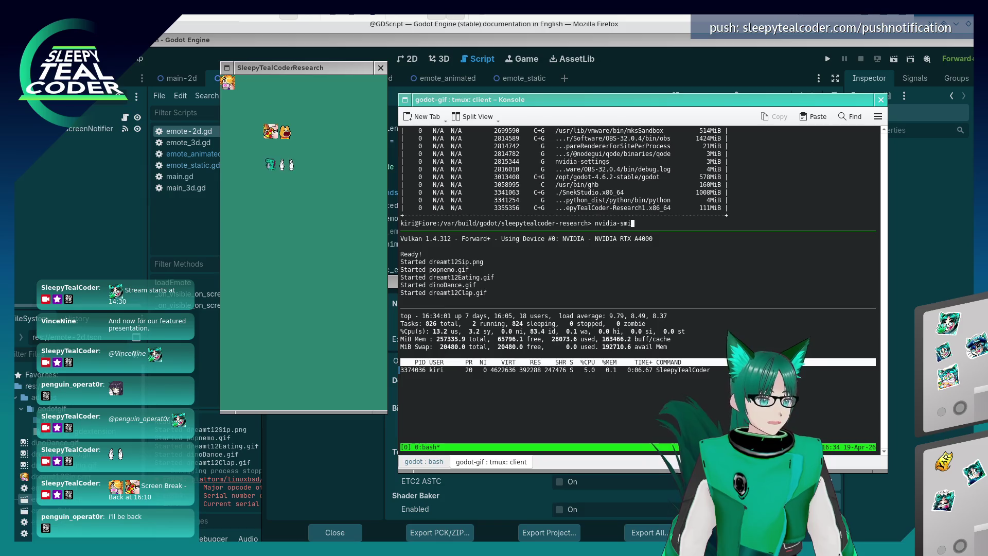
key(Return)
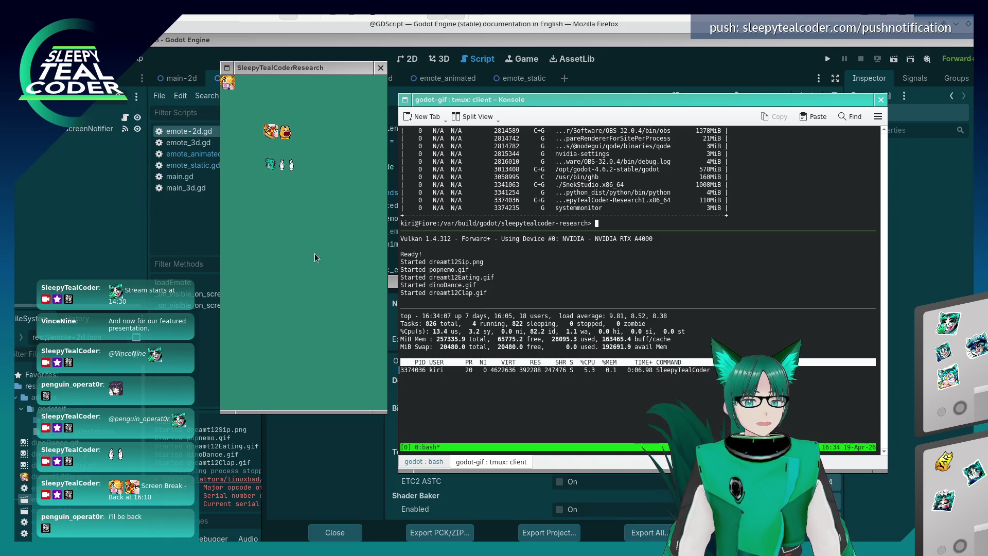
- Close the exported game window and return to the Godot editor
click(249, 217)
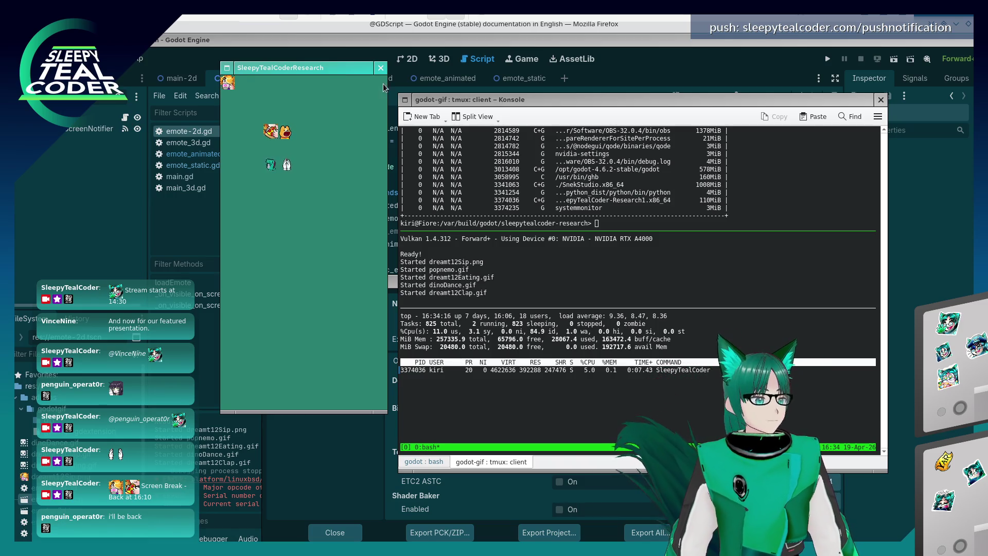
click(381, 67)
click(639, 52)
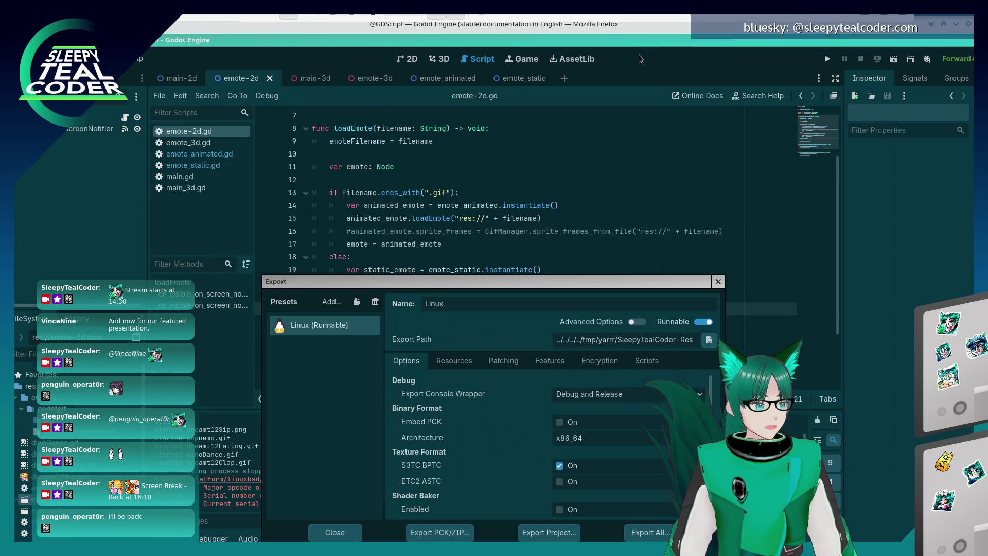
- Close the export settings and open main.gd from the main-2d scene
click(718, 280)
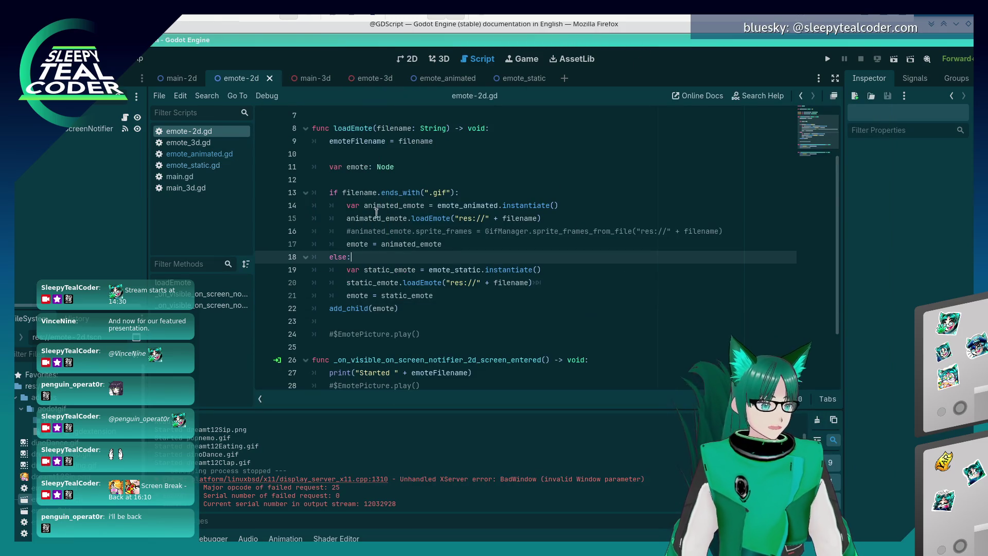
scroll(333, 252, down, 2)
scroll(332, 252, up, 4)
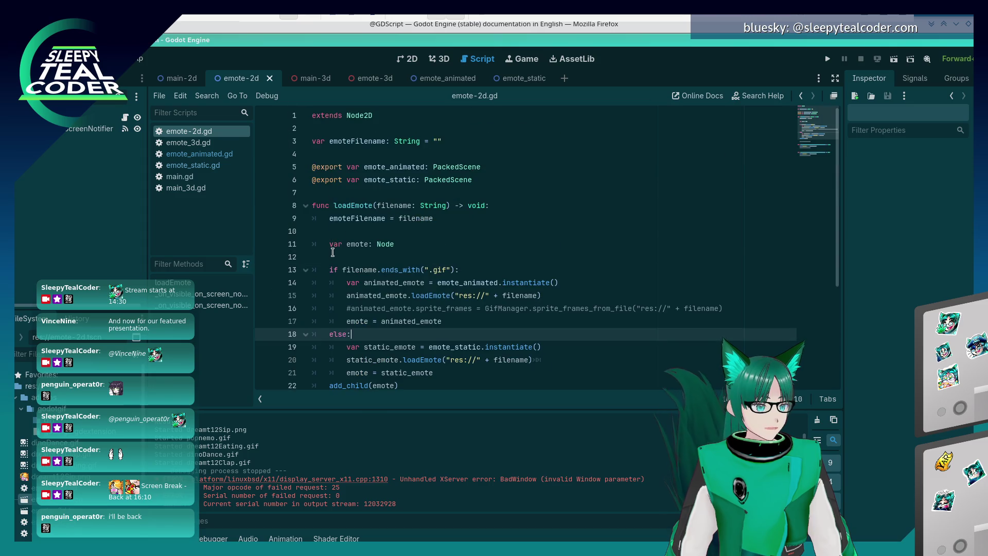
click(183, 82)
scroll(422, 257, down, 4)
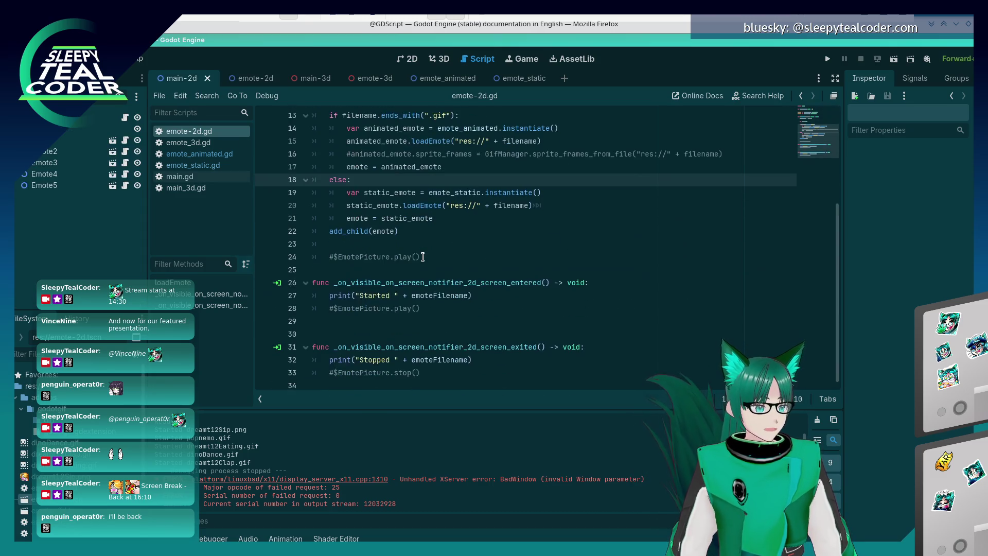
scroll(423, 256, up, 4)
click(203, 178)
scroll(438, 241, down, 4)
scroll(438, 241, down, 5)
scroll(439, 241, up, 3)
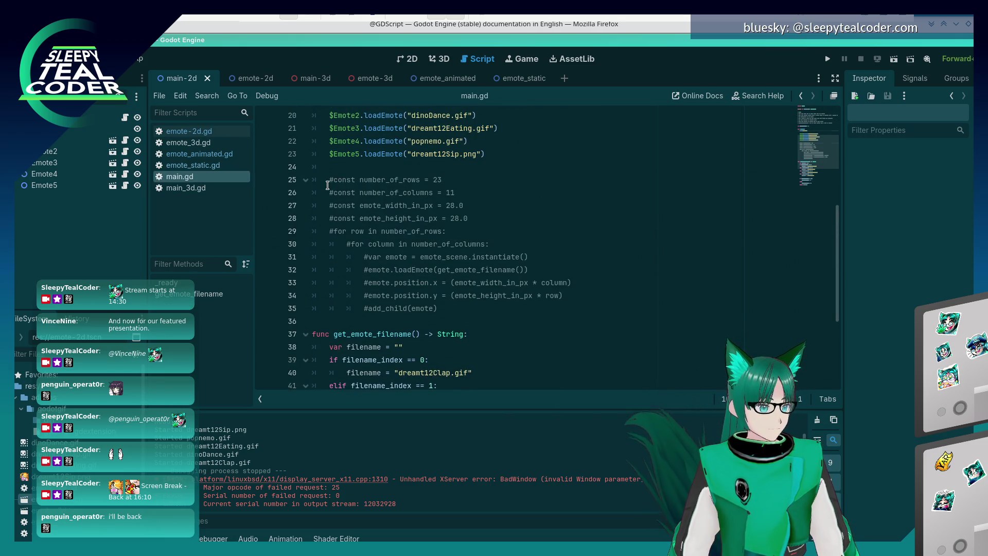
- Uncomment main.gd's grid constants and nested loops for 23 by 11 emotes at 28.0 px spacing
click(329, 181)
key(Delete)
key(Down)
key(Delete)
key(Down)
key(Delete)
key(Down)
key(Delete)
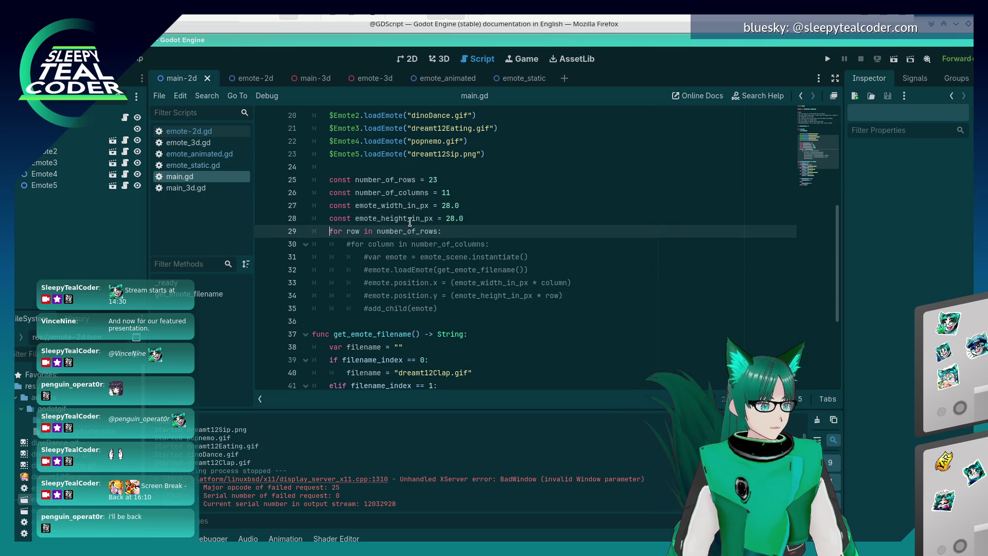
key(Down)
key(Delete)
key(Down)
key(Delete)
key(Down)
key(Delete)
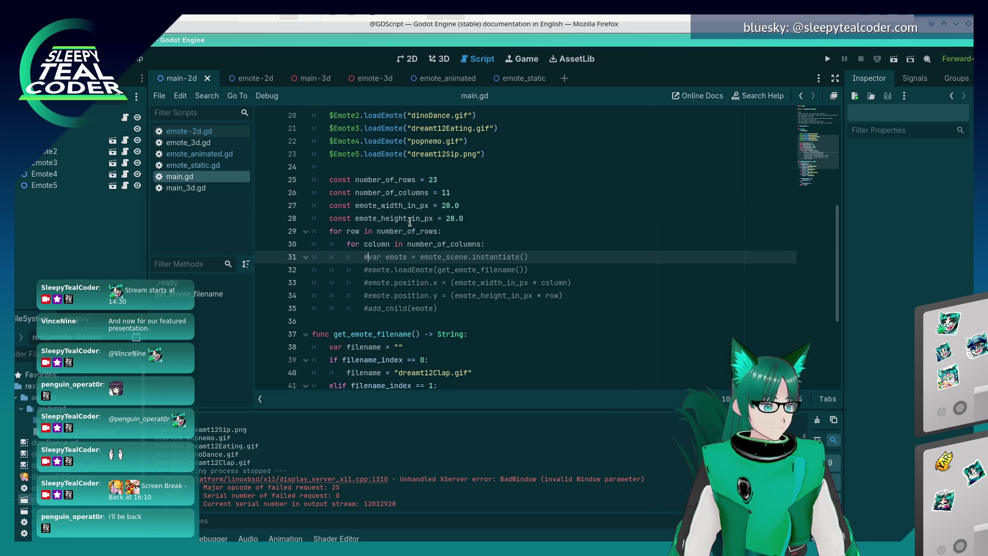
key(Down)
key(Delete)
key(Down)
key(Delete)
key(Down)
key(Delete)
key(Down)
key(Delete)
key(Up)
key(Up)
key(Up)
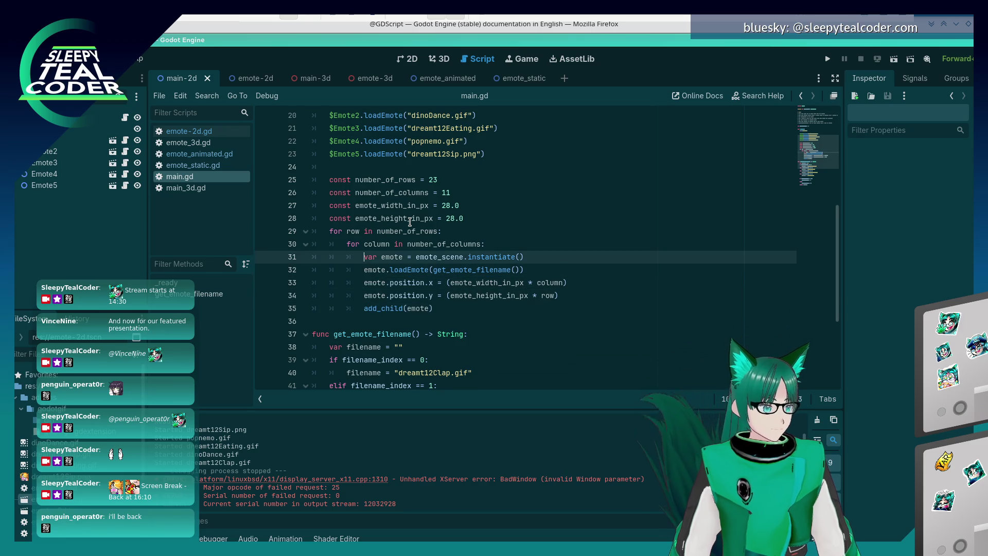
key(Right)
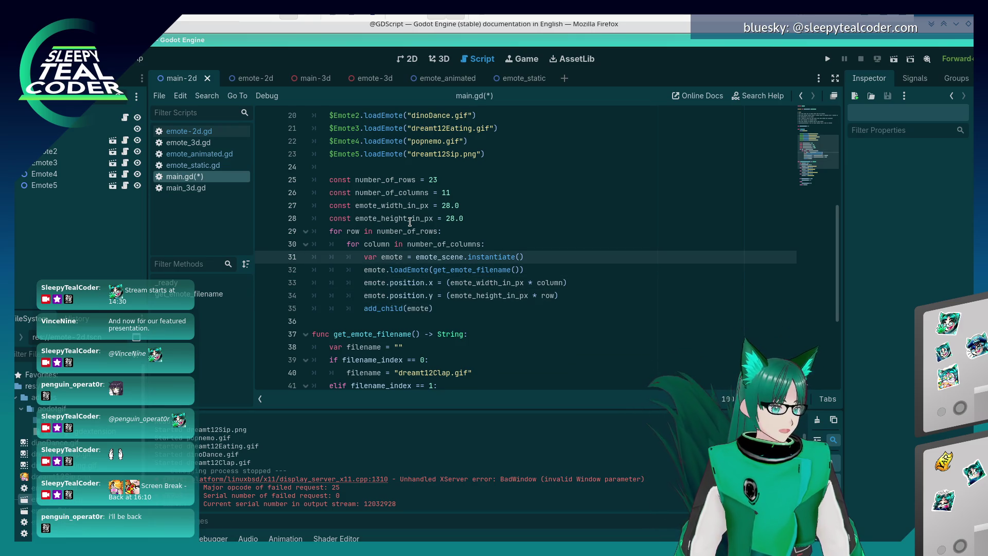
scroll(409, 222, up, 4)
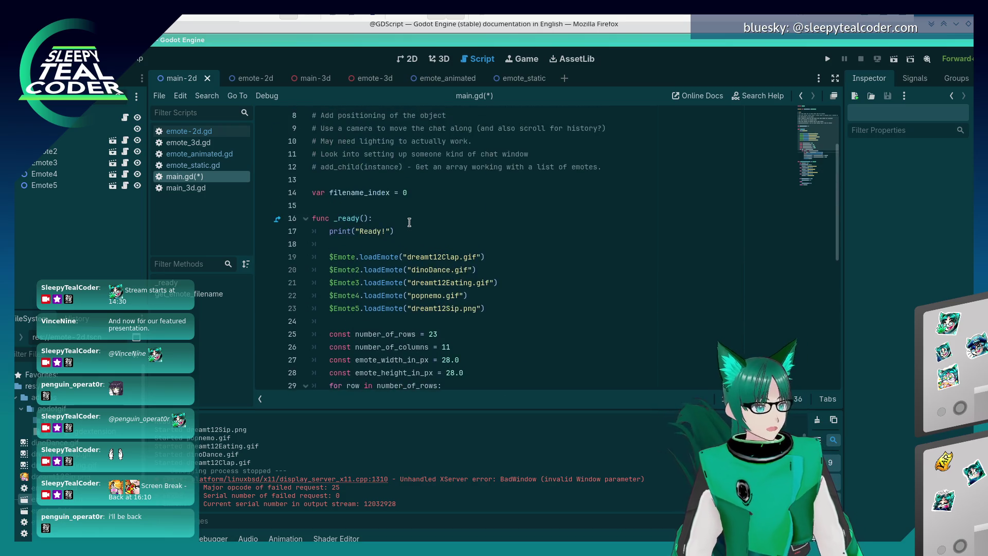
scroll(409, 222, down, 5)
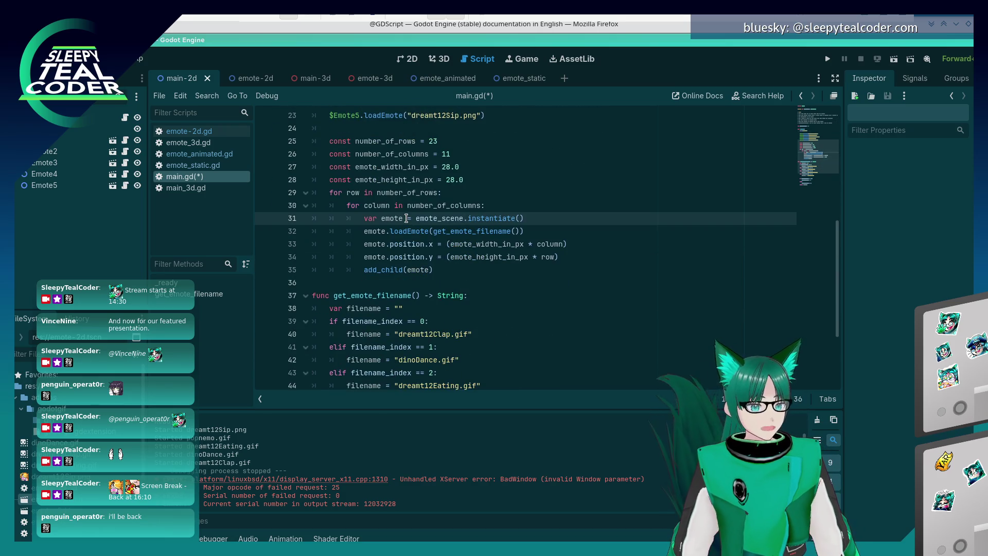
- Save main.gd and return to the main-2d scene in the 2D view
key(ctrl+s)
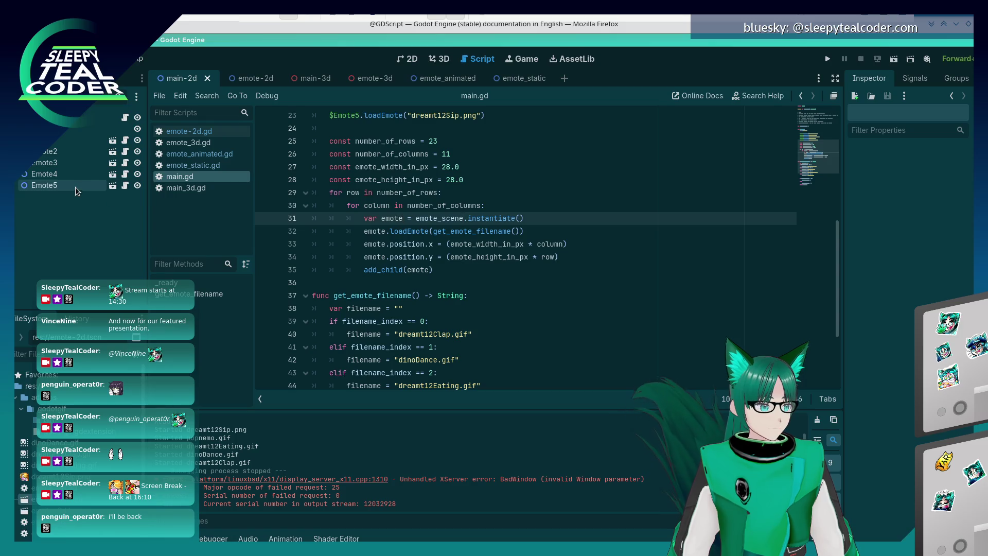
click(412, 60)
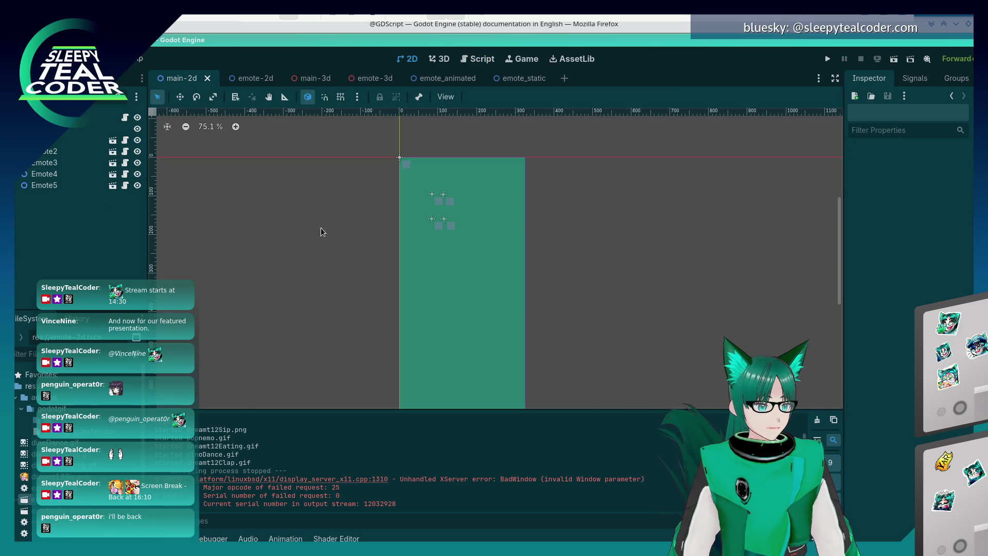
click(436, 249)
click(755, 236)
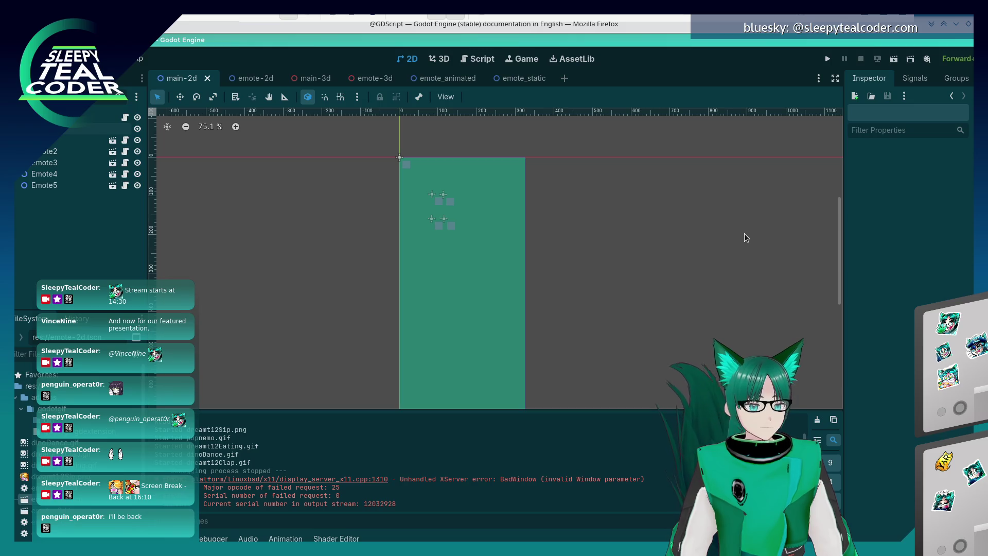
- Confirm the Main node's Emote Scene property references the emote-2d scene
click(98, 117)
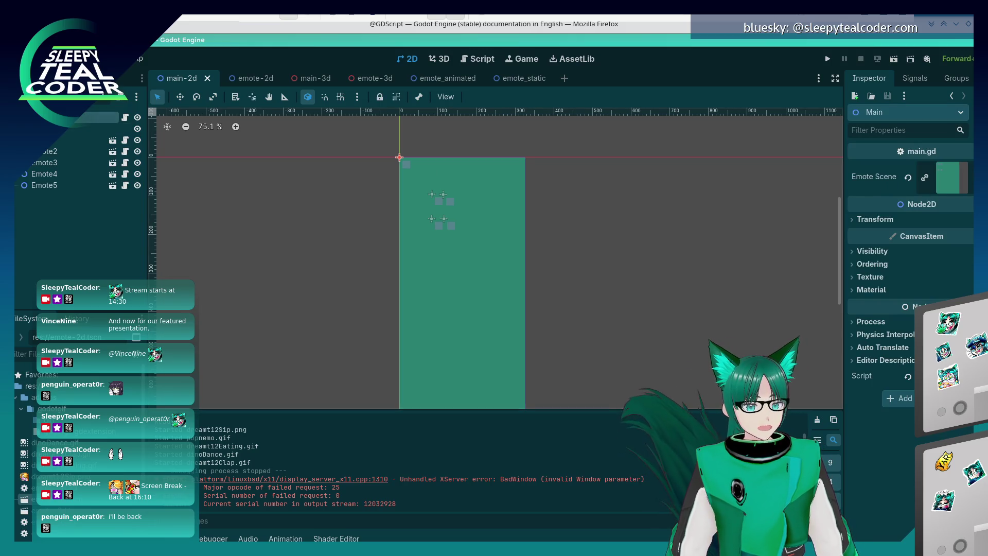
click(971, 177)
click(958, 181)
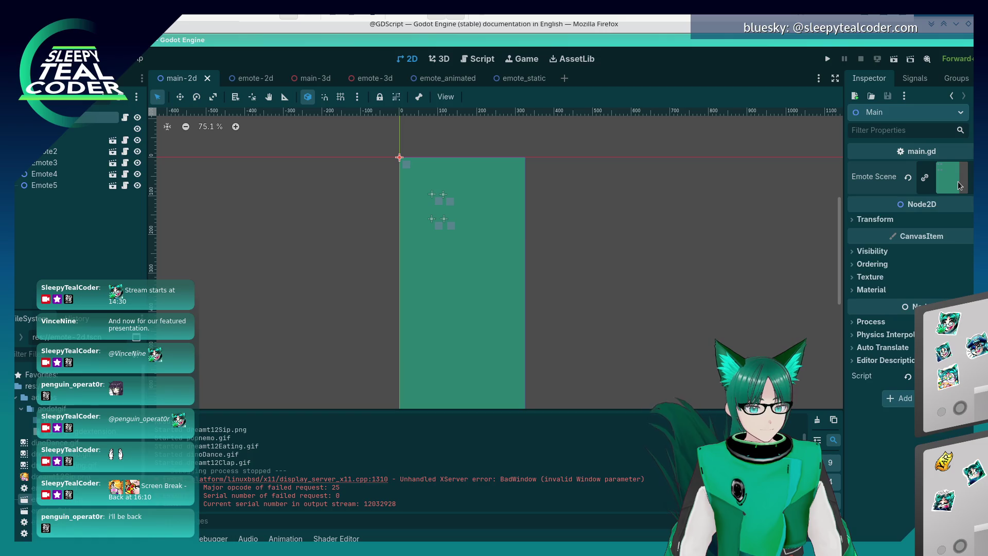
click(958, 181)
click(856, 223)
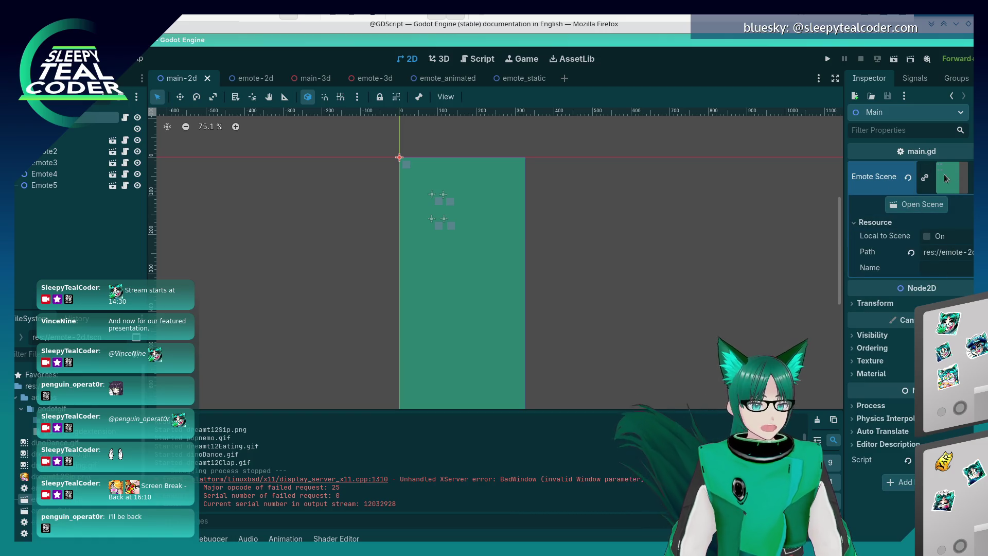
click(970, 177)
click(723, 215)
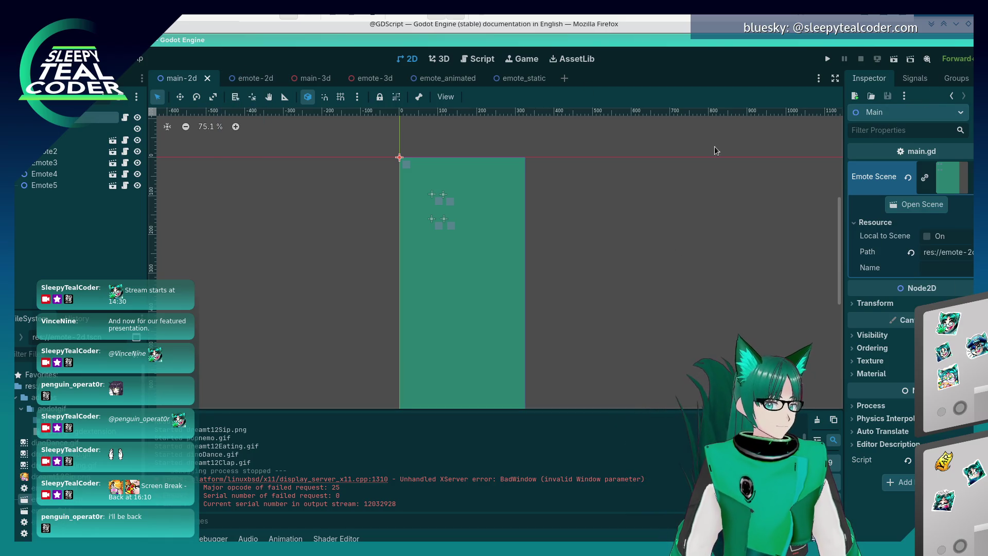
click(971, 177)
click(875, 177)
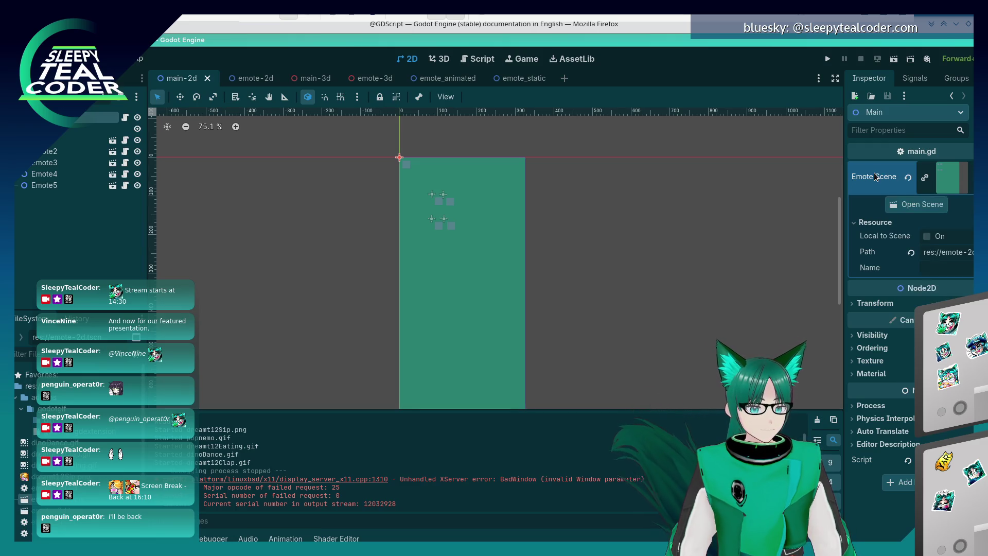
click(728, 256)
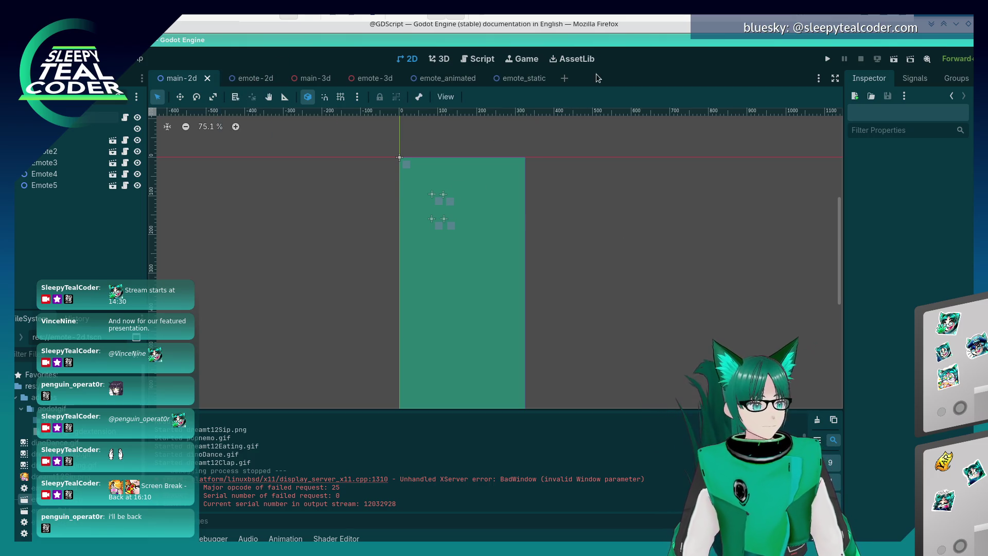
- Move the emote nodes left of the green background, test-run the grid, and reopen Export
click(827, 59)
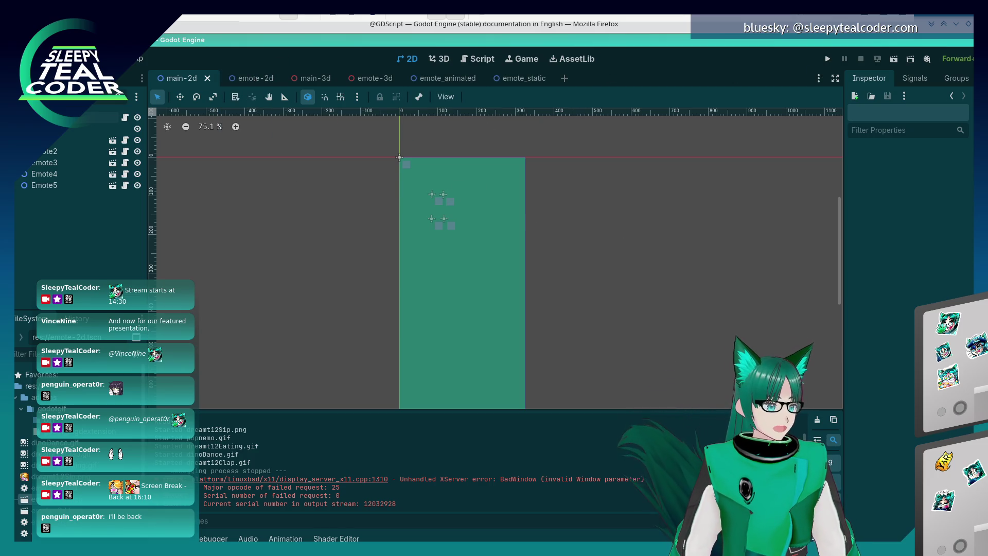
mouse_move(363, 240)
mouse_down()
mouse_move(482, 183)
mouse_move(358, 200)
mouse_up()
drag(408, 161, 357, 167)
click(827, 60)
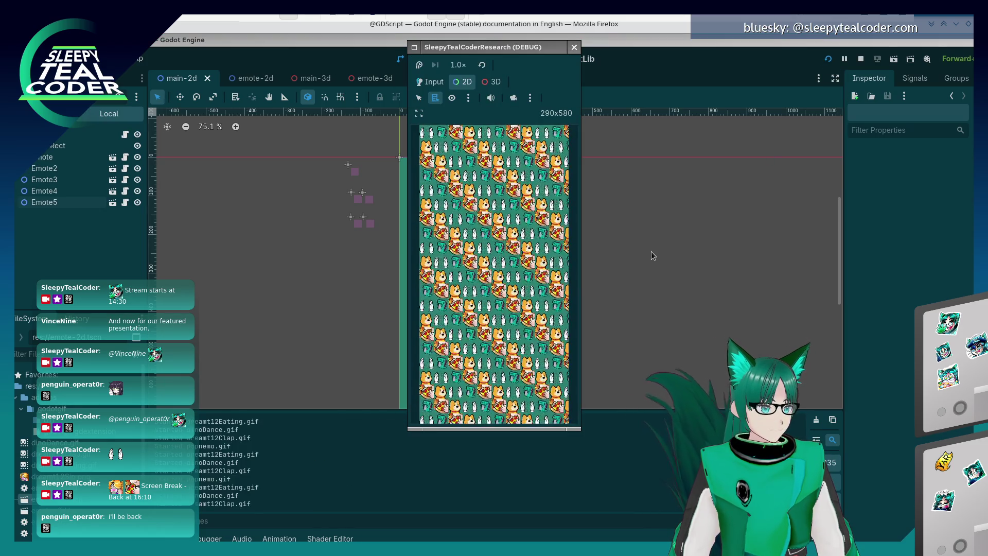
drag(581, 429, 612, 474)
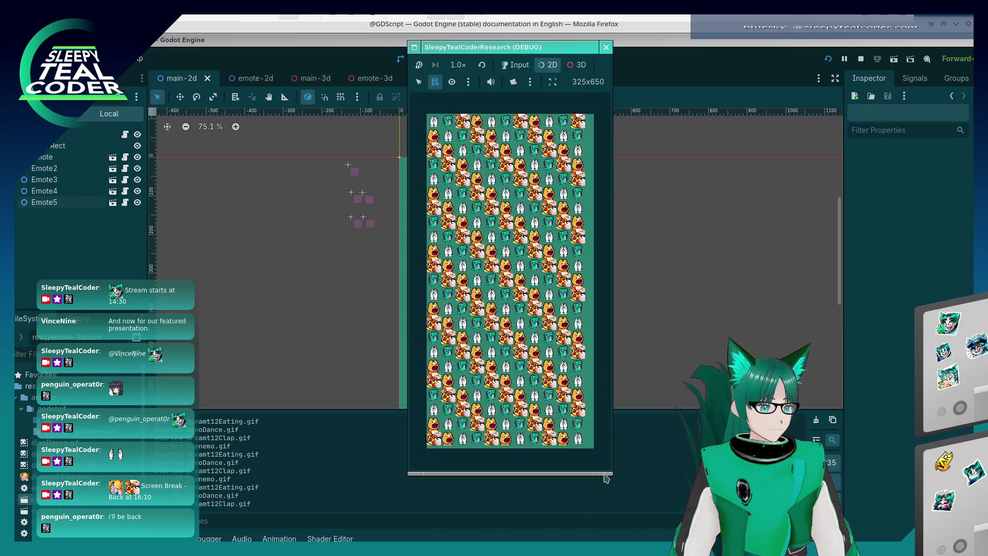
click(605, 51)
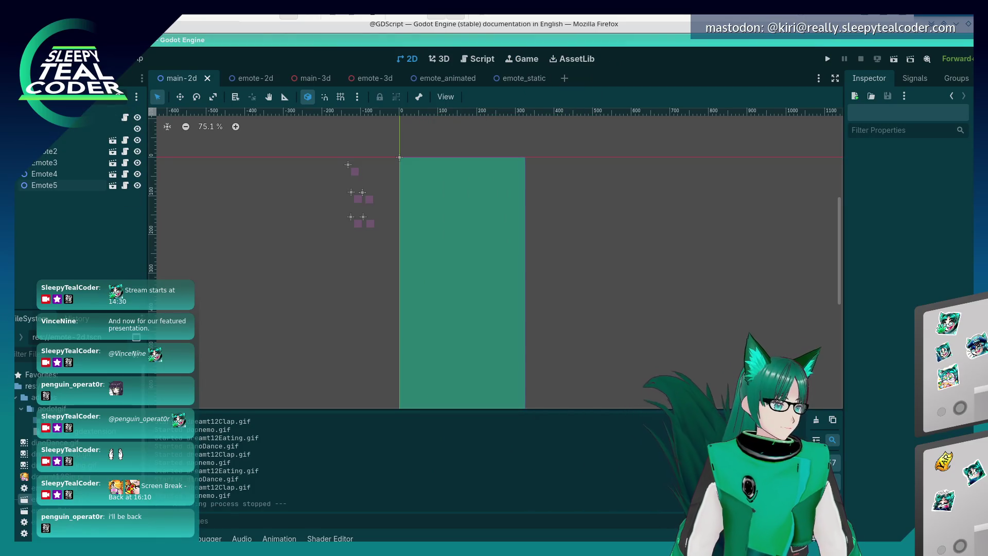
click(59, 59)
click(83, 120)
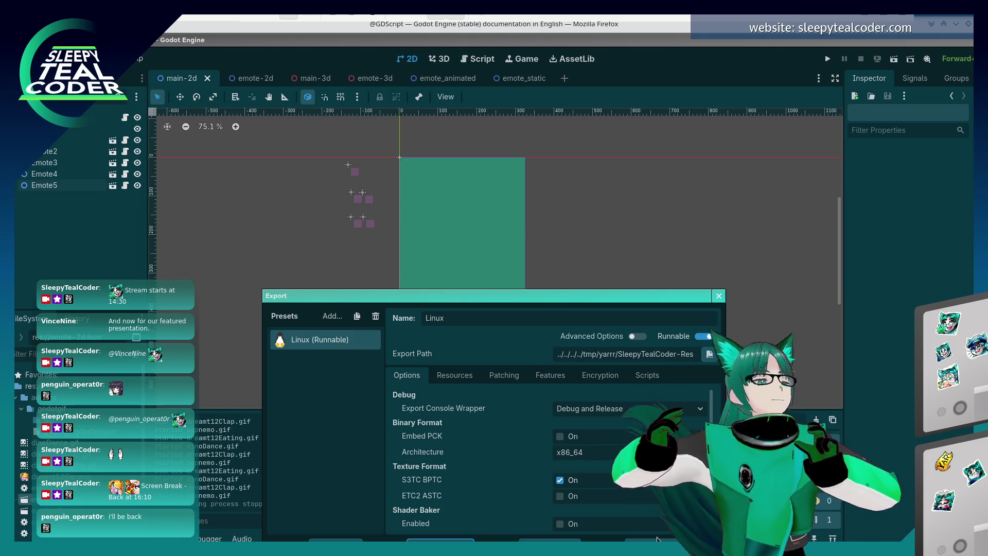
- Re-export all presets as a Release build
click(661, 536)
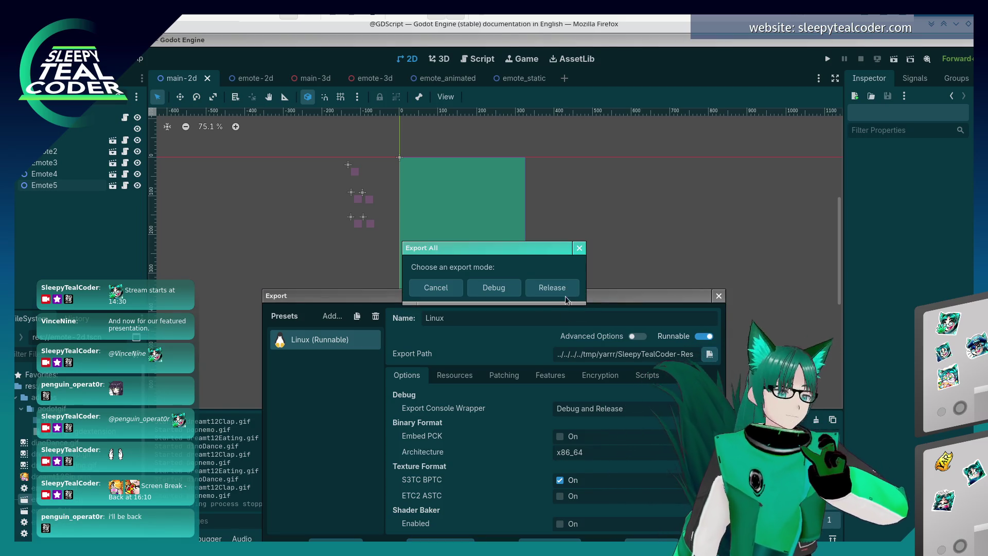
click(552, 284)
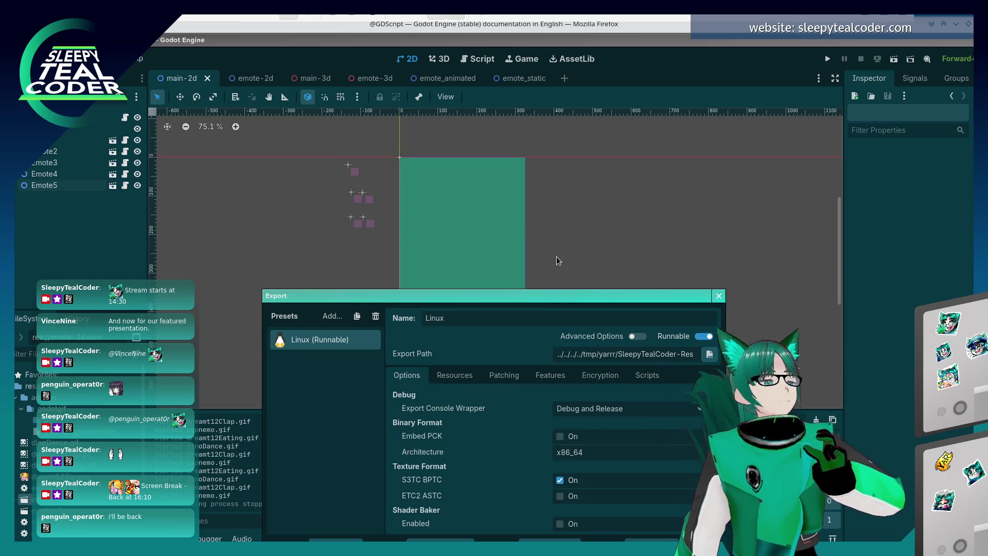
click(718, 297)
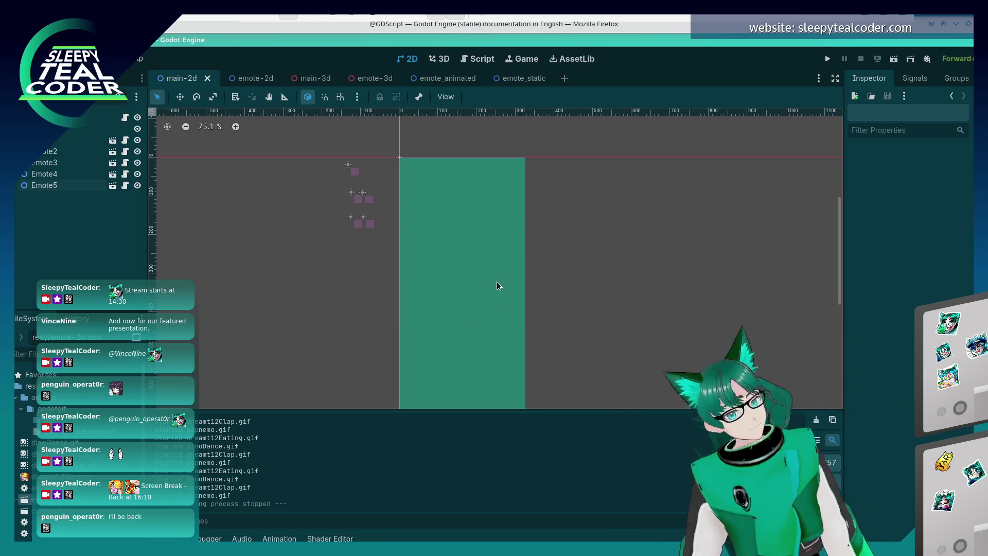
- Run ./SleepyTealCoder-Research1.x86_64 from Konsole and move its window left
key(alt+Tab)
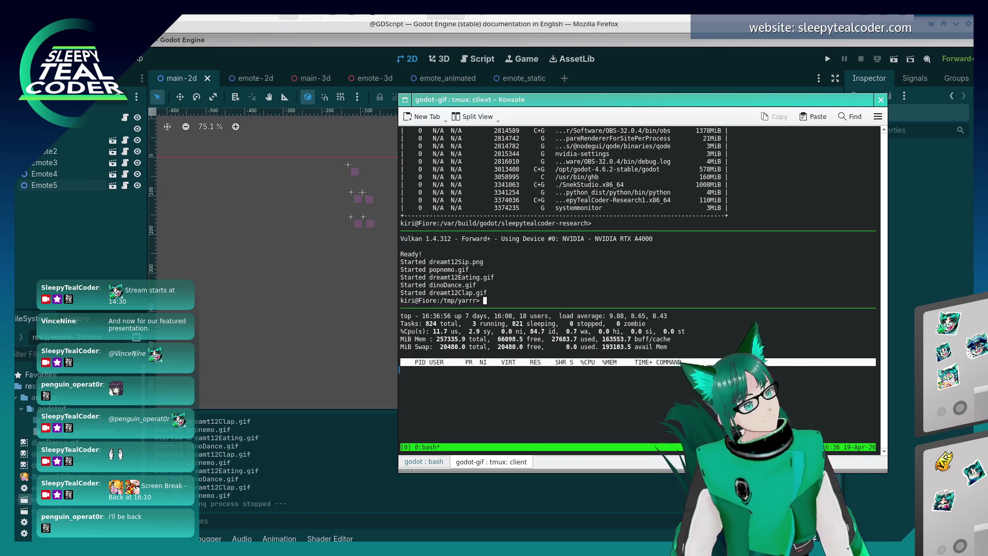
key(Up)
key(Return)
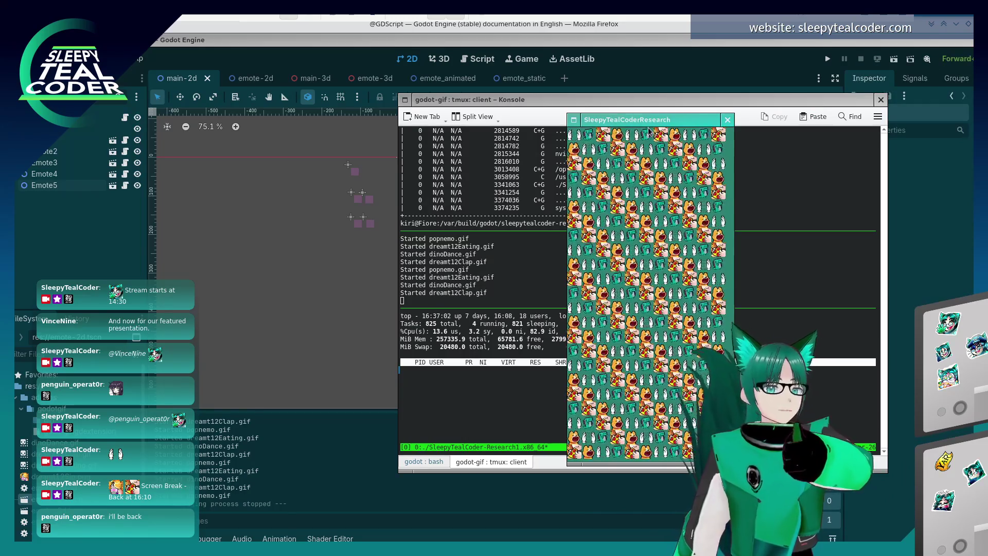
drag(652, 119, 317, 111)
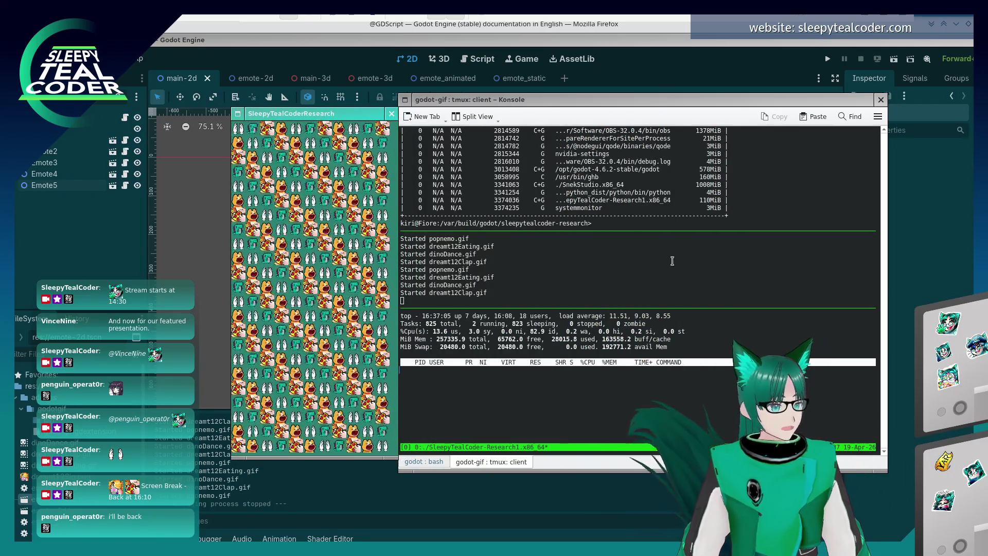
click(597, 273)
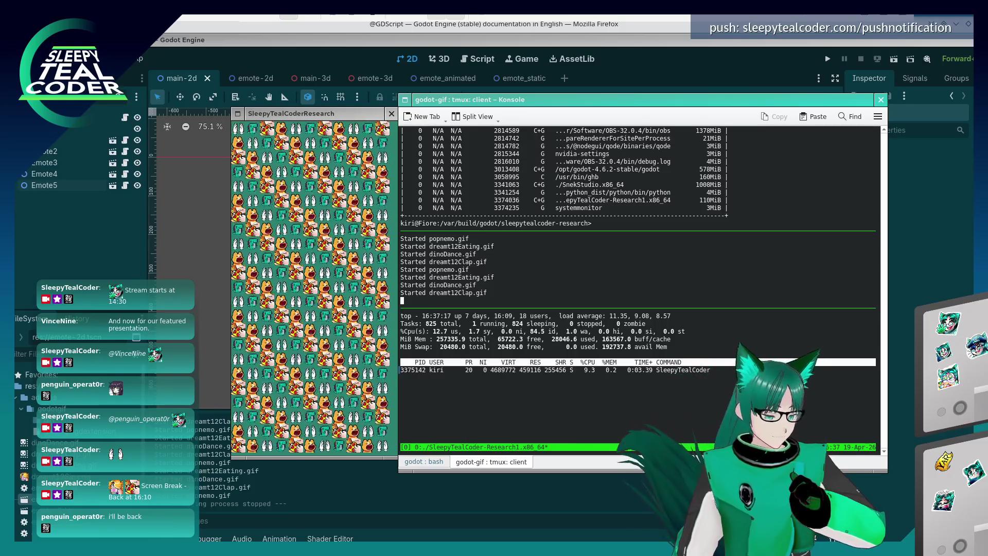
- Check the GPU process list with nvidia-smi, then close the emote grid window
key(ctrl+b)
key(Up)
text(nvidia-smi)
key(Return)
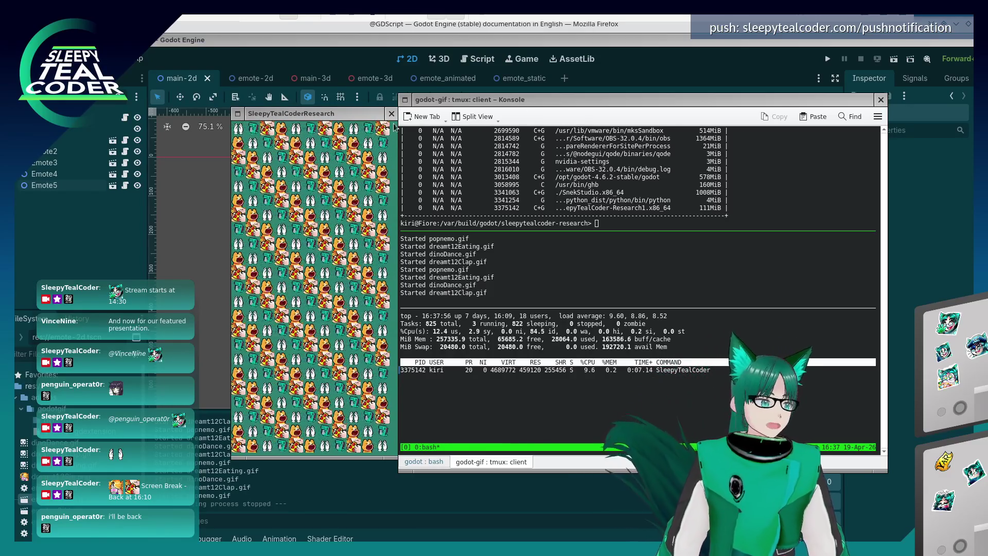
click(325, 139)
key(Escape)
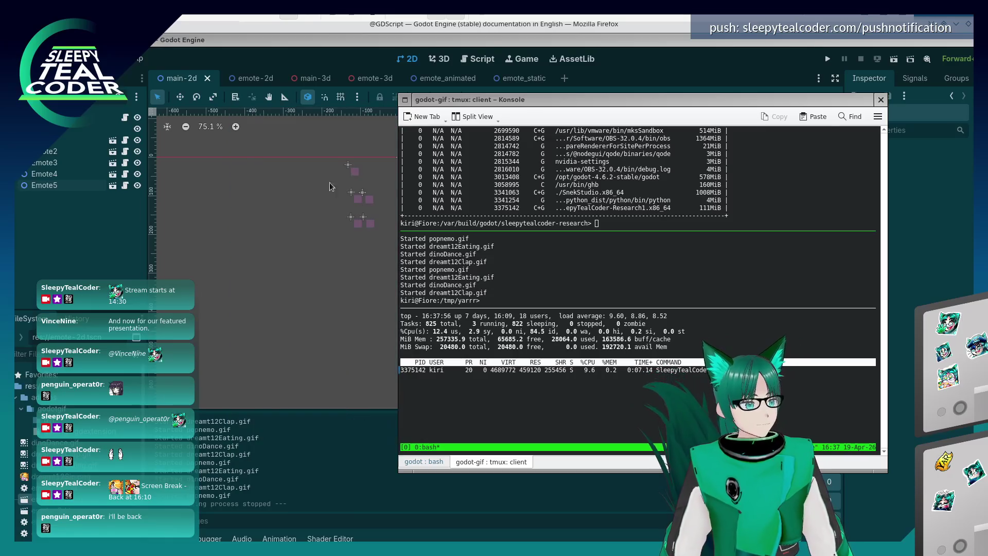
- Return to the Godot editor and view the emote_animated and emote_static scenes
click(316, 235)
click(478, 234)
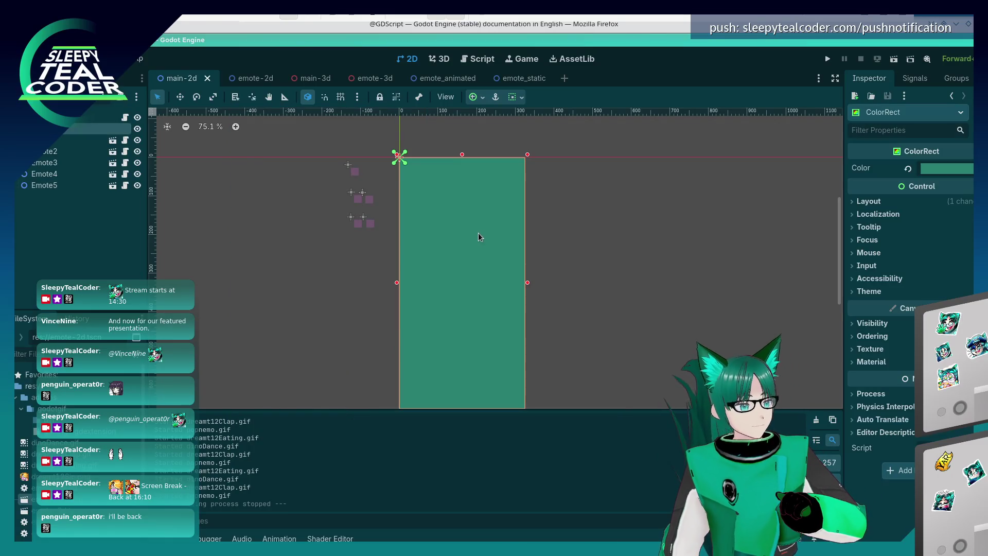
click(721, 264)
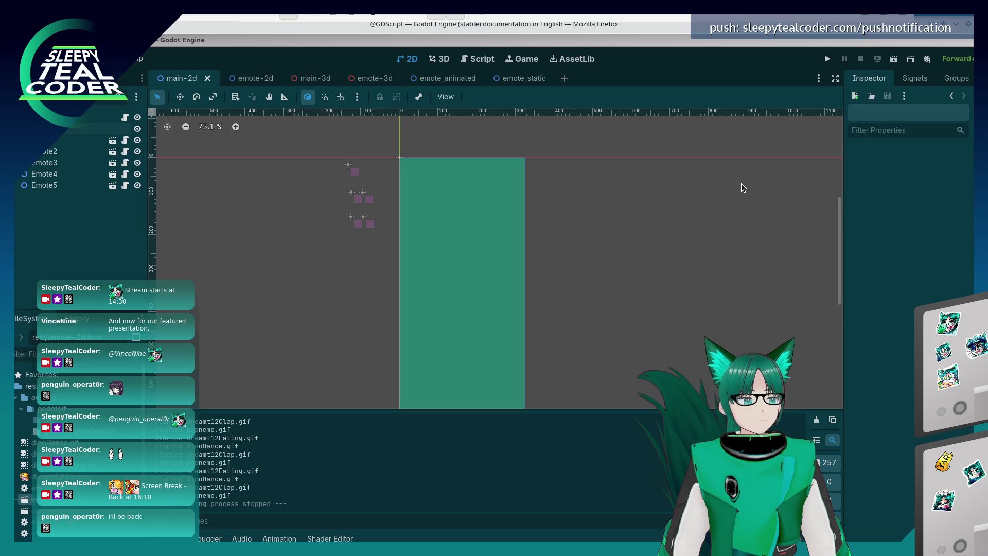
click(443, 79)
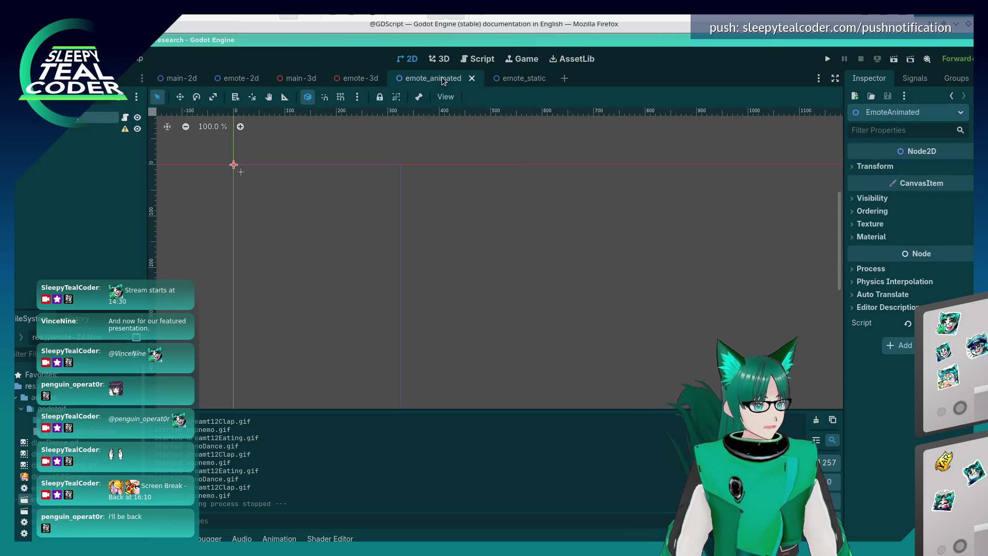
click(511, 82)
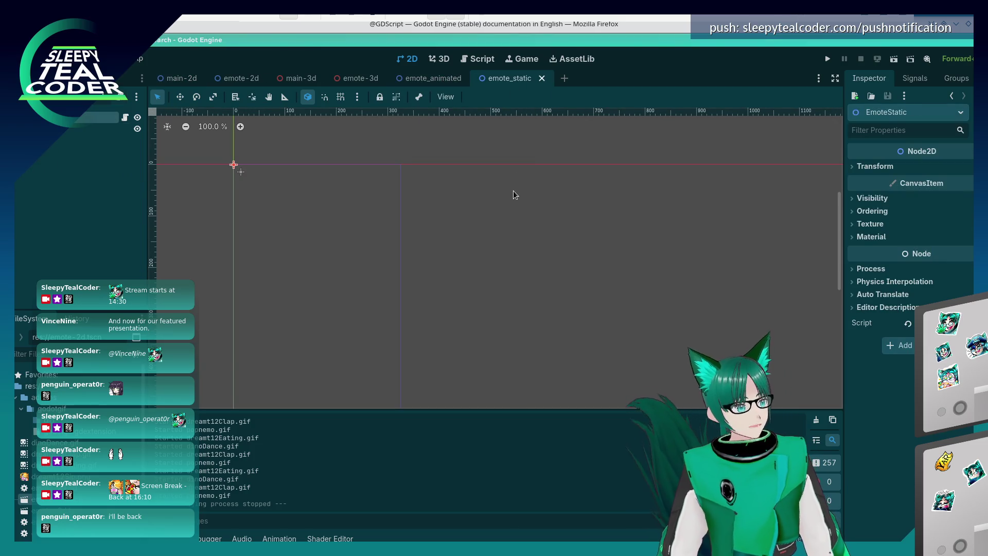
scroll(78, 438, down, 2)
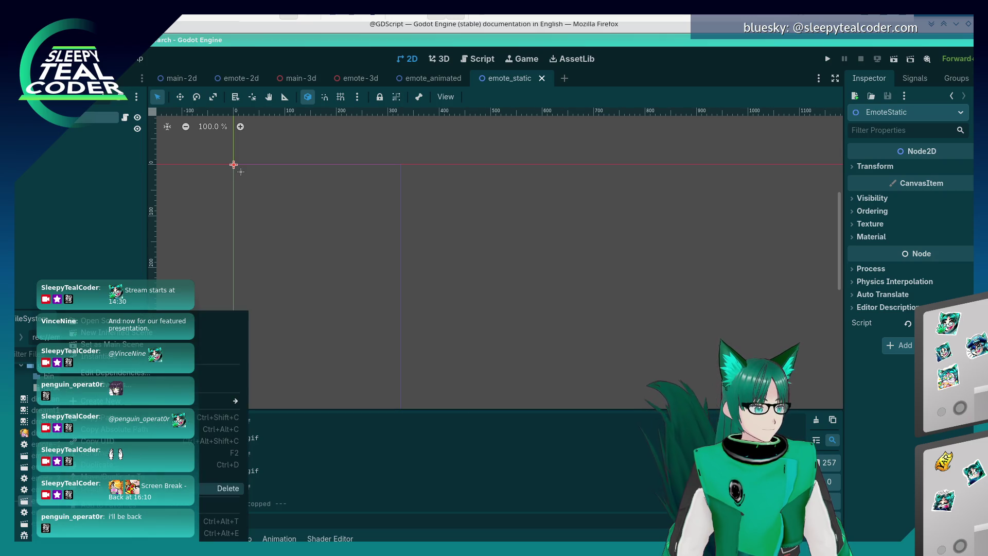
- Rename the emote_static scene file to emote_static_2d, then open emote-3d.tscn
click(136, 455)
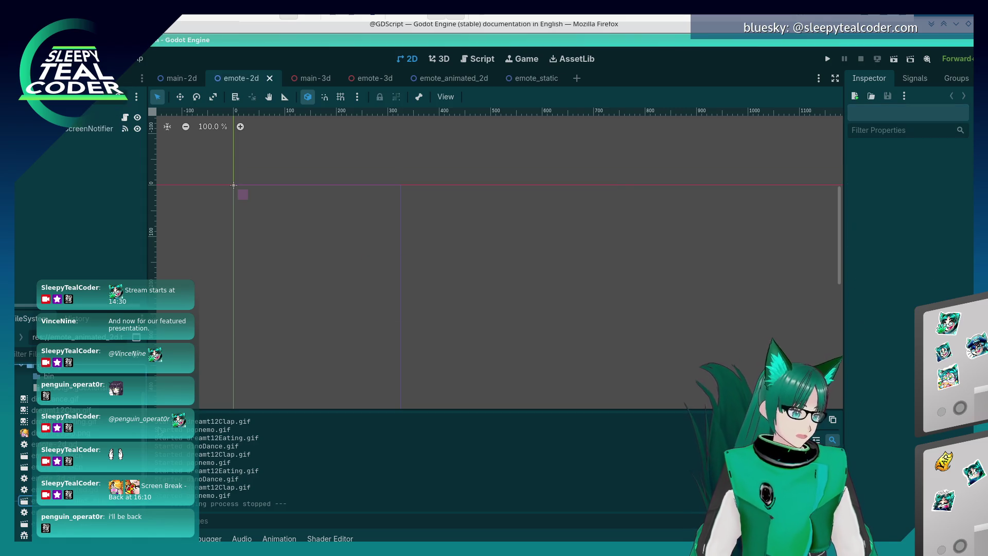
right_click(78, 463)
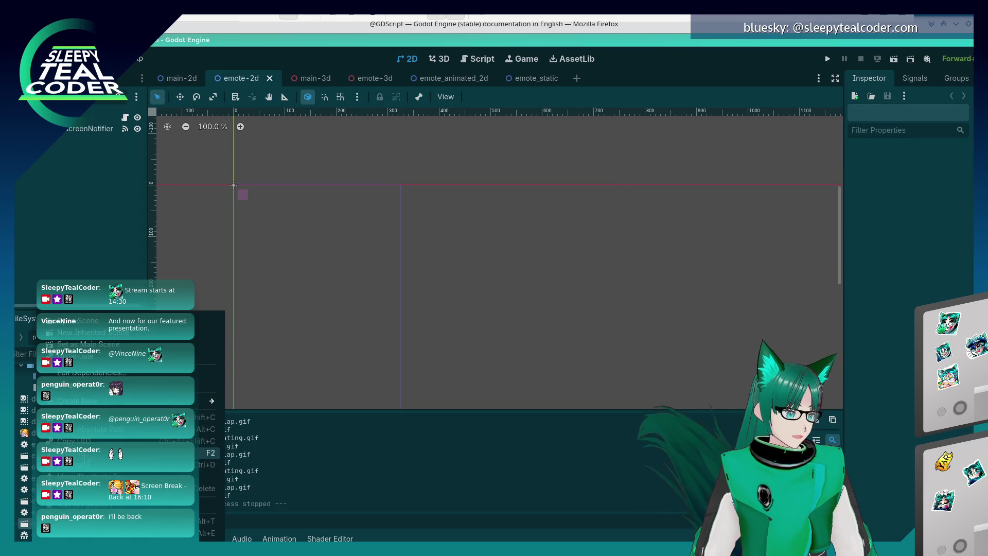
key(Escape)
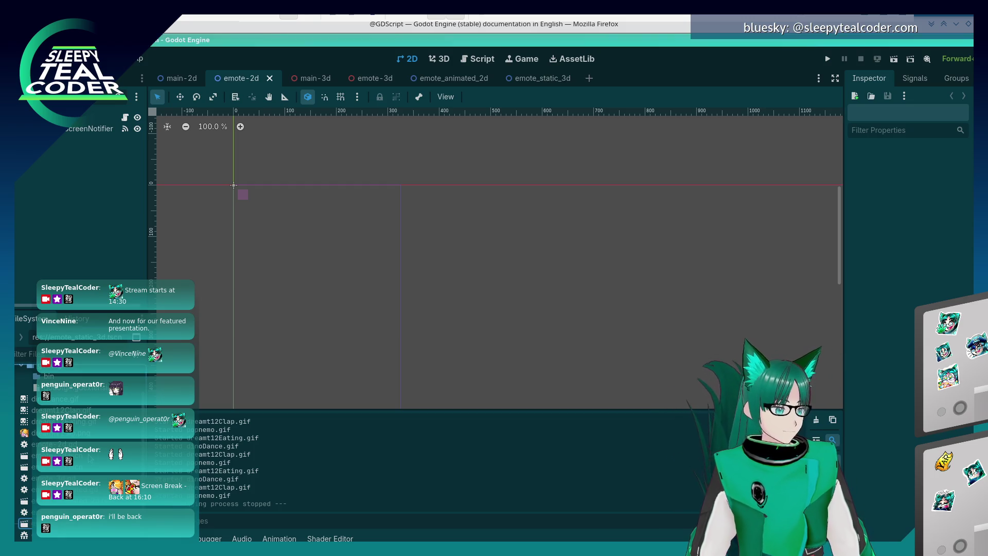
right_click(76, 488)
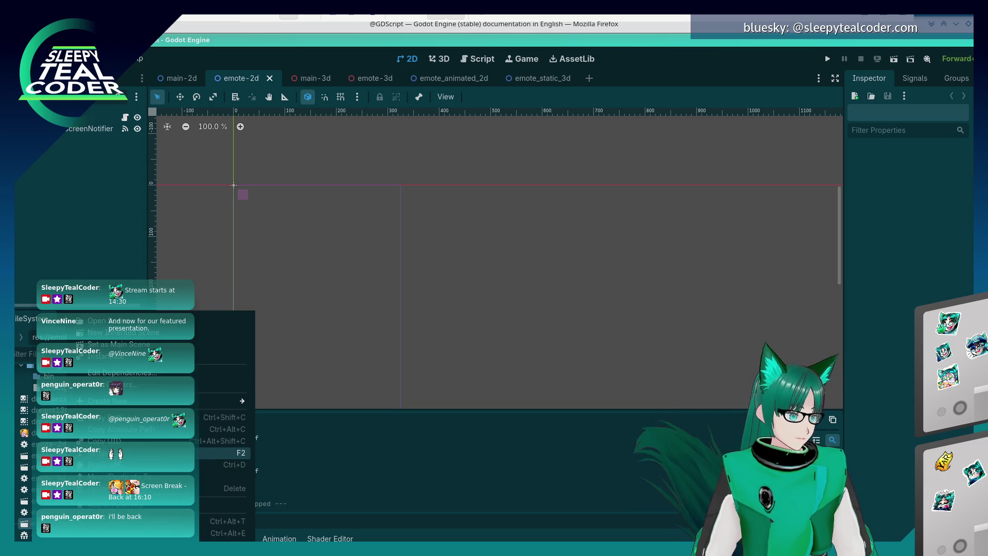
click(226, 452)
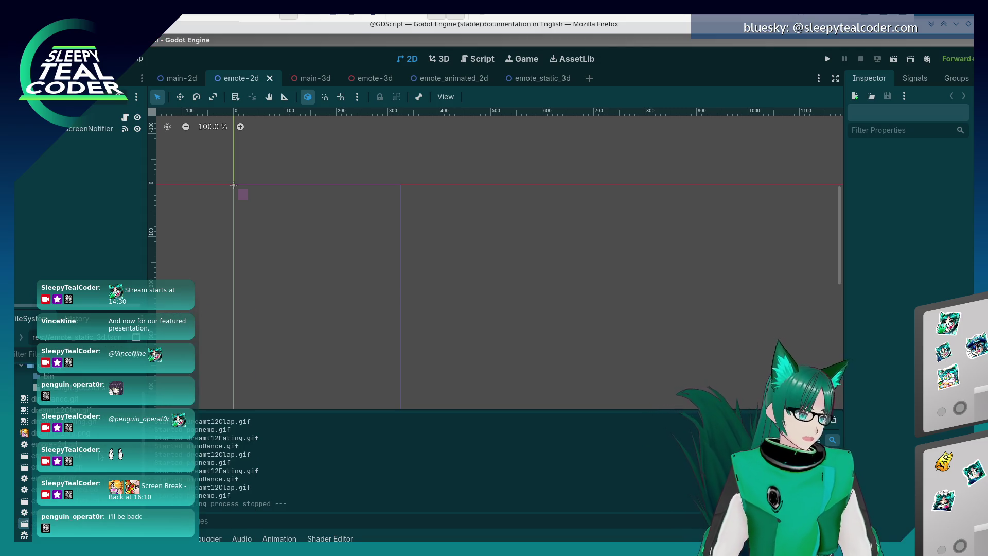
key(Return)
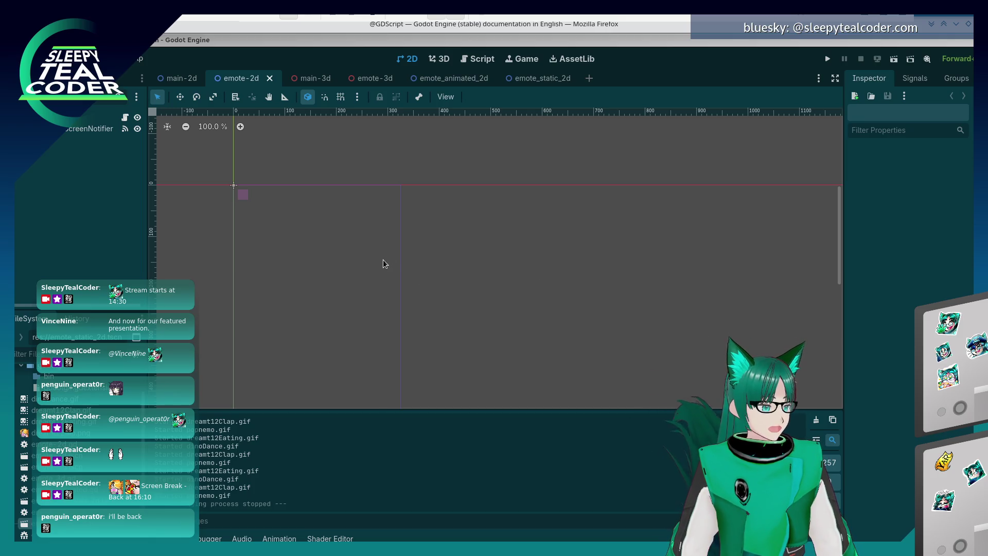
double_click(52, 466)
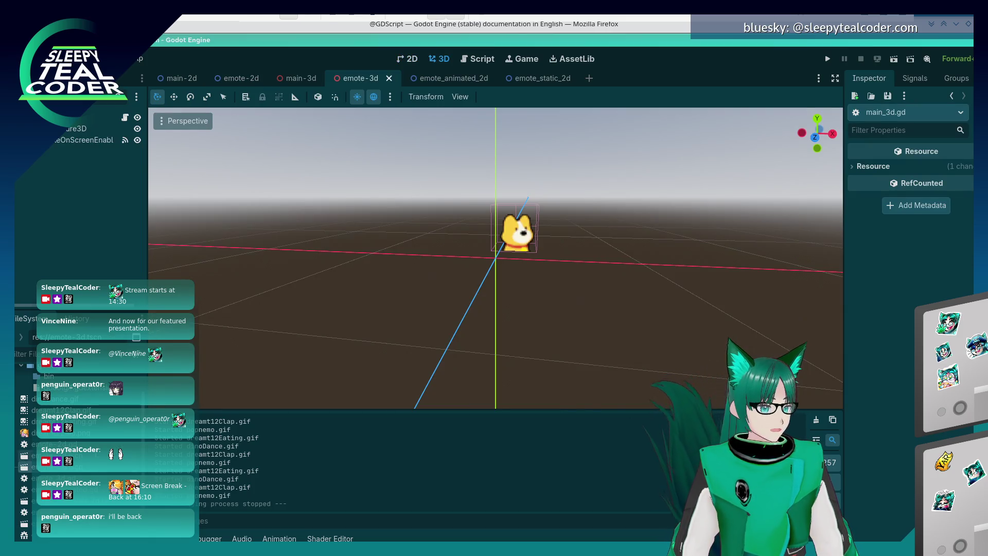
mouse_move(525, 342)
mouse_down()
mouse_move(502, 336)
mouse_move(589, 347)
mouse_move(448, 327)
mouse_move(607, 299)
mouse_move(495, 298)
mouse_move(419, 277)
mouse_move(659, 232)
mouse_move(522, 276)
mouse_move(441, 275)
mouse_move(619, 274)
mouse_move(509, 267)
mouse_move(391, 370)
mouse_move(445, 273)
mouse_move(445, 314)
mouse_move(434, 249)
mouse_move(494, 150)
mouse_move(564, 148)
mouse_move(696, 283)
mouse_move(619, 222)
mouse_move(514, 227)
mouse_move(462, 206)
mouse_move(618, 275)
mouse_move(525, 247)
mouse_move(515, 265)
mouse_move(603, 264)
mouse_move(483, 273)
mouse_move(644, 287)
mouse_move(518, 287)
mouse_move(632, 302)
mouse_move(749, 242)
mouse_move(566, 276)
mouse_move(571, 238)
mouse_move(565, 282)
mouse_move(562, 243)
mouse_move(595, 269)
mouse_move(545, 283)
mouse_move(575, 271)
mouse_up()
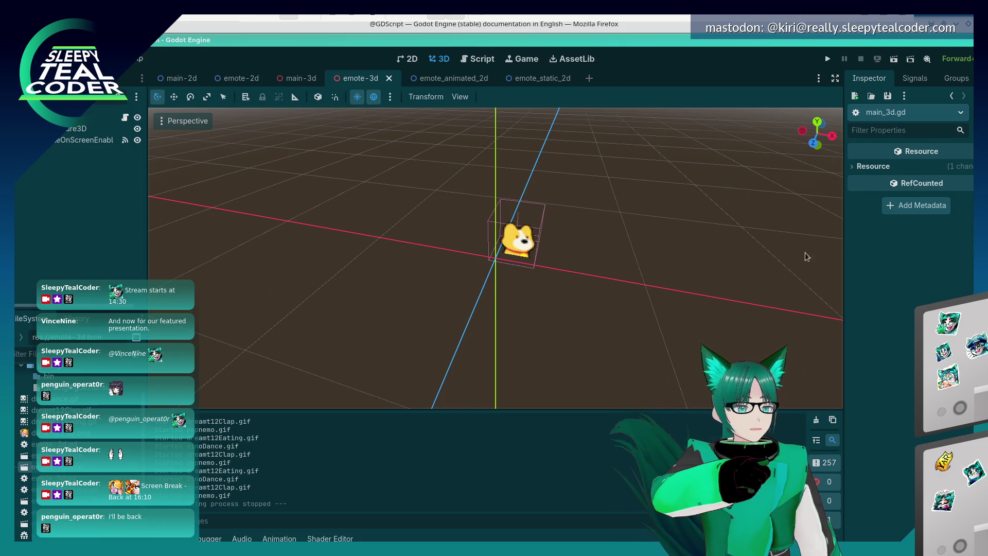
mouse_move(569, 296)
mouse_down()
mouse_move(551, 277)
mouse_move(555, 286)
mouse_up()
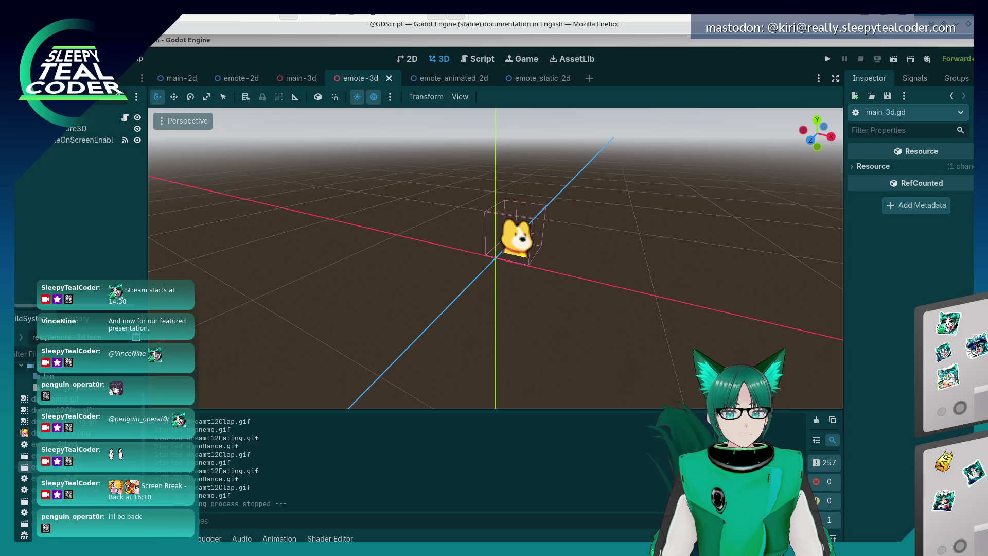
mouse_move(591, 316)
mouse_down()
mouse_move(572, 307)
mouse_move(586, 305)
mouse_up()
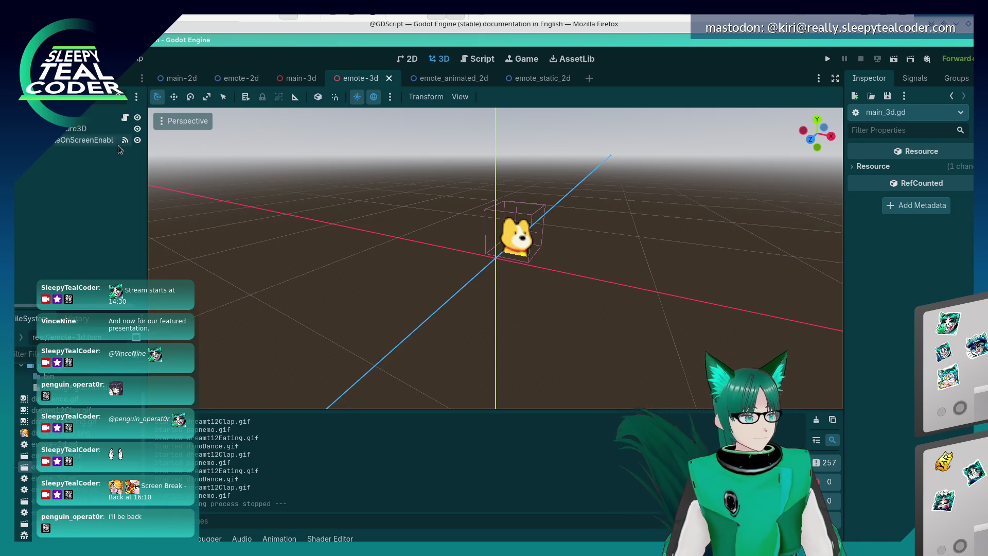
- Bring up emote-2d.gd in the script editor from the emote_animated_2d scene
click(443, 78)
click(482, 59)
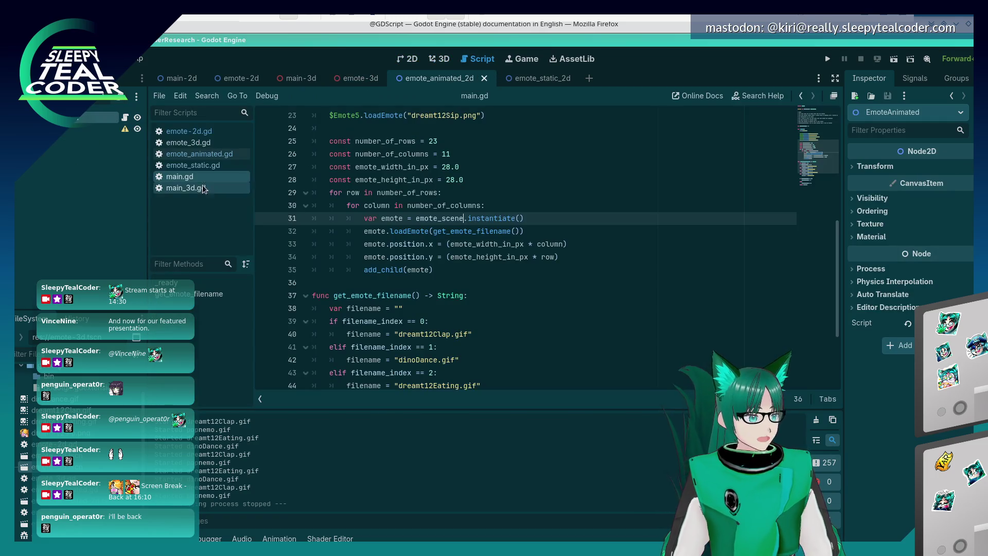
click(198, 144)
click(189, 131)
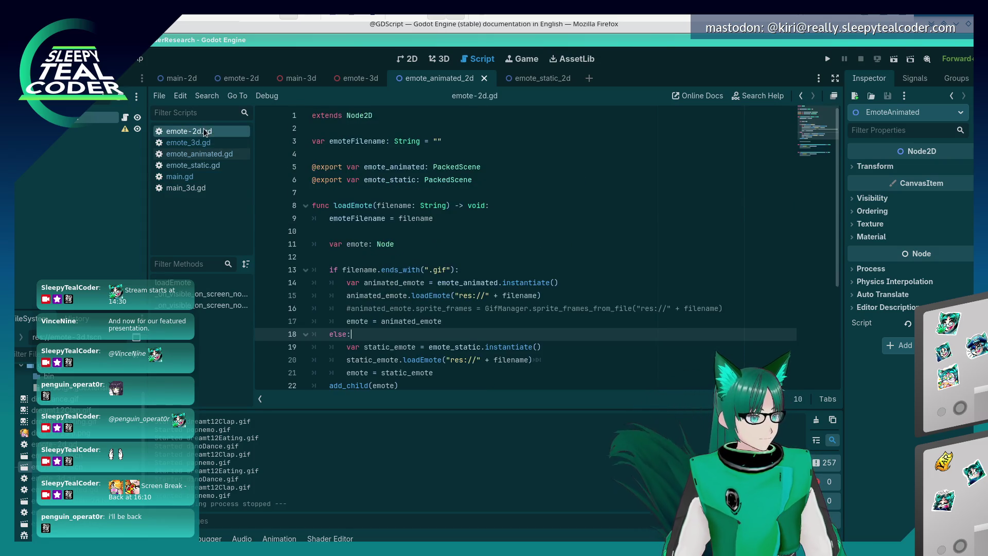
scroll(371, 242, down, 3)
scroll(371, 243, up, 3)
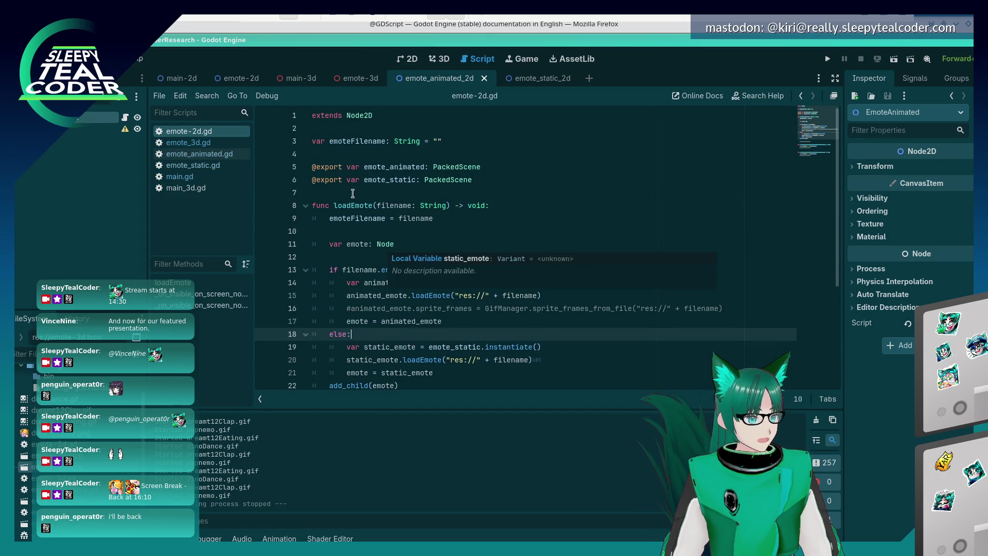
scroll(351, 348, down, 2)
- Delete the commented #$EmotePicture.play() and .stop() lines from the notifier callbacks
click(433, 332)
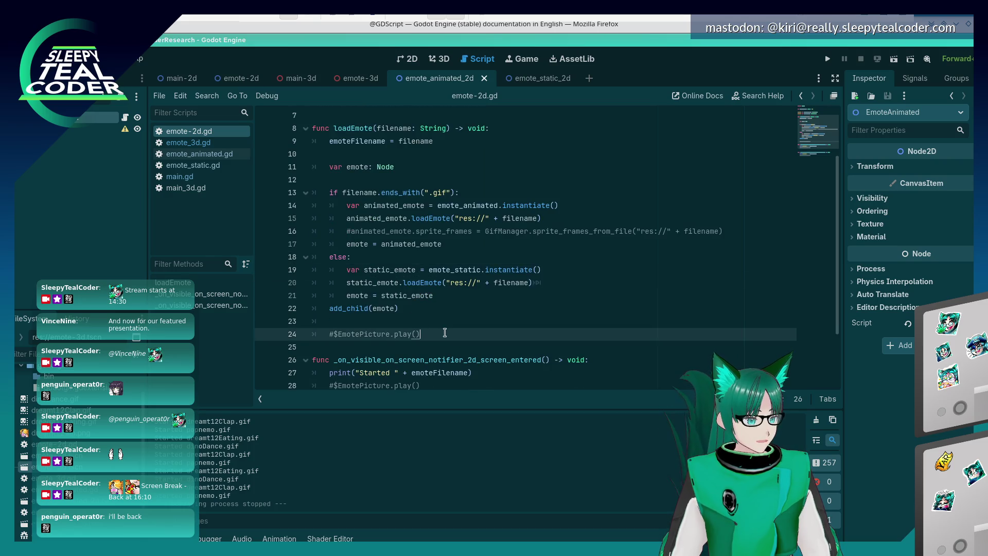
scroll(445, 333, down, 2)
drag(425, 257, 328, 257)
key(BackSpace)
key(BackSpace)
key(BackSpace)
drag(420, 278, 286, 278)
key(BackSpace)
key(BackSpace)
key(BackSpace)
key(BackSpace)
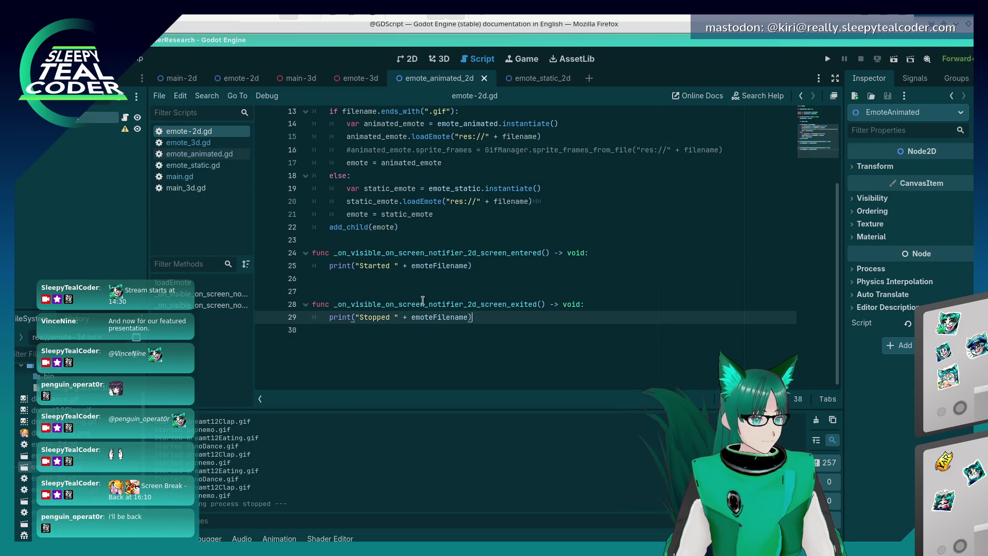
scroll(415, 333, up, 4)
scroll(414, 333, down, 1)
mouse_move(406, 347)
mouse_down()
mouse_move(360, 333)
mouse_move(273, 166)
mouse_up()
key(ctrl+c)
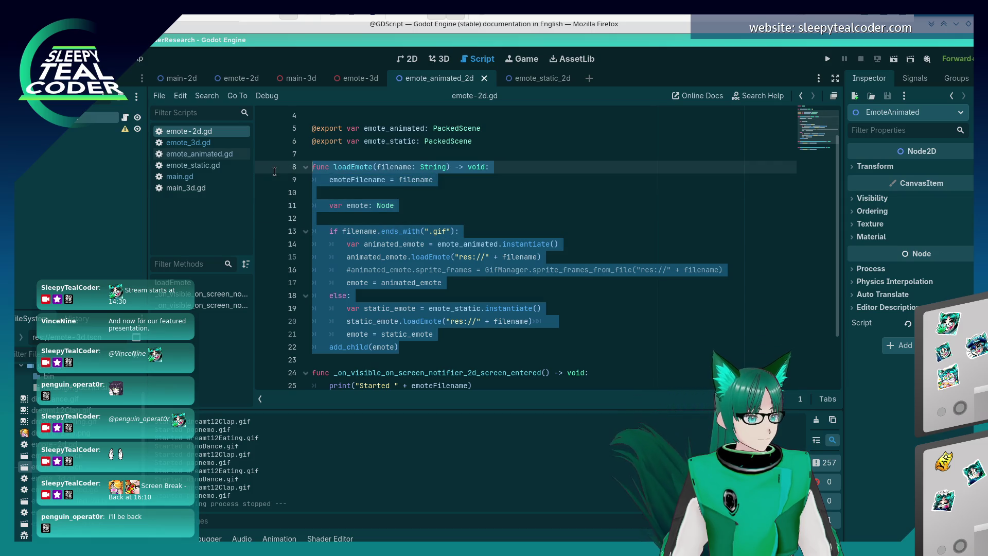
- Paste the copied loadEmote over emote_animated.gd's old one, remove the duplicate declaration, and save
click(211, 150)
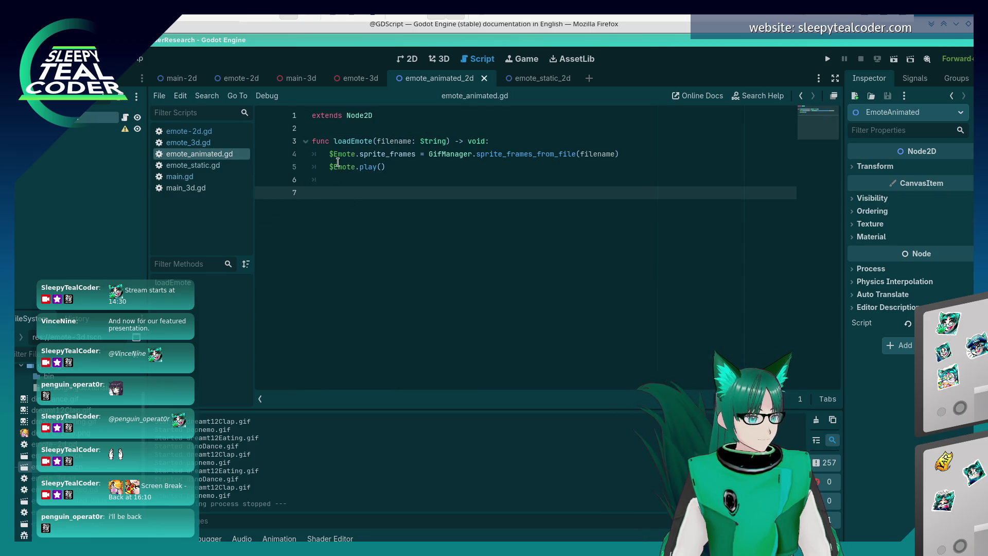
click(346, 130)
mouse_move(400, 192)
mouse_down()
mouse_move(310, 139)
mouse_move(287, 155)
mouse_up()
key(ctrl+v)
key(ctrl+s)
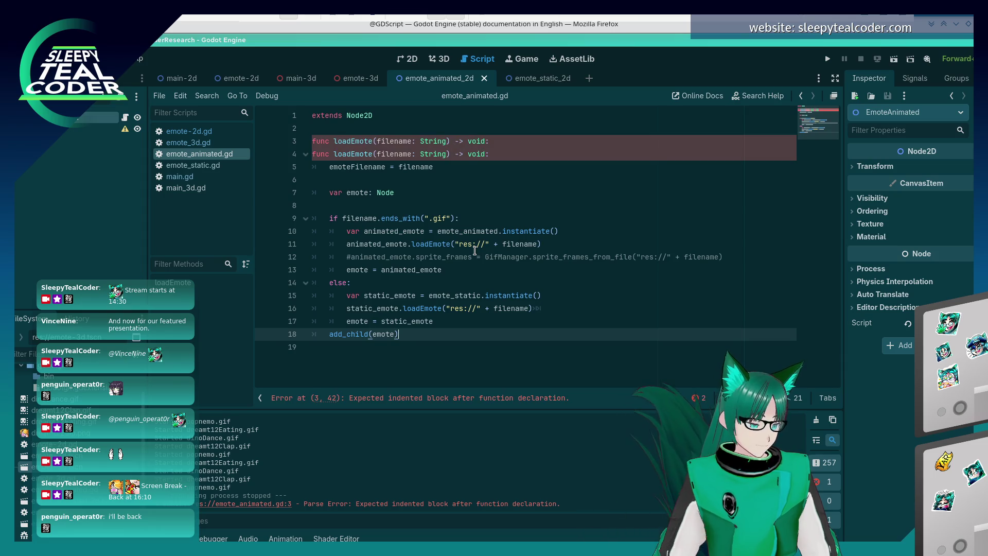
click(496, 137)
key(shift+Home)
key(BackSpace)
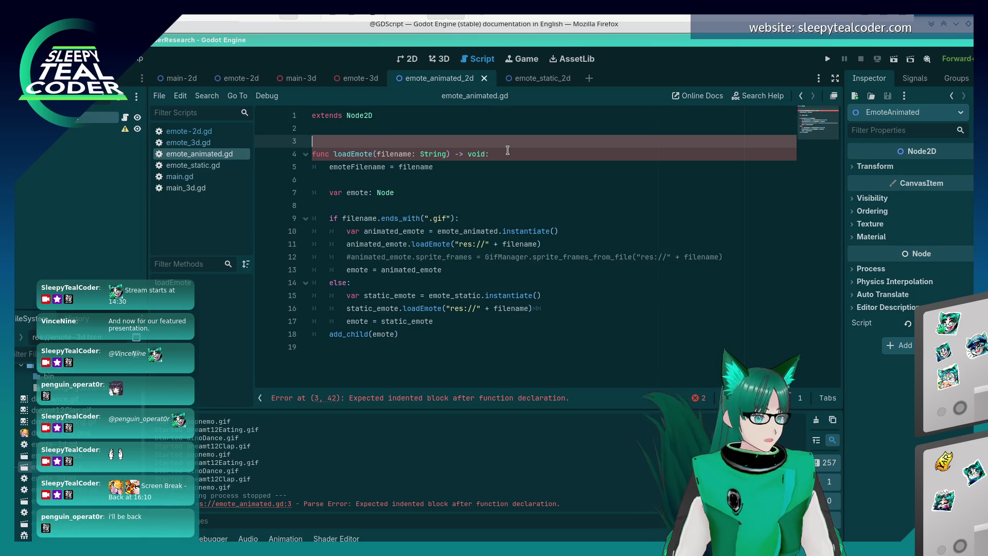
key(BackSpace)
key(ctrl+s)
key(Return)
key(Return)
key(Up)
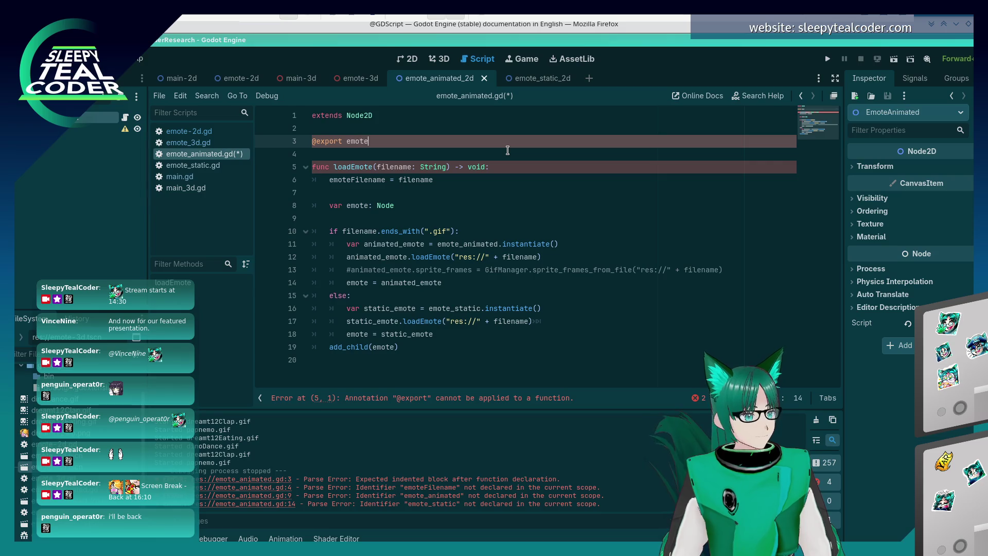
text(animated:)
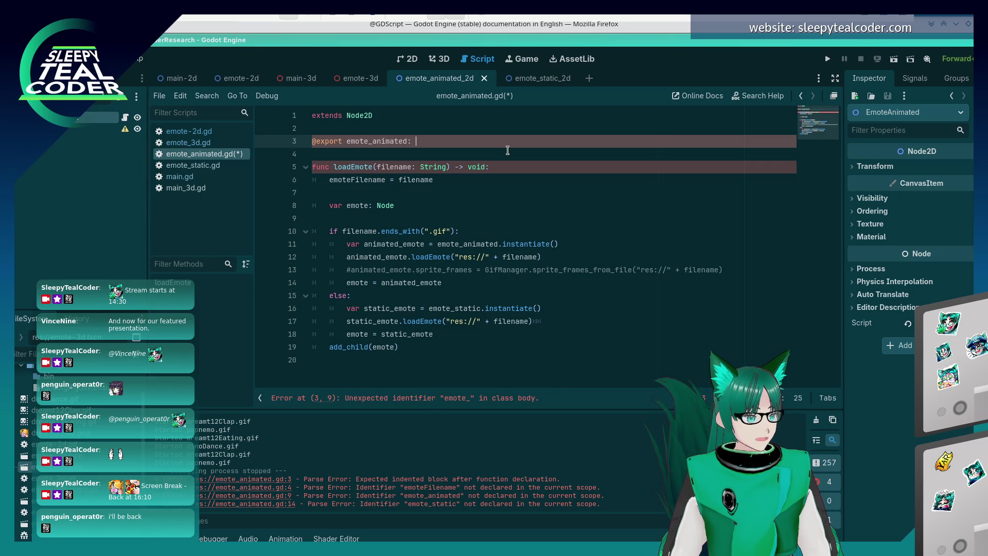
text(dScene)
key(Return)
text(@export emote_)
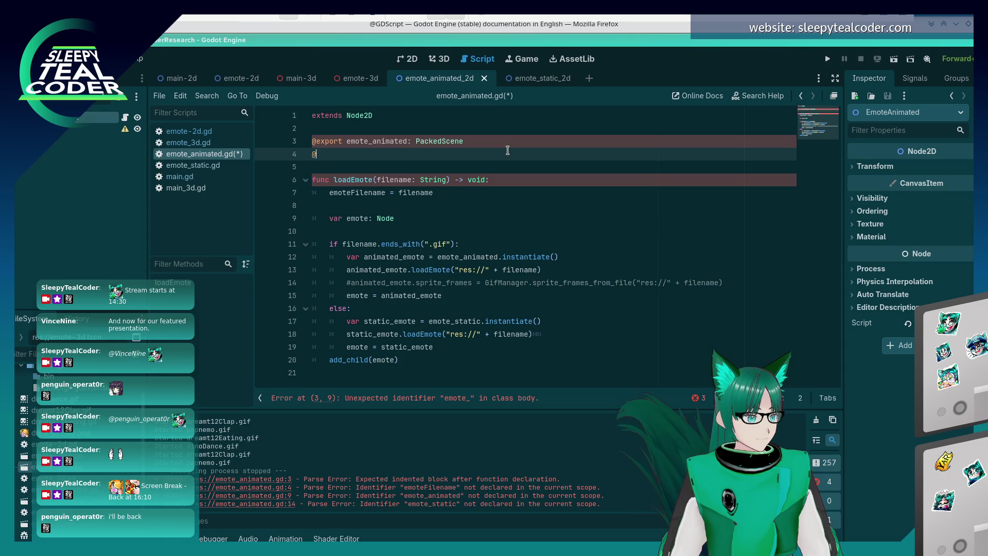
text(static: PackedScene)
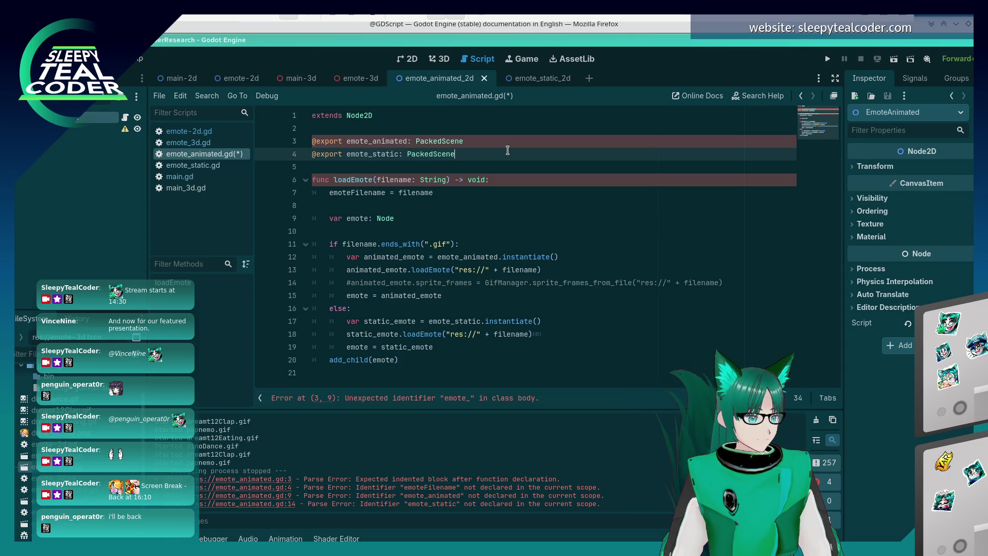
key(ctrl+s)
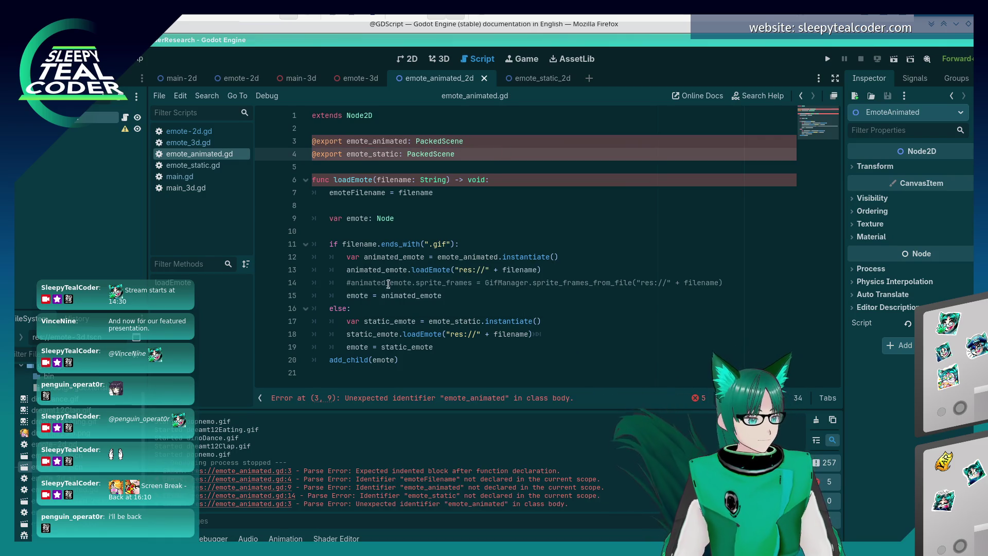
mouse_move(382, 292)
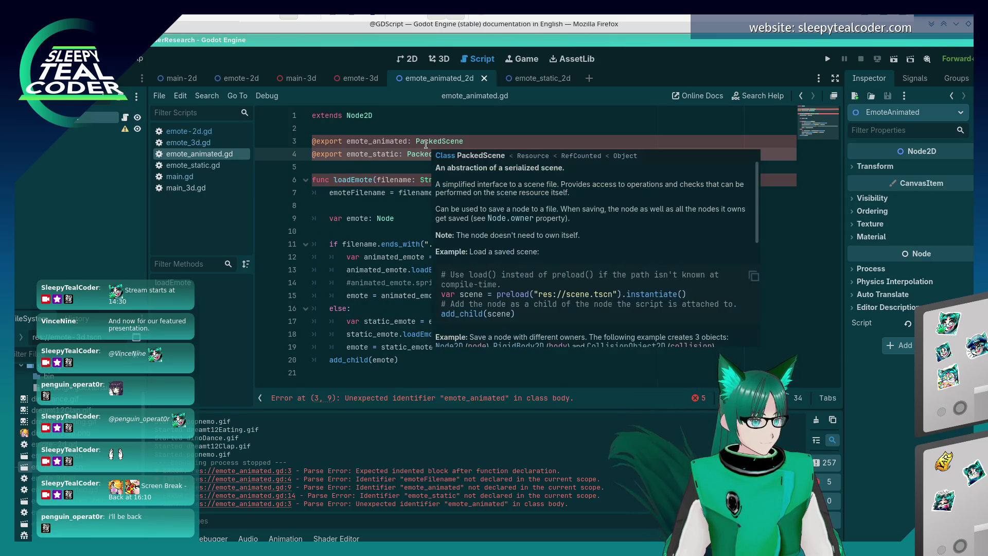
- After comparing with emote-2d.gd and emote_3d.gd, delete emote_animated.gd's two export lines
click(208, 133)
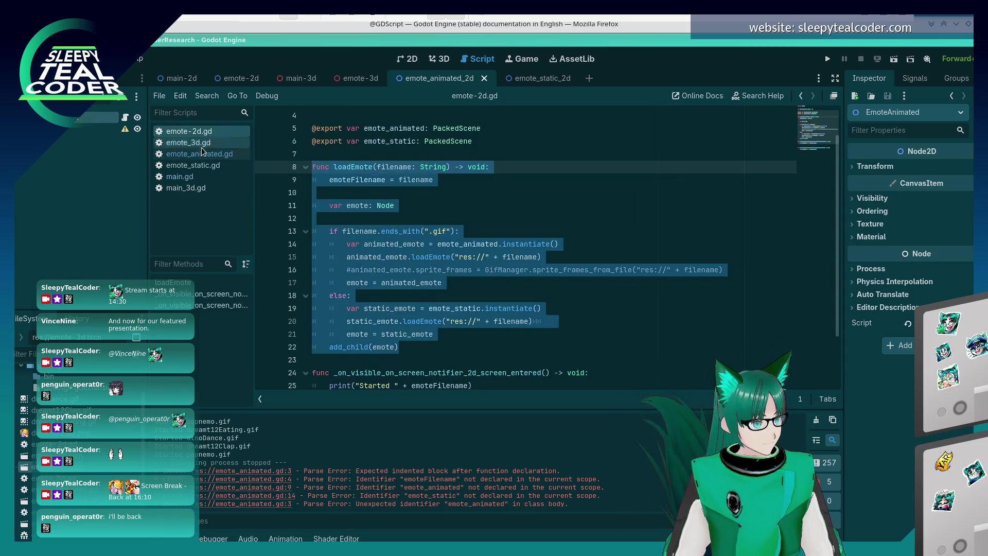
click(206, 144)
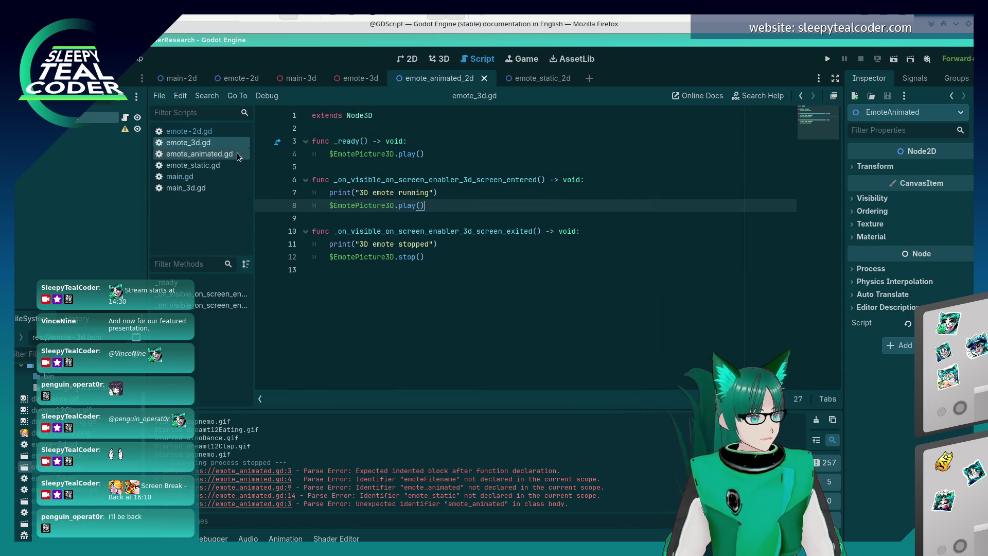
click(181, 157)
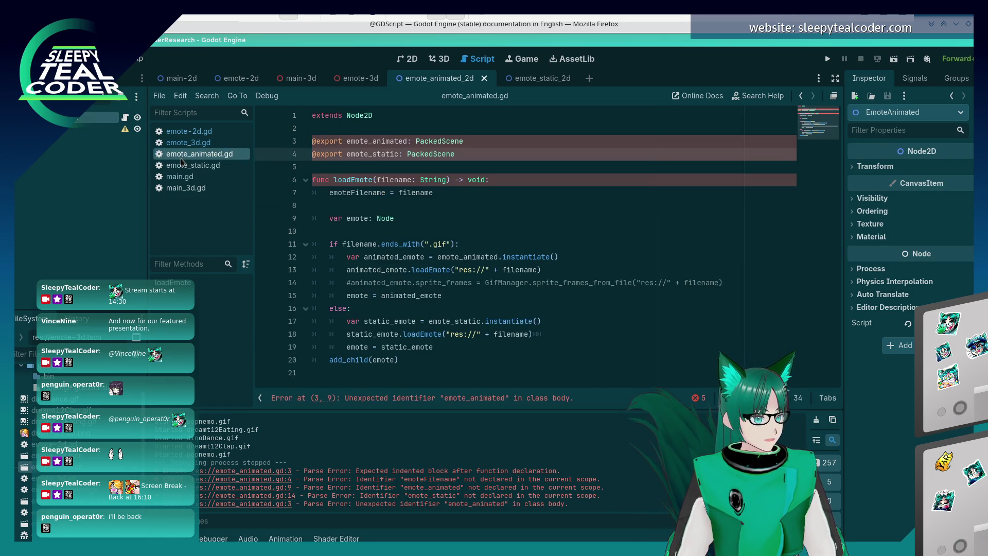
click(345, 143)
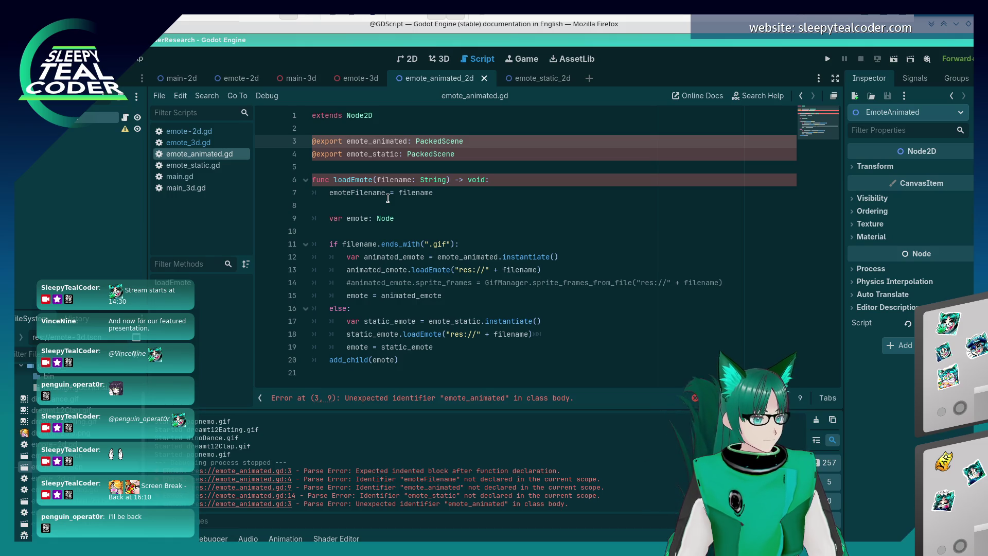
drag(457, 154, 337, 131)
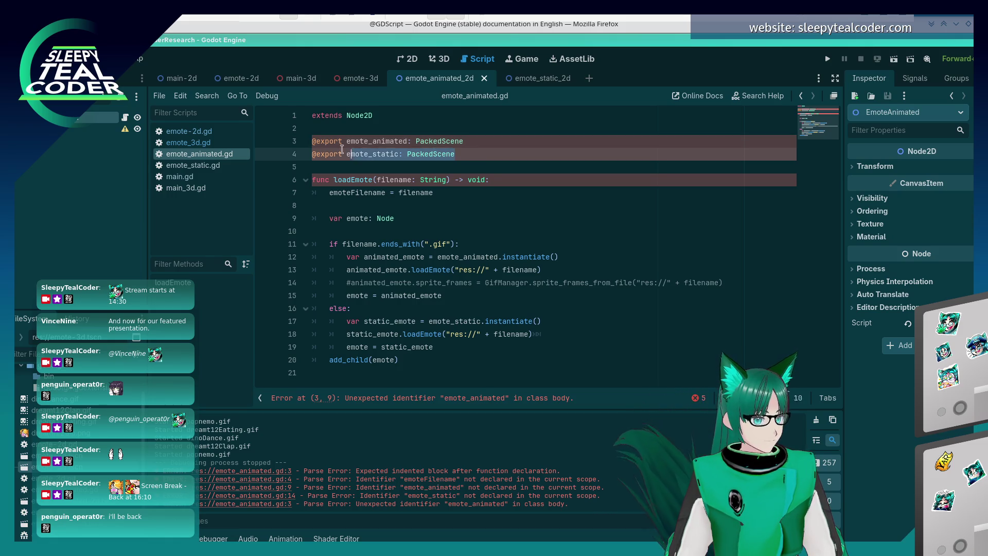
key(BackSpace)
key(BackSpace)
key(ctrl+s)
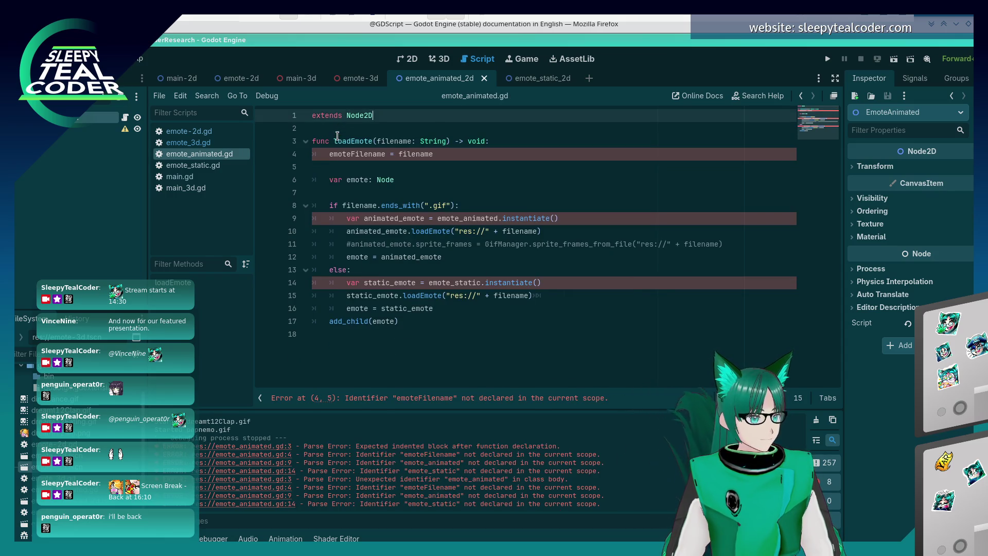
- Undo emote_animated.gd to its AnimatedSprite2D version, redo the $Emote lines, and save
key(ctrl+z)
key(ctrl+z)
key(ctrl+z)
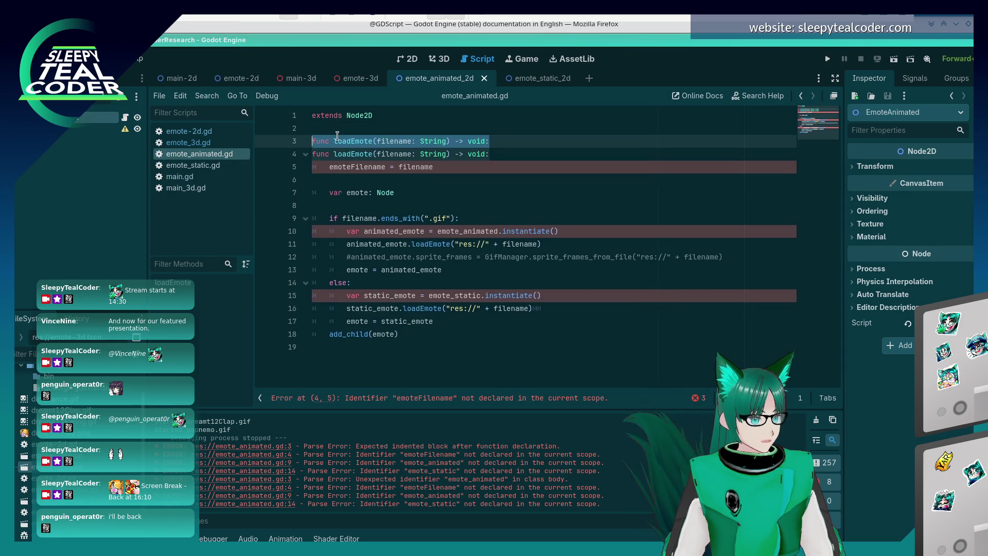
key(ctrl+z)
key(ctrl+z)
key(ctrl+z)
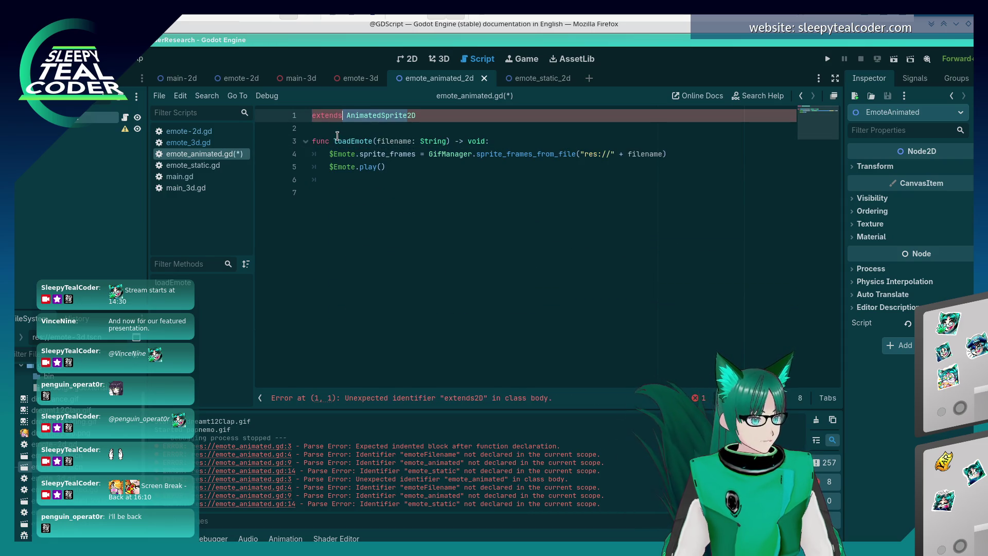
key(ctrl+z)
key(ctrl+z)
key(ctrl+z)
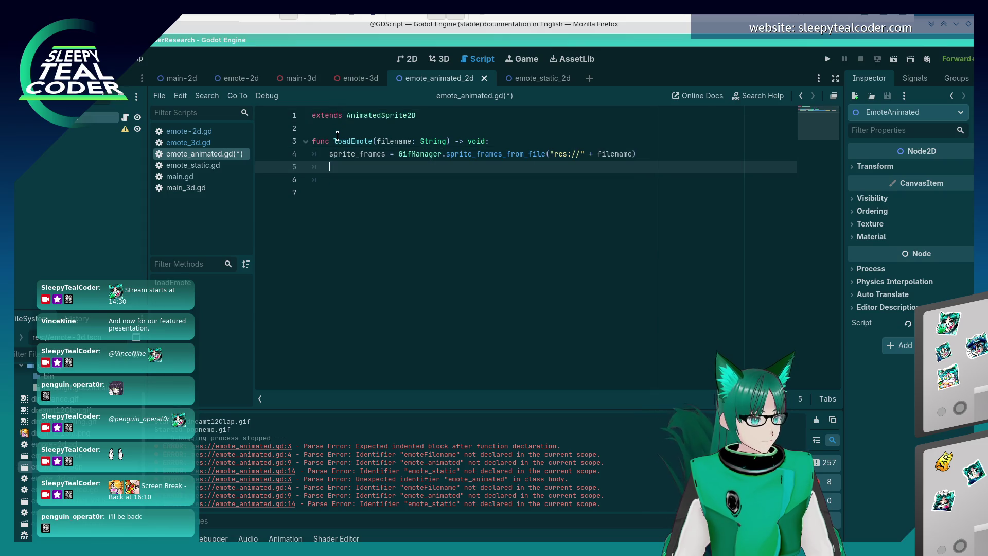
key(ctrl+shift+z)
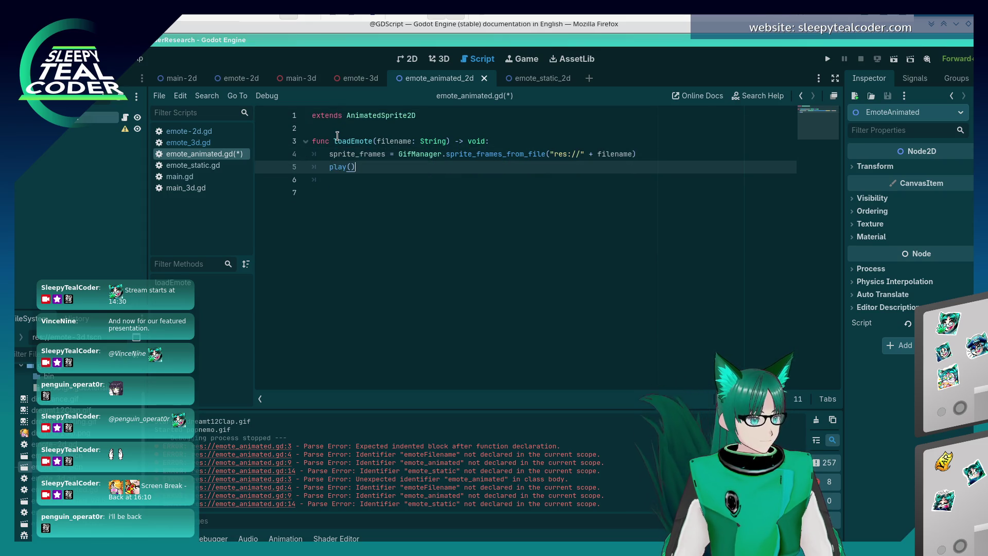
key(ctrl+shift+z)
key(ctrl+shift+z)
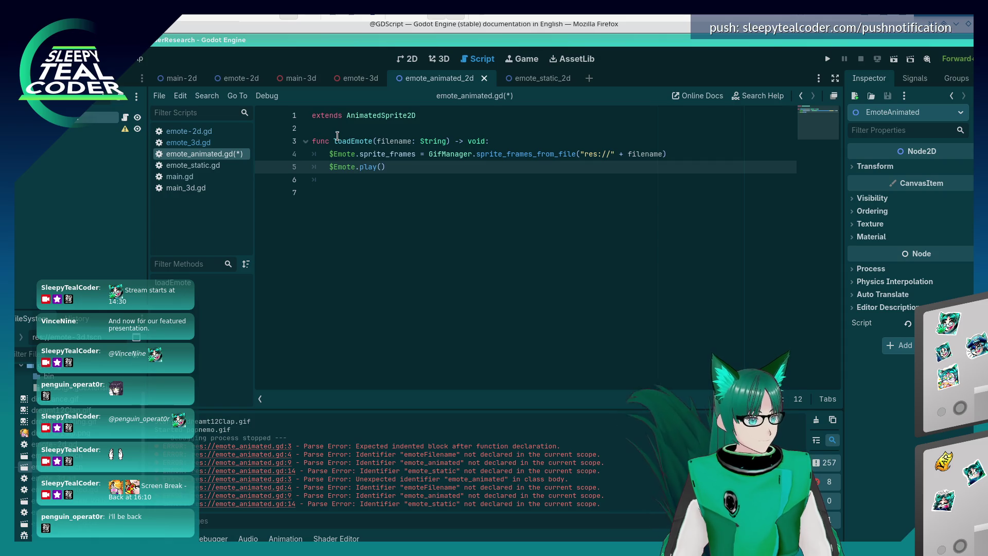
key(ctrl+s)
click(239, 146)
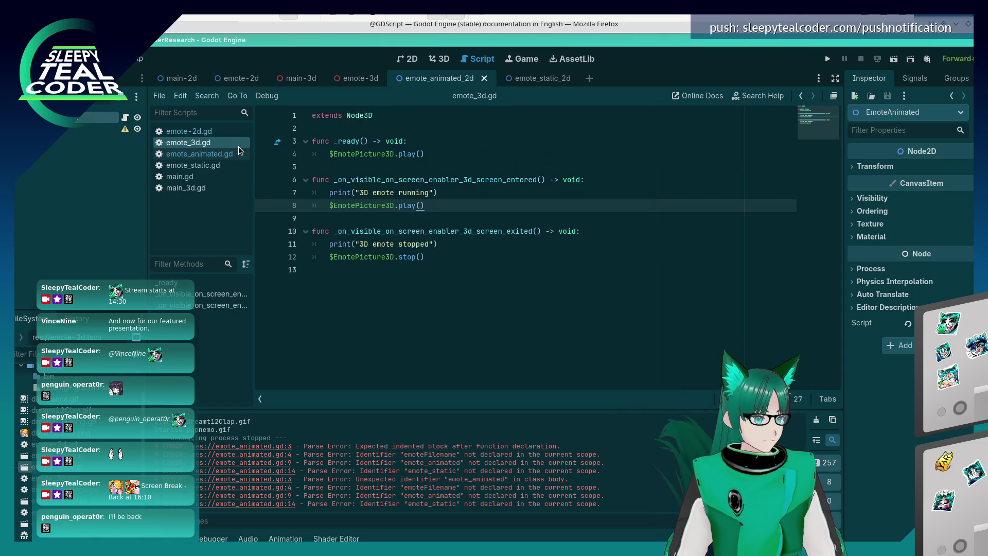
- Replace _ready in emote_3d.gd with the loadEmote function copied from emote-2d.gd
click(172, 131)
mouse_move(400, 347)
mouse_down()
mouse_move(414, 328)
mouse_move(263, 172)
mouse_up()
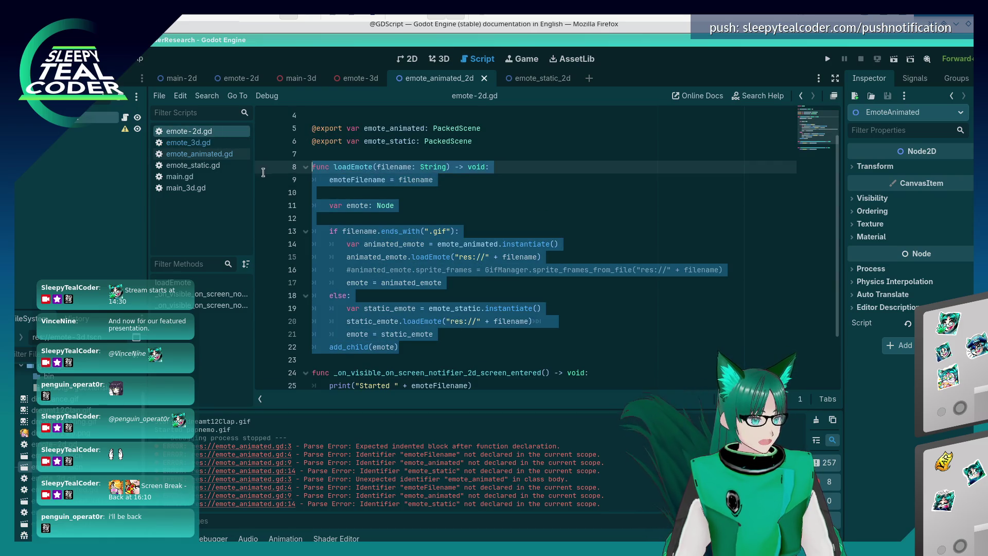
click(226, 142)
mouse_move(481, 154)
mouse_down()
mouse_move(339, 153)
mouse_move(295, 141)
mouse_up()
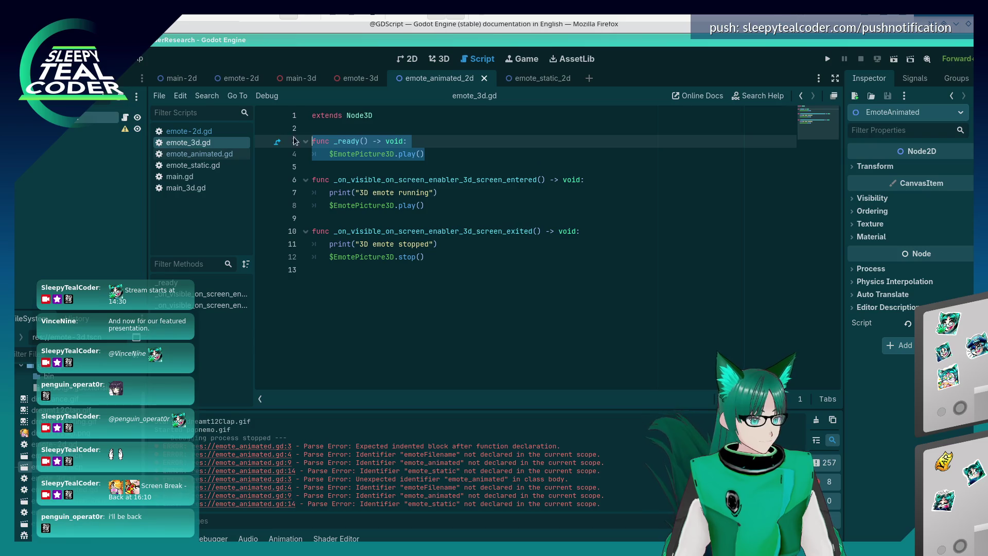
text(func loadEmote(filename: String) -> void: 	emoteFilename = filename  	var emote: Node  	if filename.ends_with(".gif"): 		var animated_emote = emote_animated.instantiate() 		animated_emote.loadEmote("res://" + filename) 		#animated_emote.sprite_frames = GifManager.sprite_frames_from_file("res://" + filename) 		emote = animated_emote 	else: 		var static_emote = emote_static.instantiate() 		static_emote.loadEmote("res://" + filename)	 		emote = static_emote 	add_child(emote))
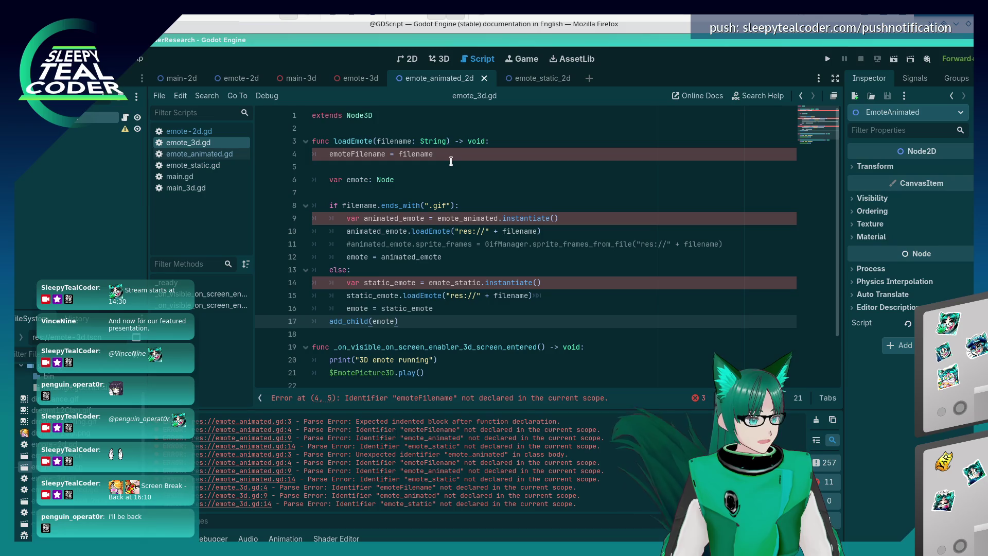
- Add exported emote_animated and emote_static PackedScene variables below extends and save
click(390, 130)
key(Return)
key(Return)
key(Up)
text(@)
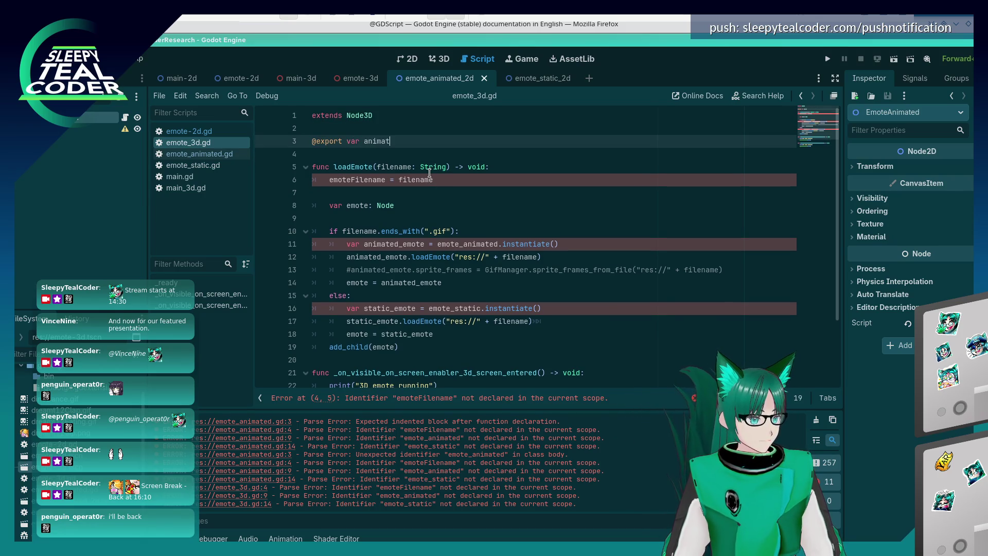
key(BackSpace)
key(BackSpace)
text(emote_ani)
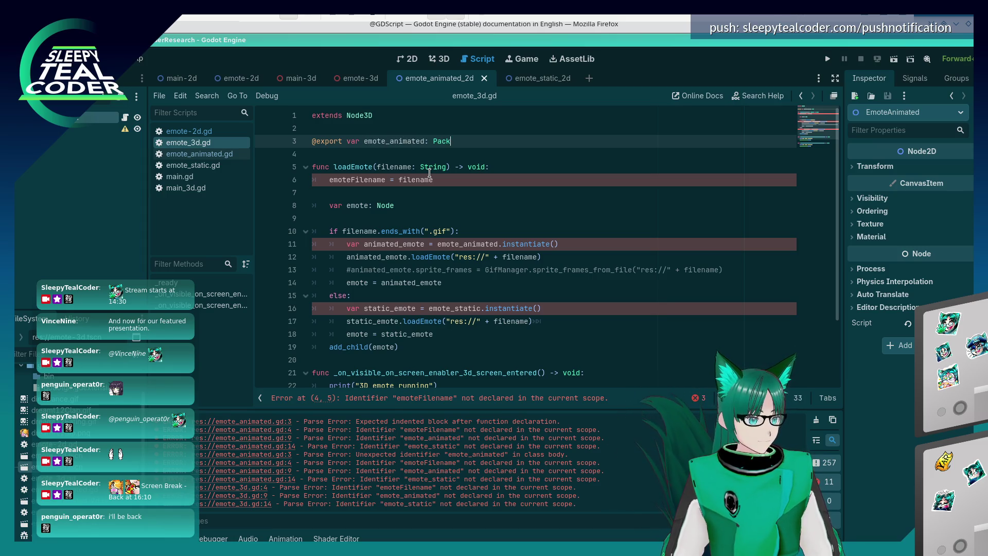
text(ne)
key(Return)
text(#)
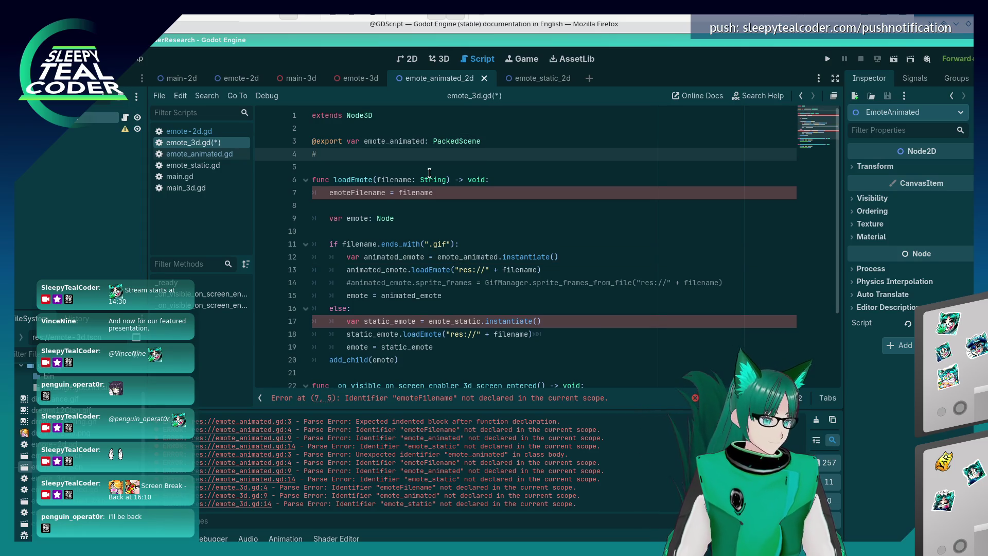
text(emote_stat)
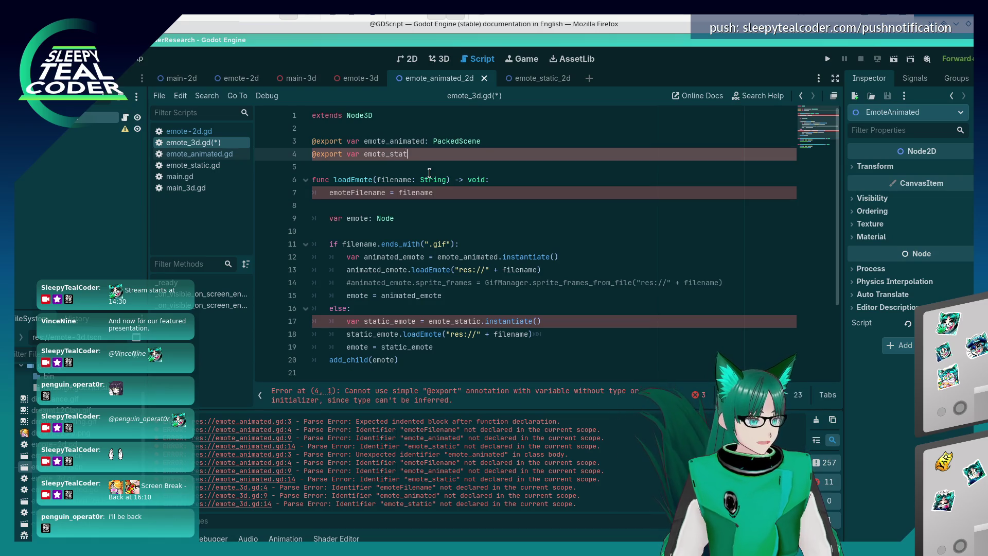
text(PackedScene)
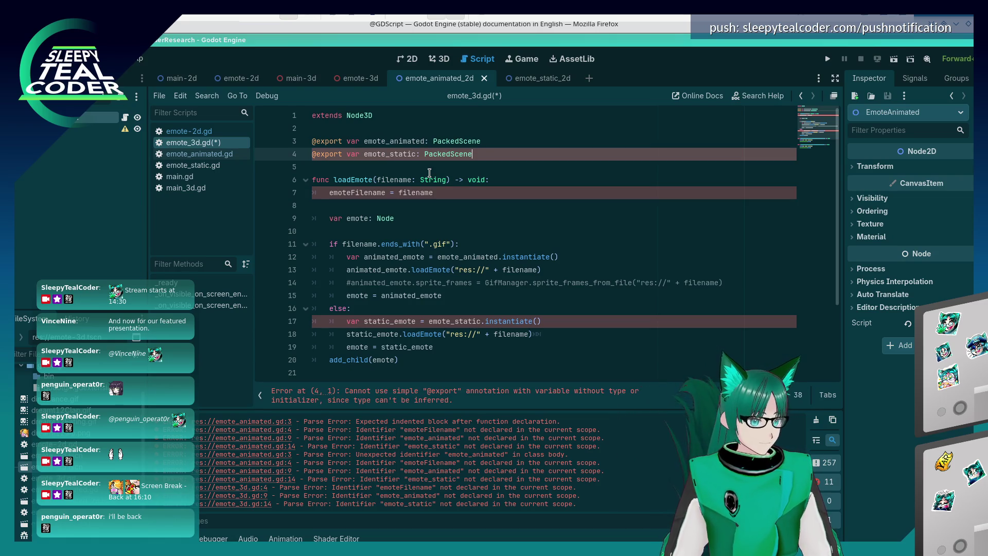
key(ctrl+s)
- Delete the emoteFilename assignment line and leftover blank lines in emote_3d.gd
key(Down)
key(Down)
key(Down)
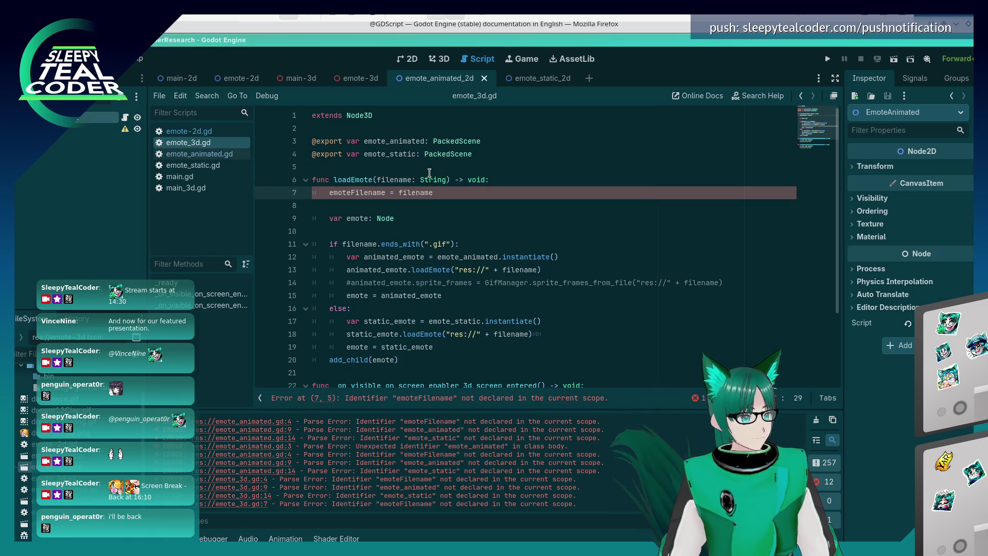
key(Up)
key(Up)
key(ctrl+s)
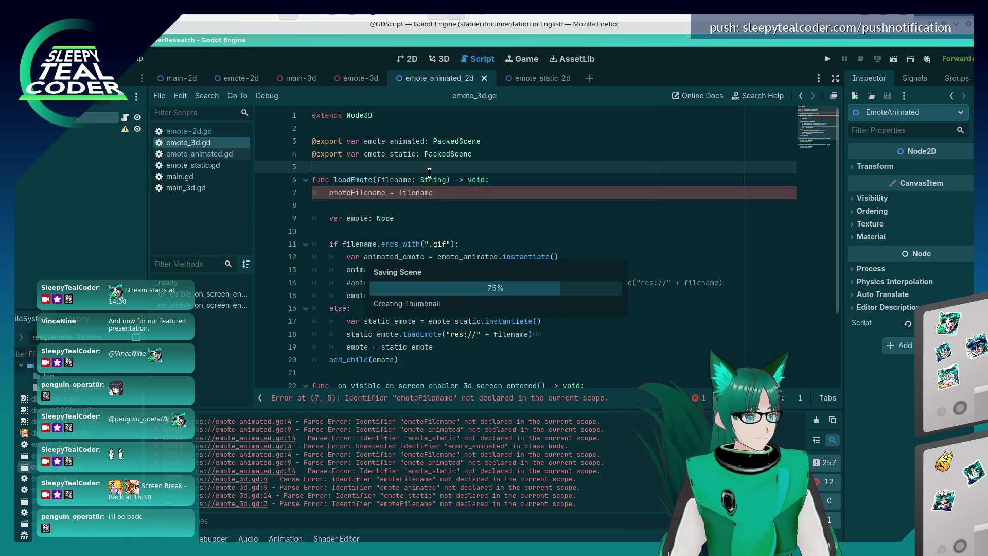
key(Down)
key(Down)
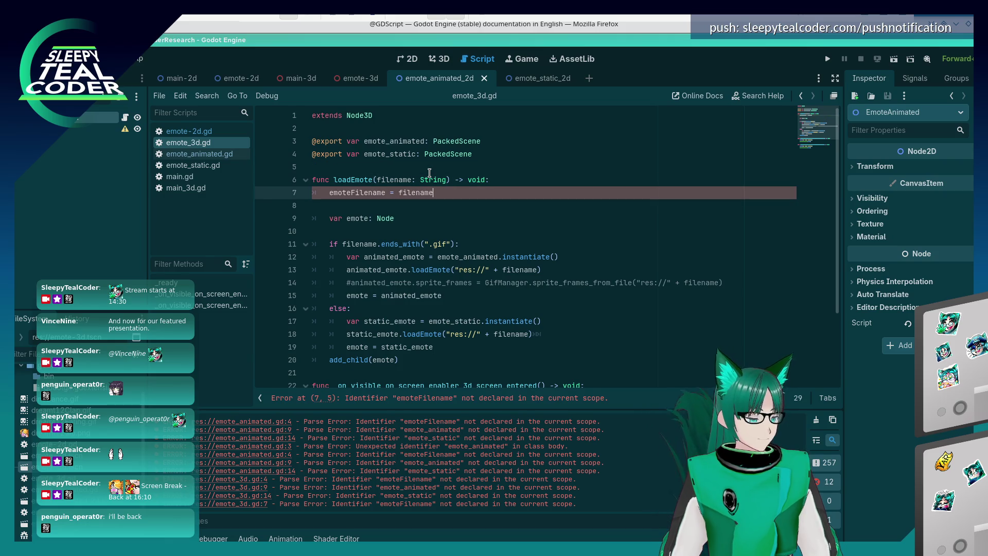
key(ctrl+shift+k)
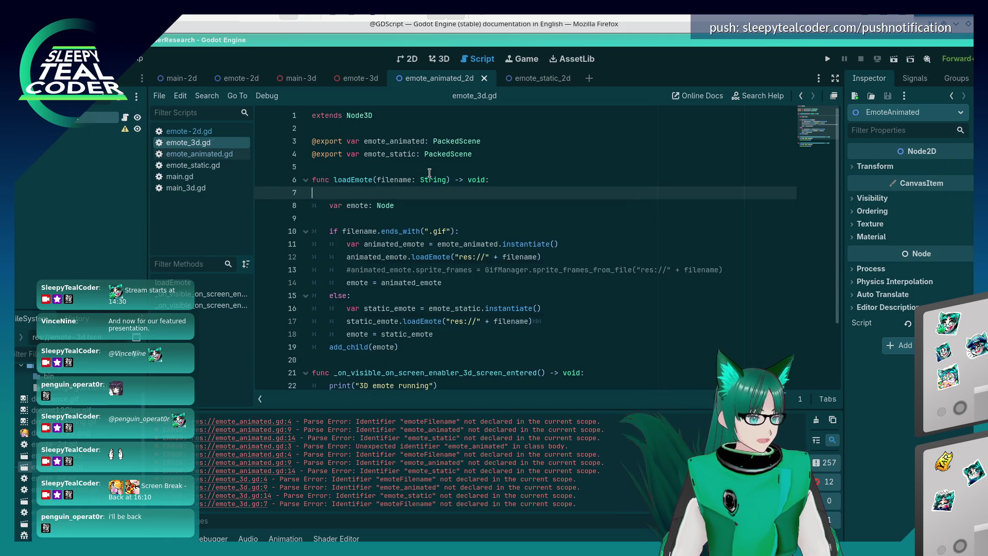
key(ctrl+shift+k)
scroll(430, 173, down, 2)
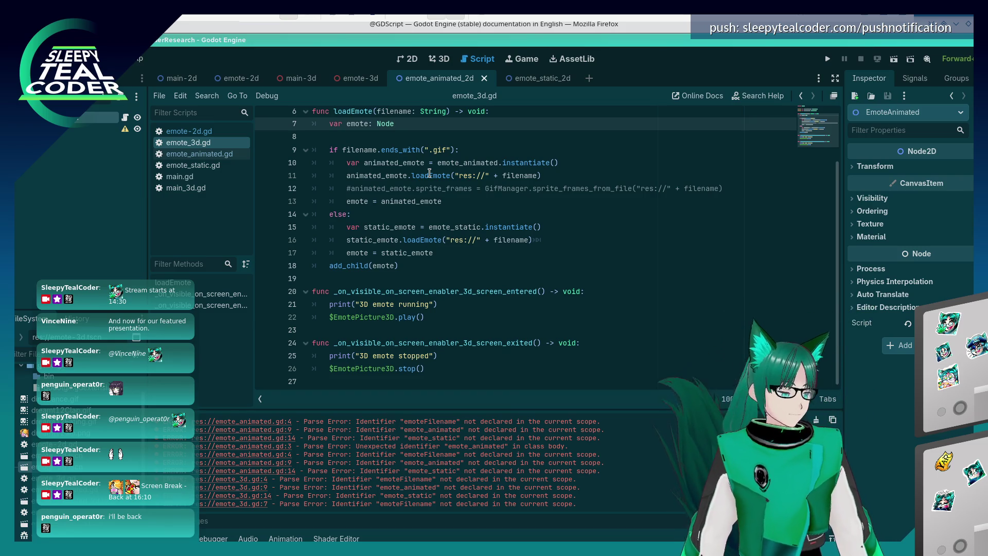
scroll(399, 170, up, 3)
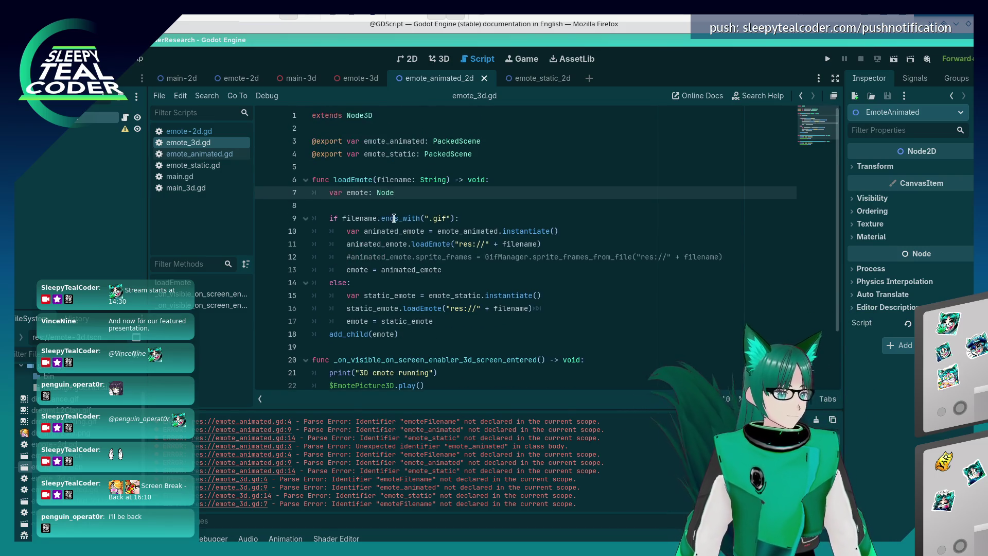
click(387, 208)
key(BackSpace)
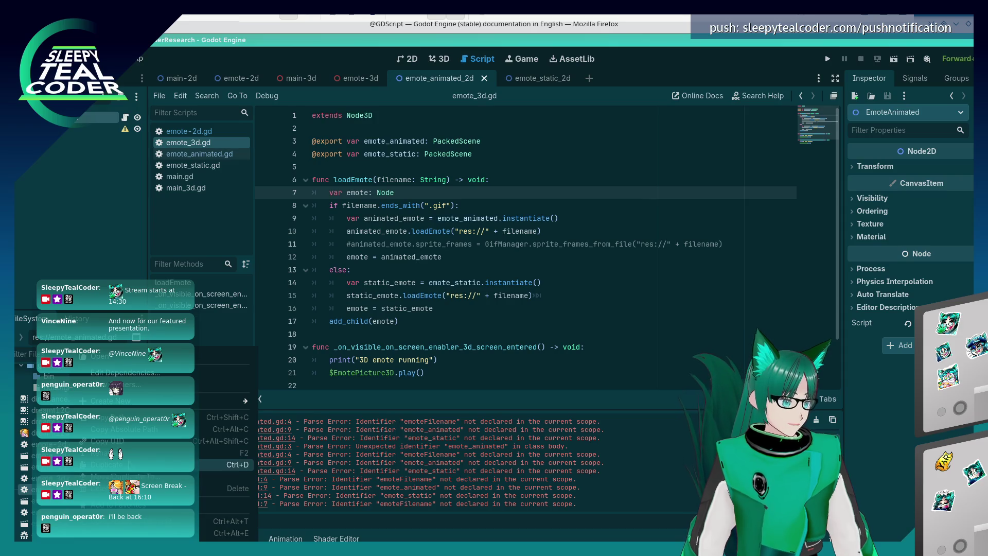
- Give the emote scripts the _2d suffix, renaming emote_static.gd to emote_static_2d.gd
click(134, 456)
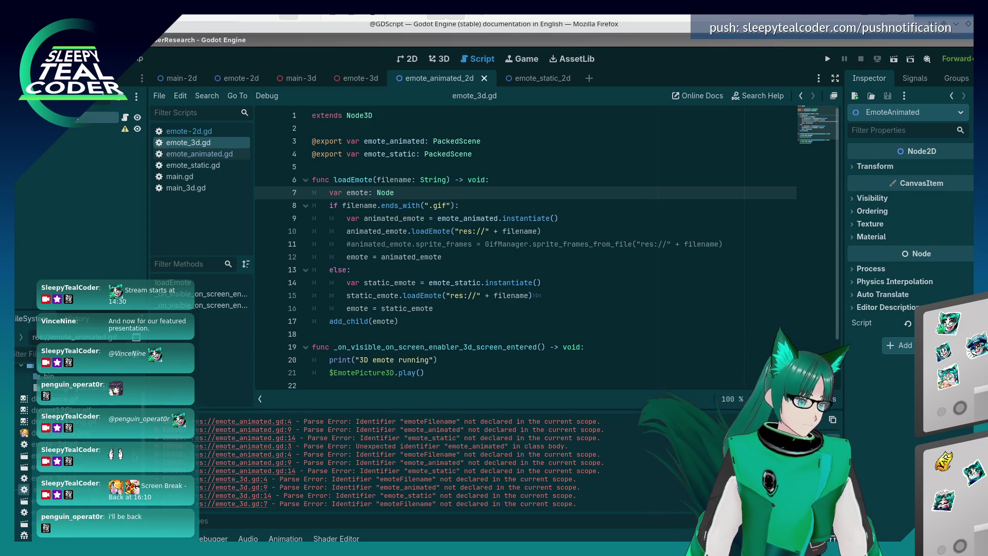
click(87, 512)
right_click(88, 512)
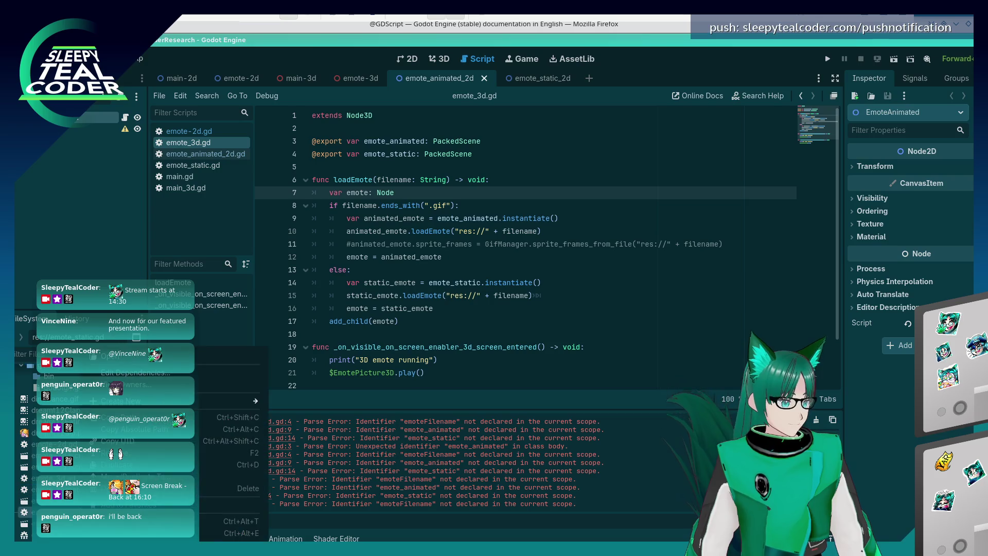
click(126, 465)
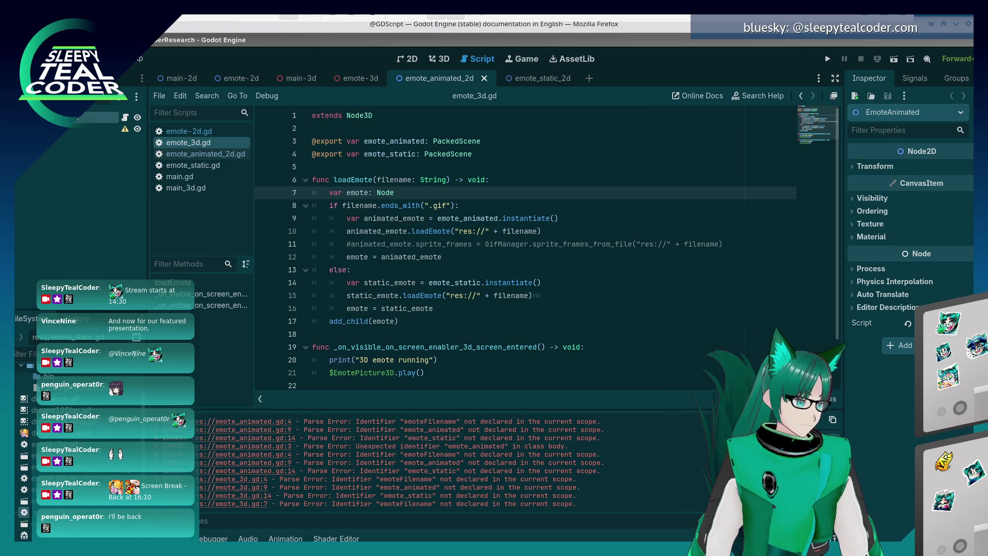
key(Return)
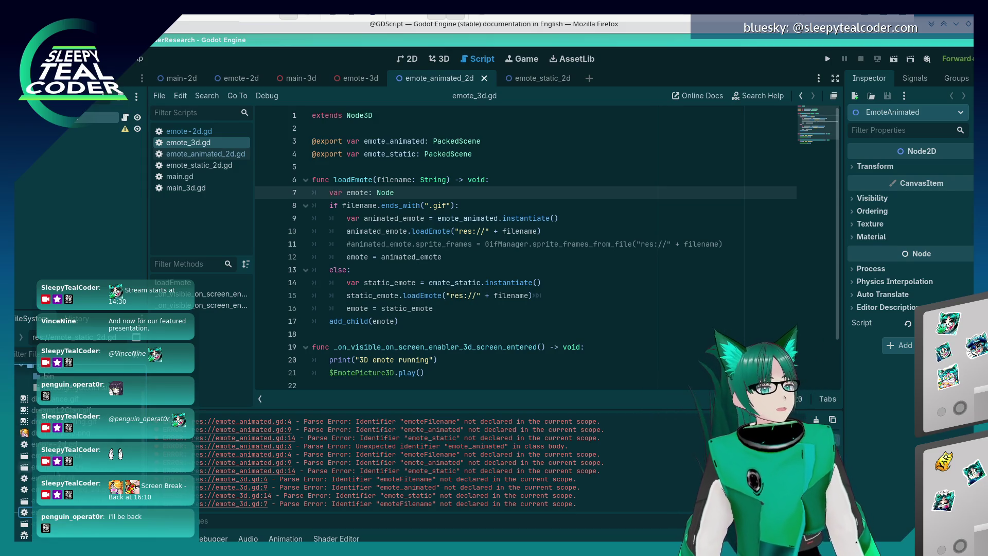
- Create a folder named 2d_stuff under res:// from the root folder's context menu
scroll(23, 438, up, 2)
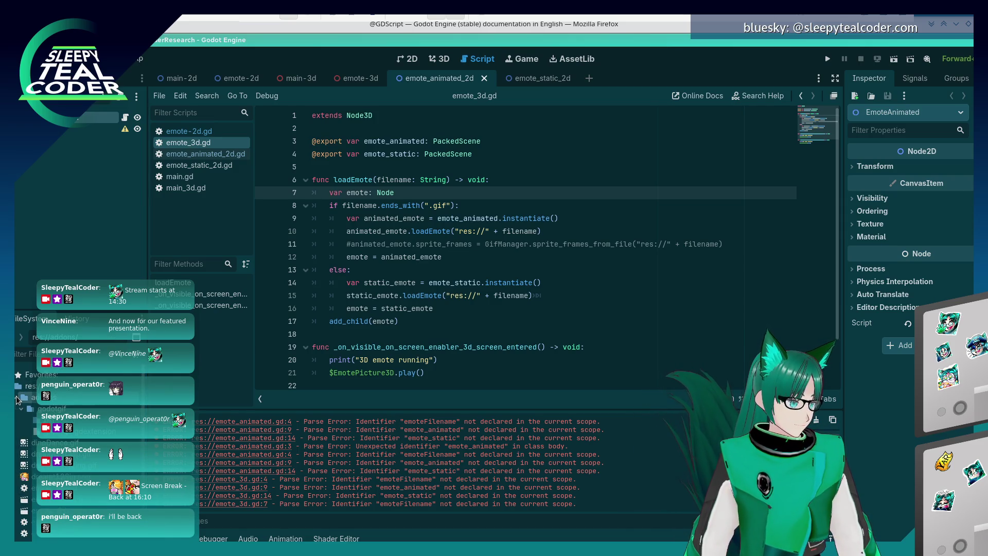
right_click(31, 390)
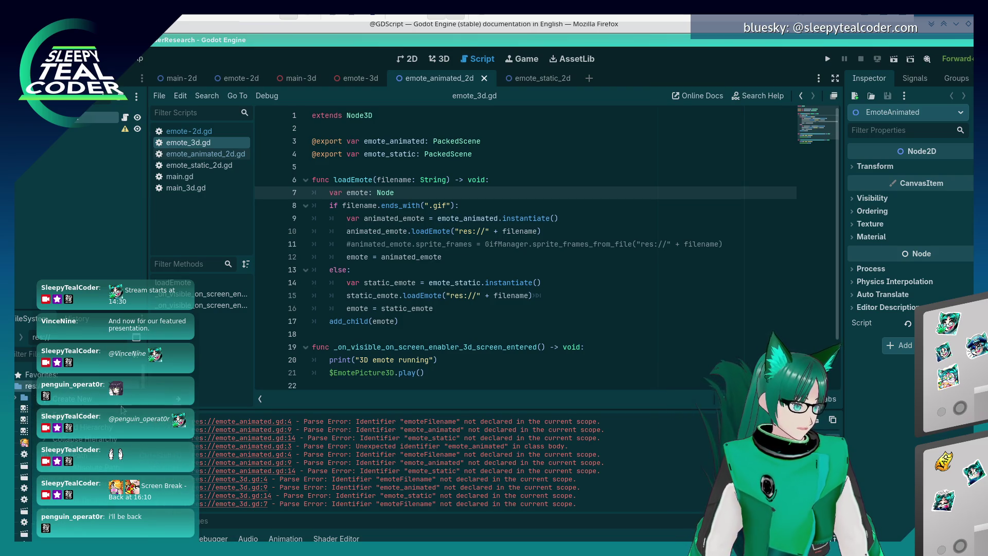
mouse_move(155, 399)
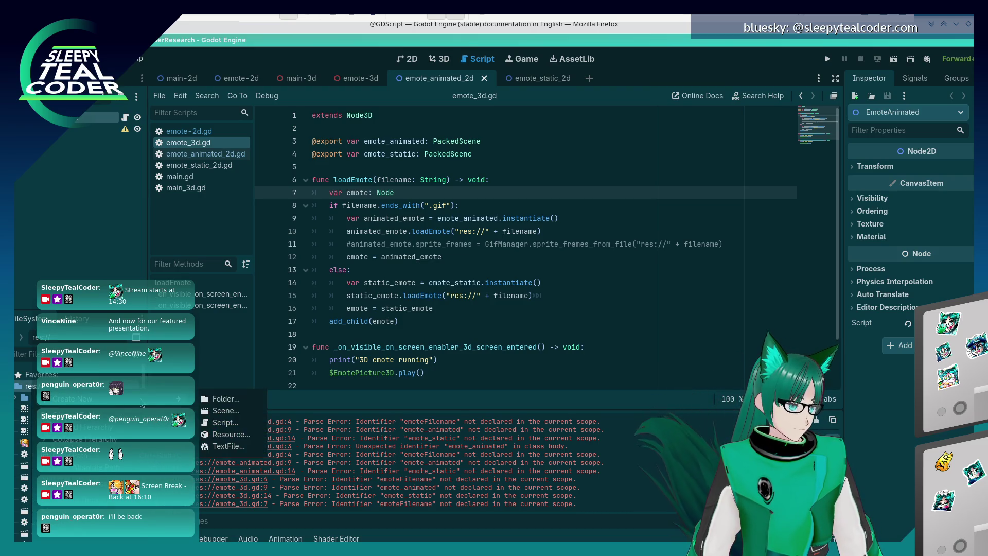
click(250, 402)
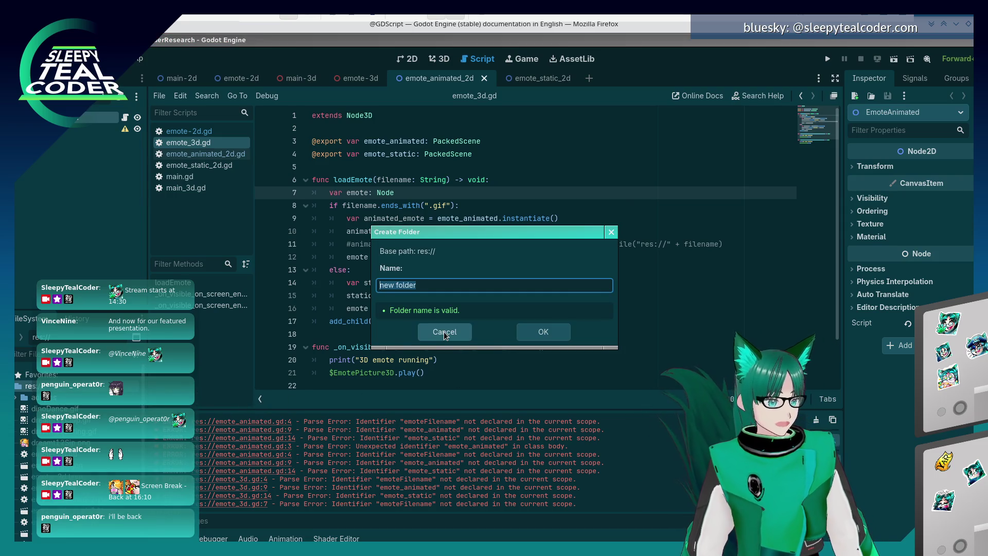
text(2d_)
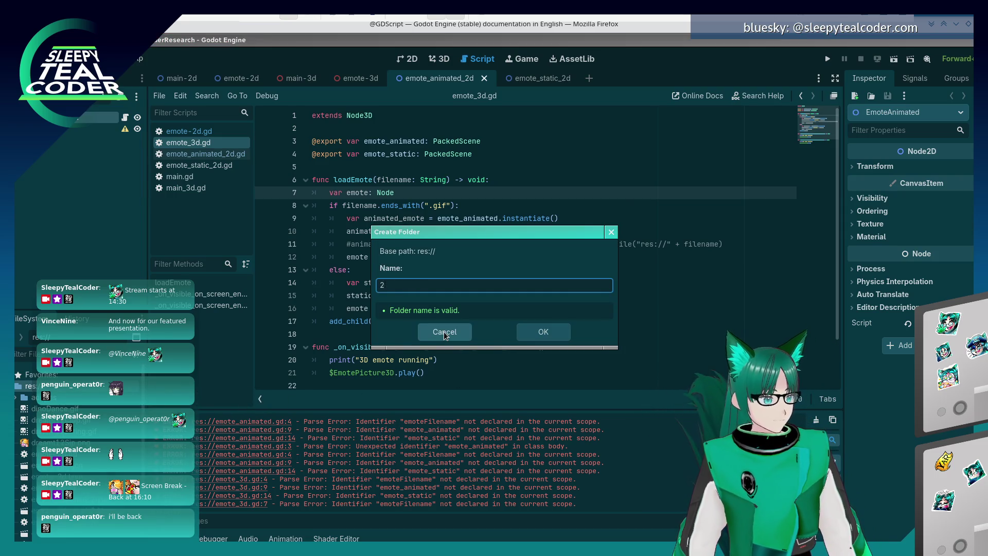
text(d_)
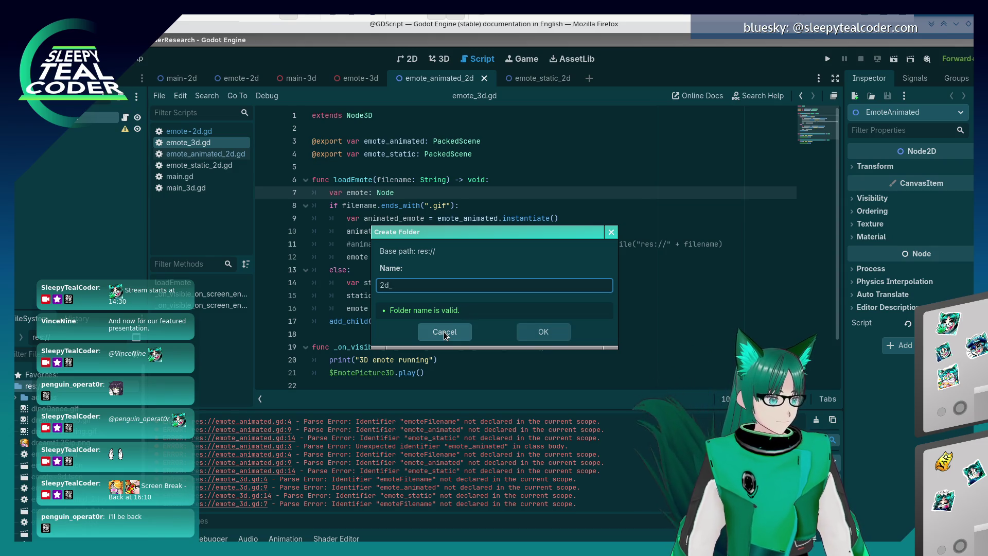
text(stuff)
key(Return)
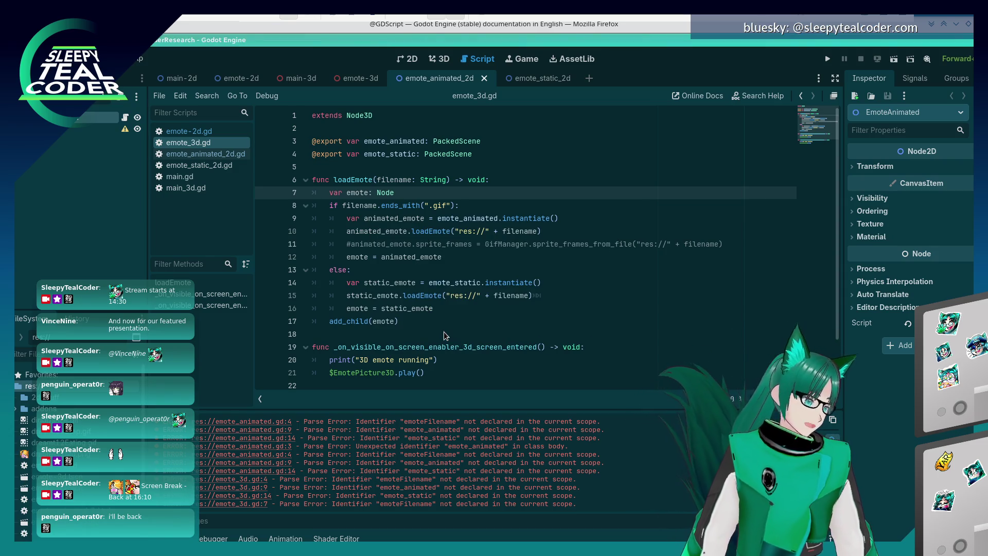
scroll(52, 401, down, 2)
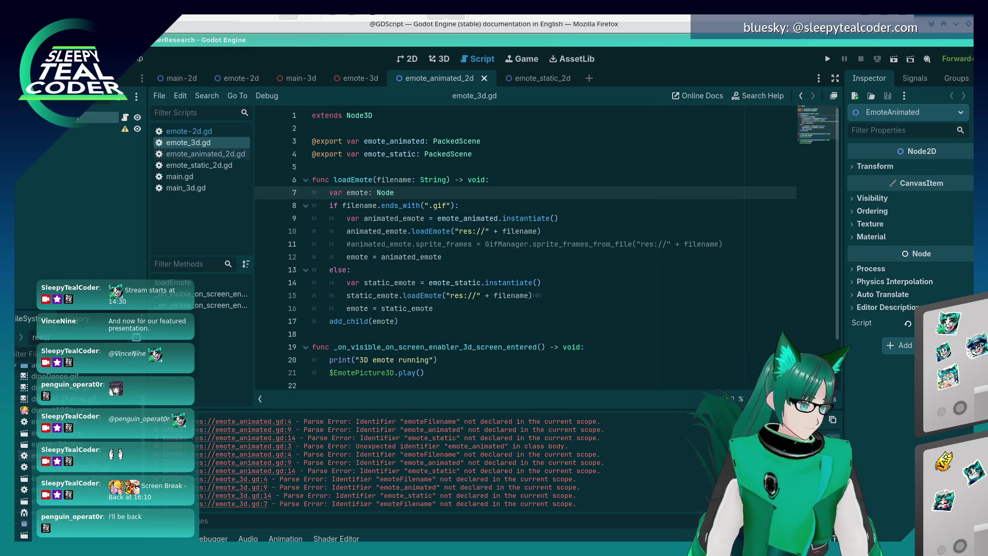
- Move the 2D emote scenes and scripts, including emote_animated_2d.gd and emote_static_2d.gd, into 2d_stuff
click(24, 466)
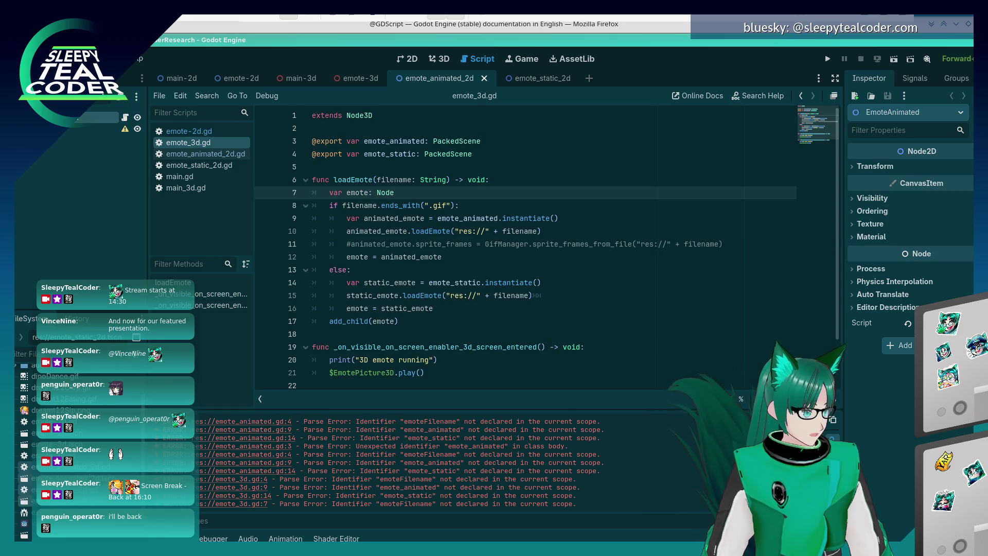
scroll(72, 395, up, 3)
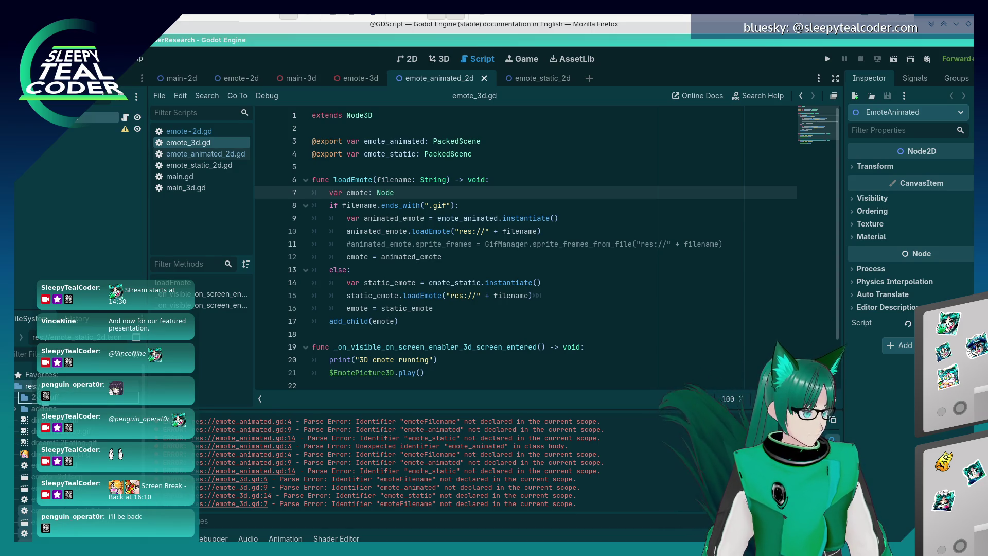
drag(103, 408, 36, 397)
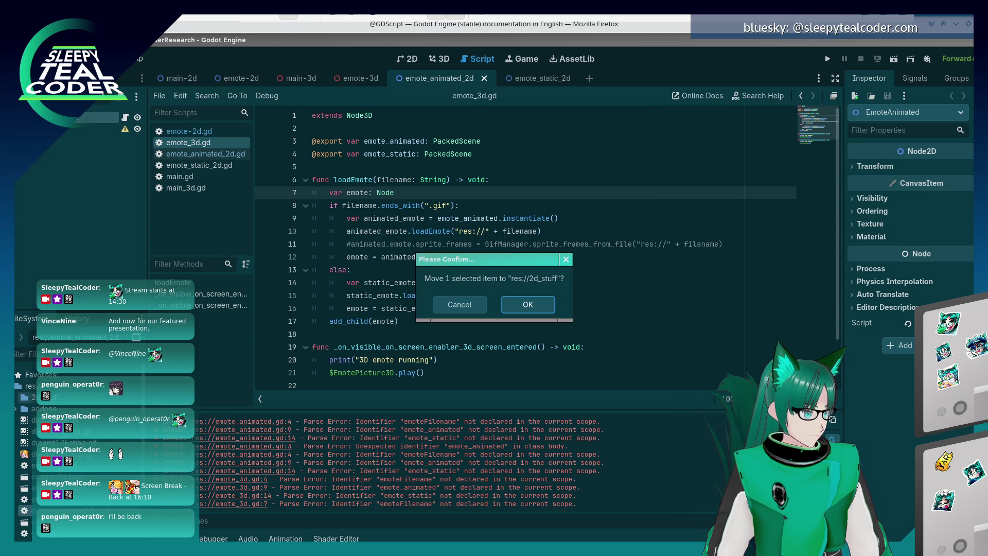
click(527, 305)
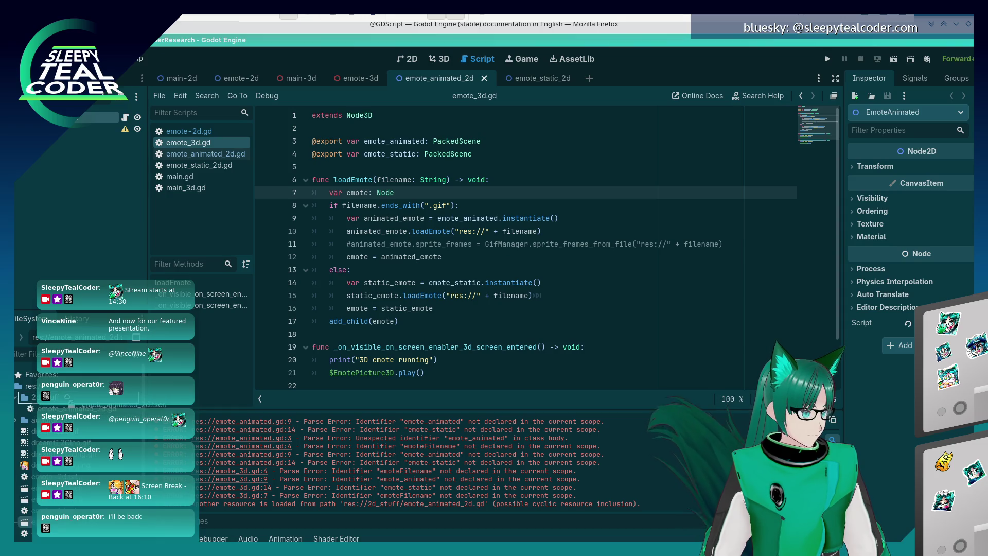
drag(66, 402, 30, 397)
click(528, 306)
click(46, 523)
ctrl+click(47, 488)
drag(46, 489, 36, 390)
click(529, 305)
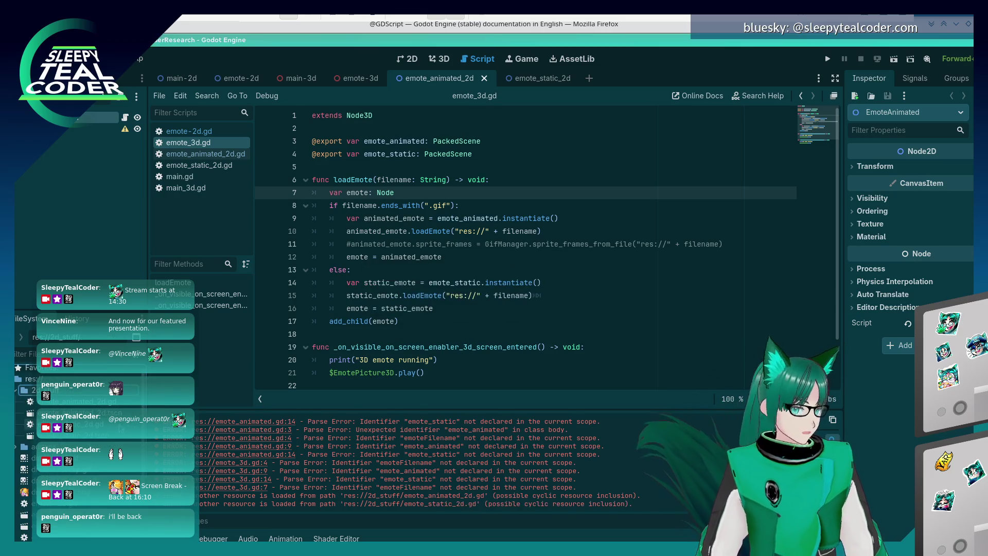
- Create a new folder named 3d_stuff in the project
right_click(72, 383)
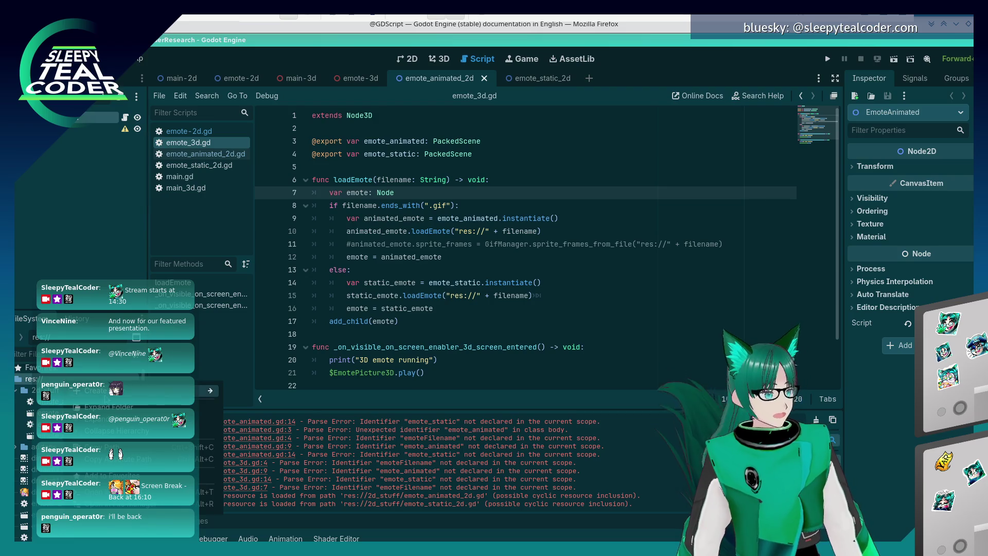
mouse_move(195, 390)
click(276, 394)
text(3d_stu)
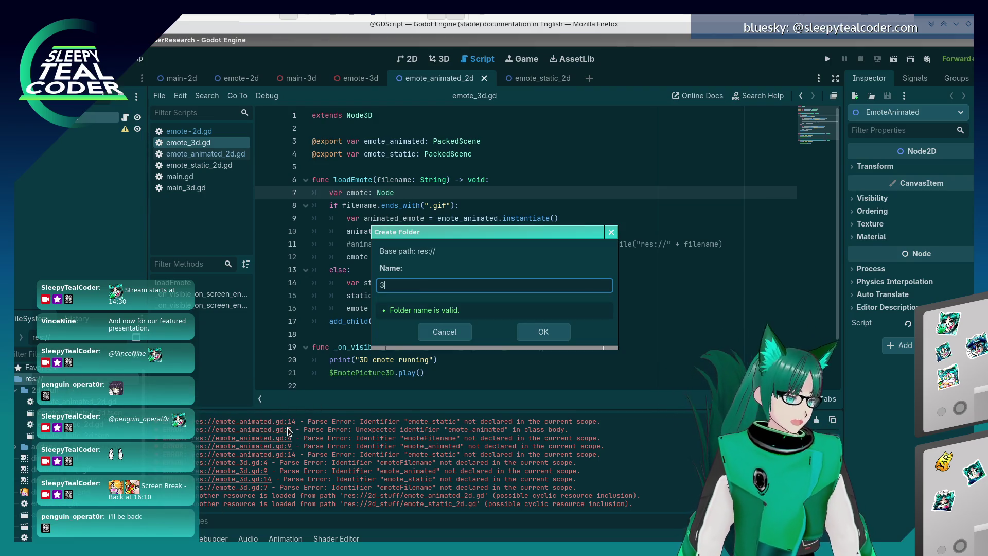
text(f)
key(Return)
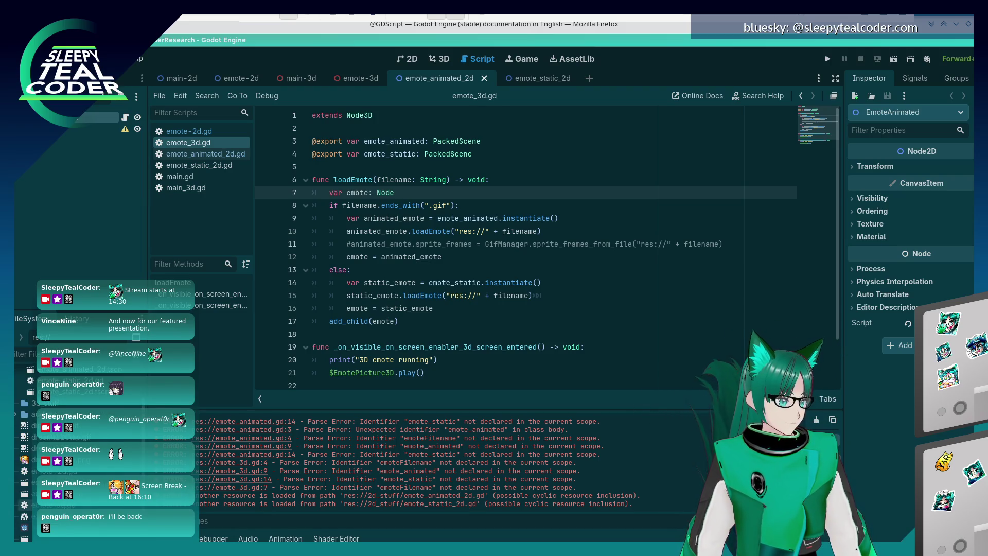
- Move the remaining emote-2d files into 2d_stuff
click(24, 494)
click(26, 470)
mouse_move(26, 471)
mouse_down()
mouse_move(26, 399)
mouse_move(72, 398)
mouse_move(31, 397)
mouse_up()
click(540, 302)
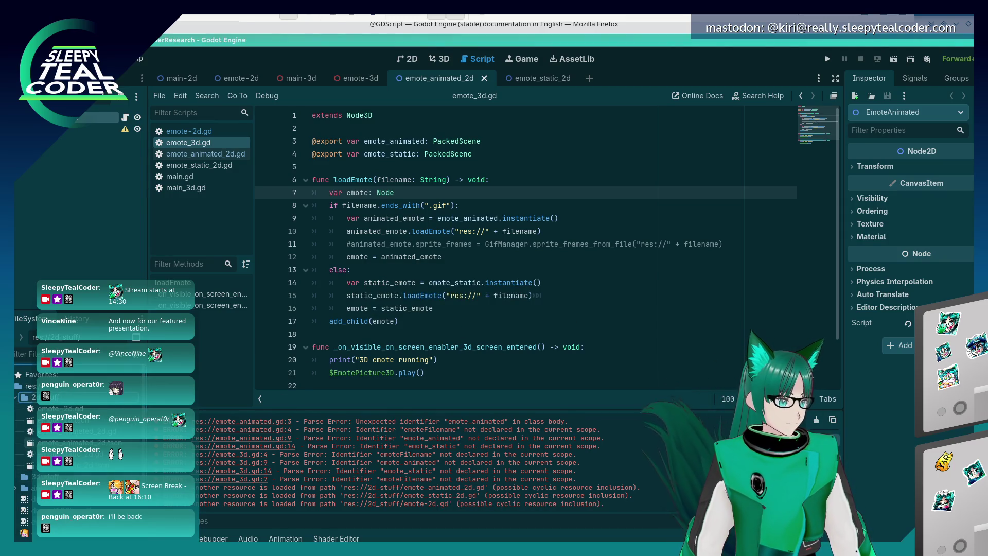
- Move the three 3D emote files, including emote_3d.gd, into 3d_stuff
click(26, 479)
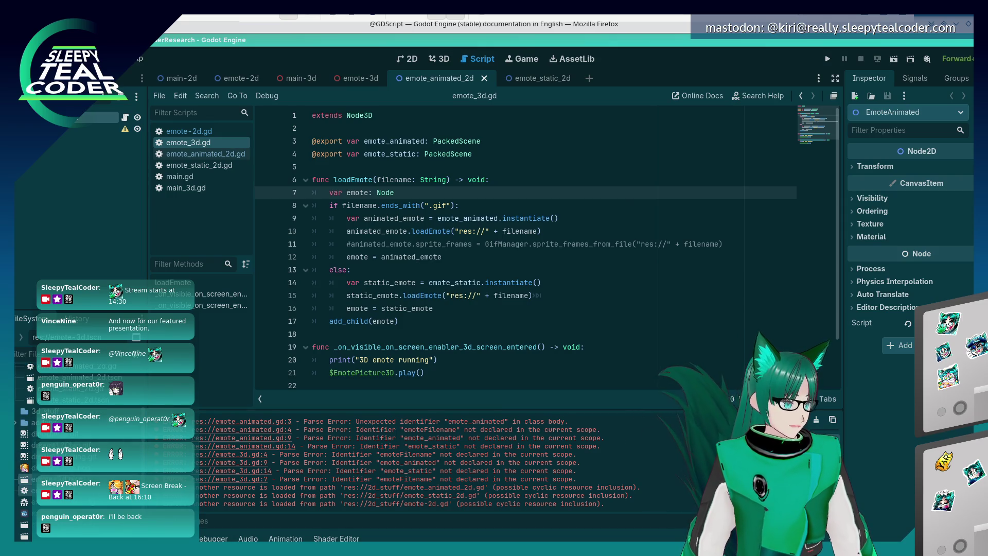
drag(25, 479, 31, 411)
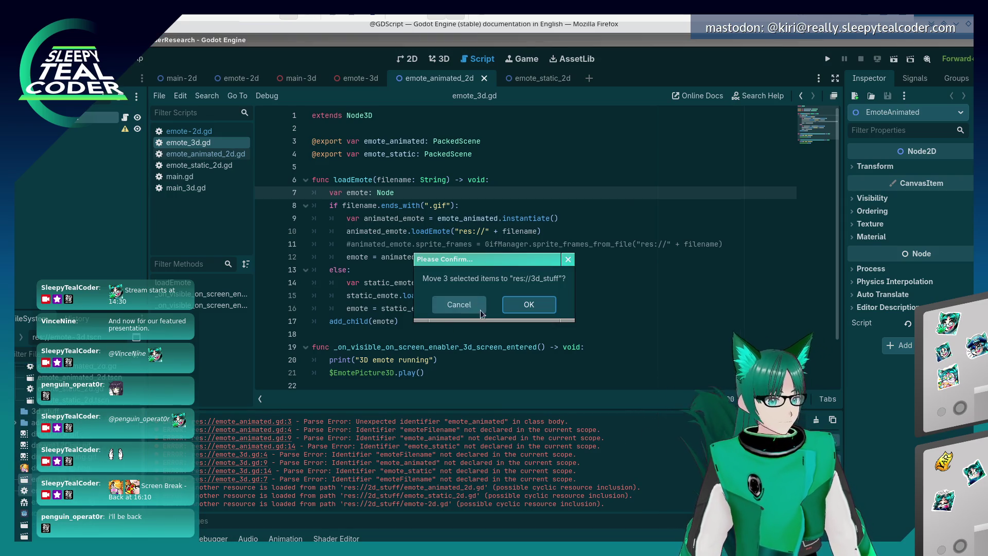
click(529, 305)
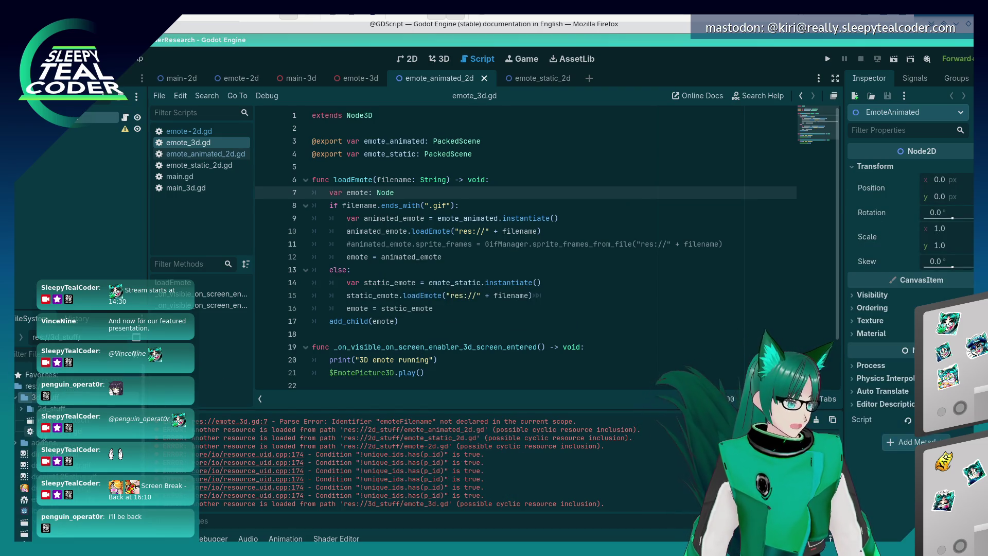
click(51, 408)
- Move 2d_stuff out of 3d_stuff back to the res:// root
drag(50, 408, 32, 386)
click(521, 304)
click(29, 418)
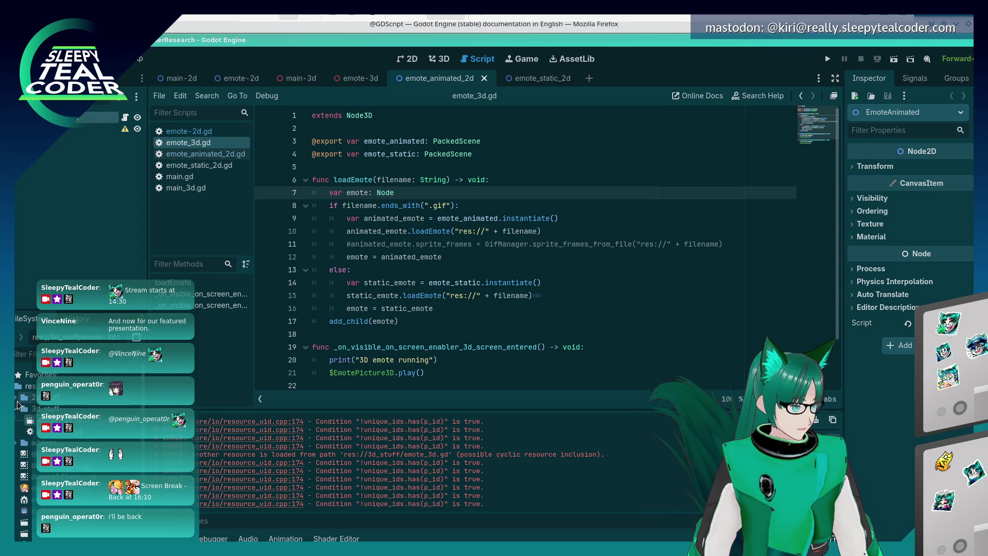
click(16, 397)
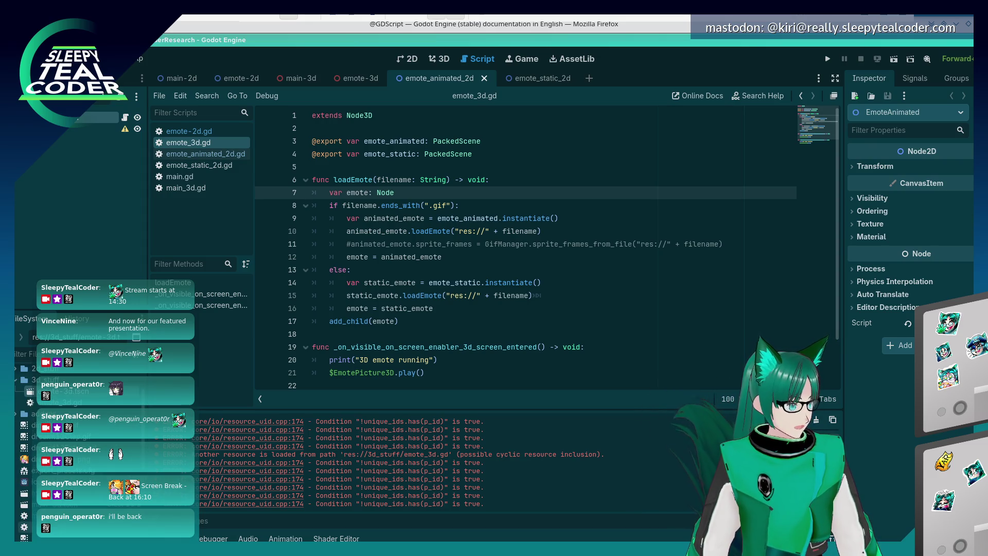
- Rename main.gd to main_2d.gd next to main_3d.gd
click(51, 527)
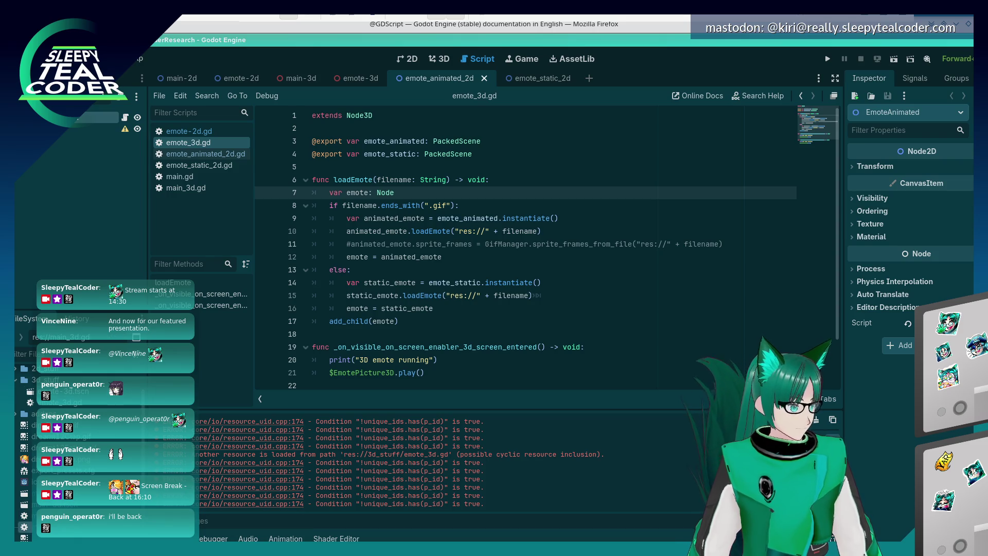
click(51, 515)
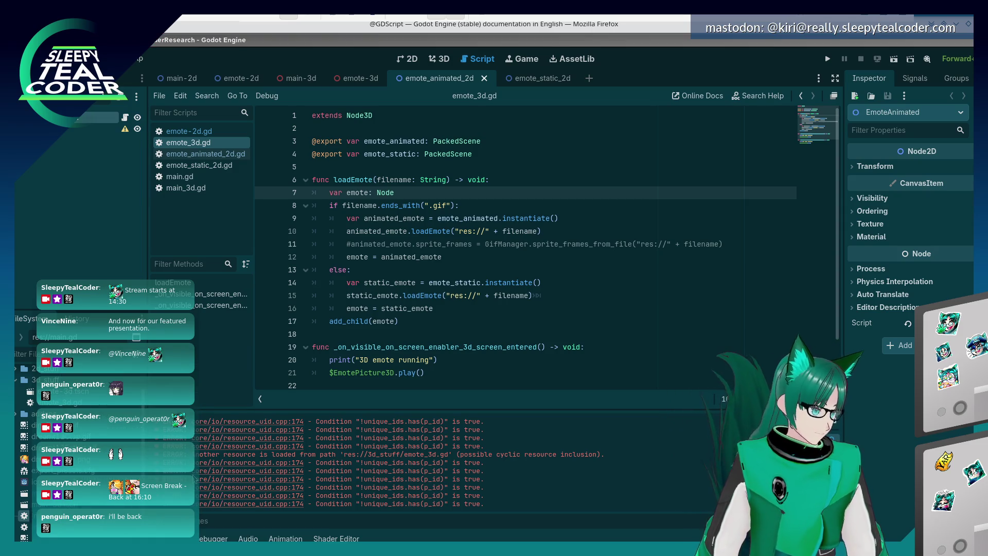
key(Return)
scroll(47, 441, up, 2)
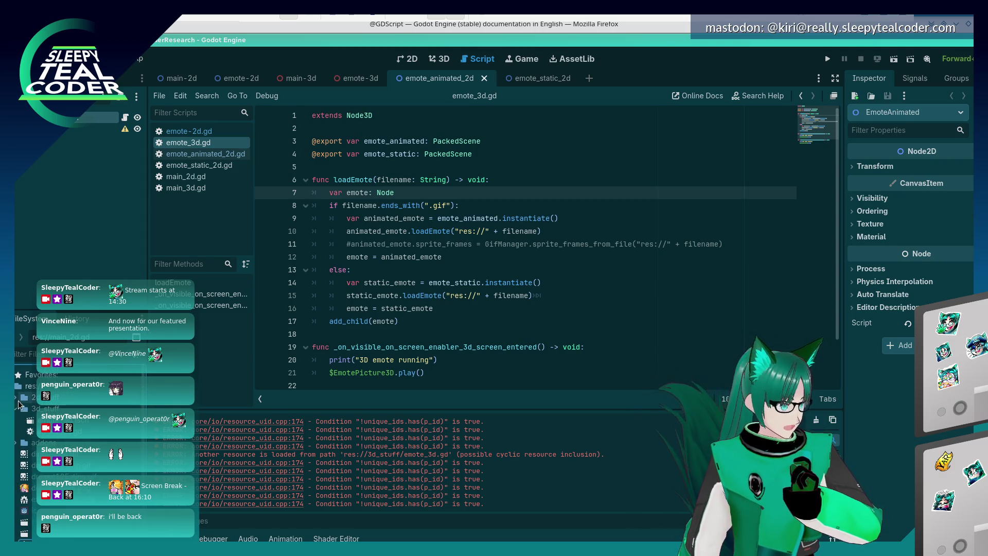
click(16, 397)
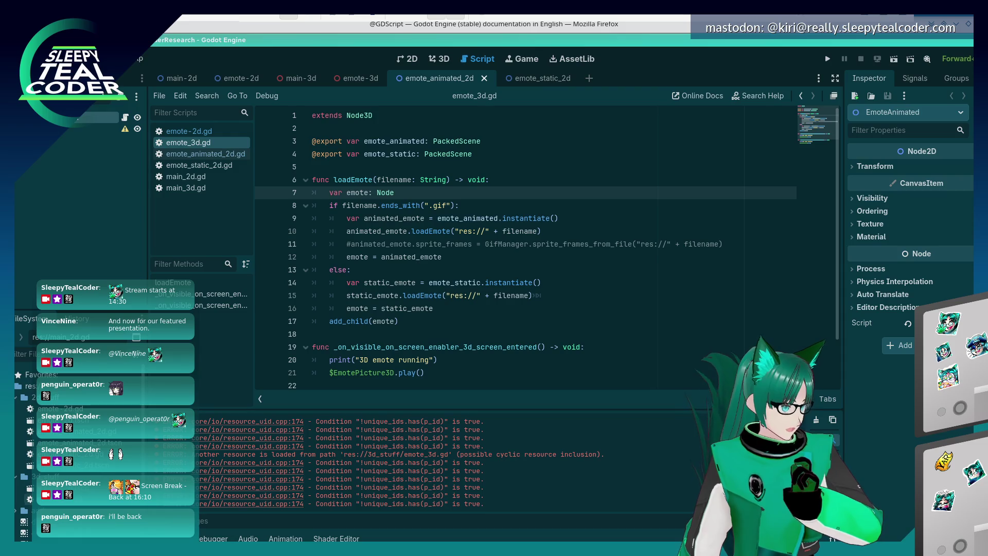
- Replace hyphens with underscores, renaming emote-2d.gd to emote_2d.gd and main-3d to main_3d
right_click(57, 408)
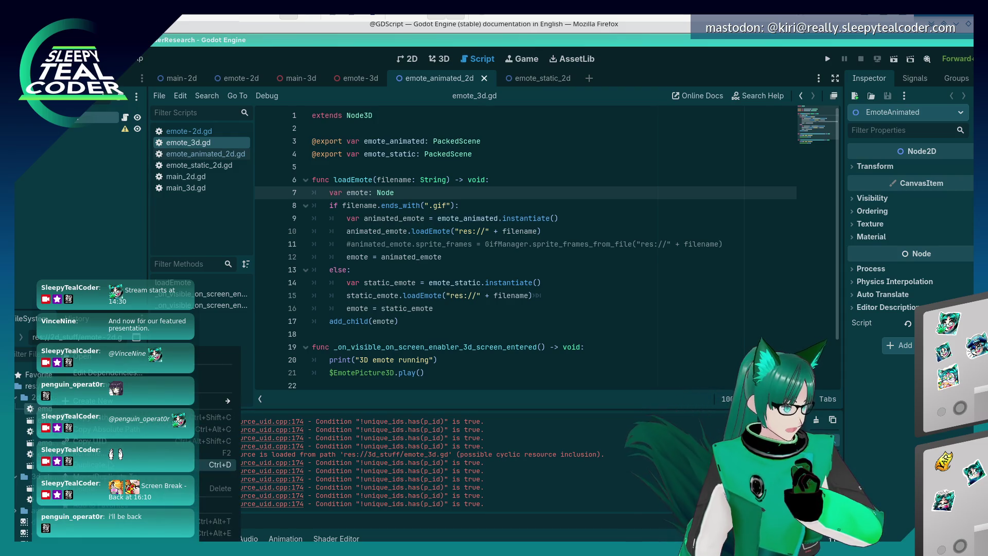
key(Escape)
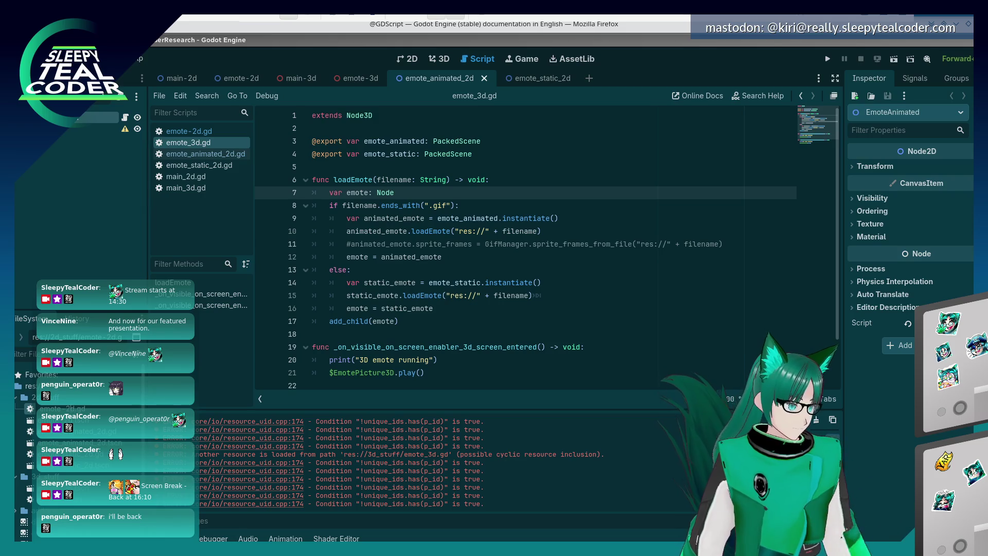
key(Return)
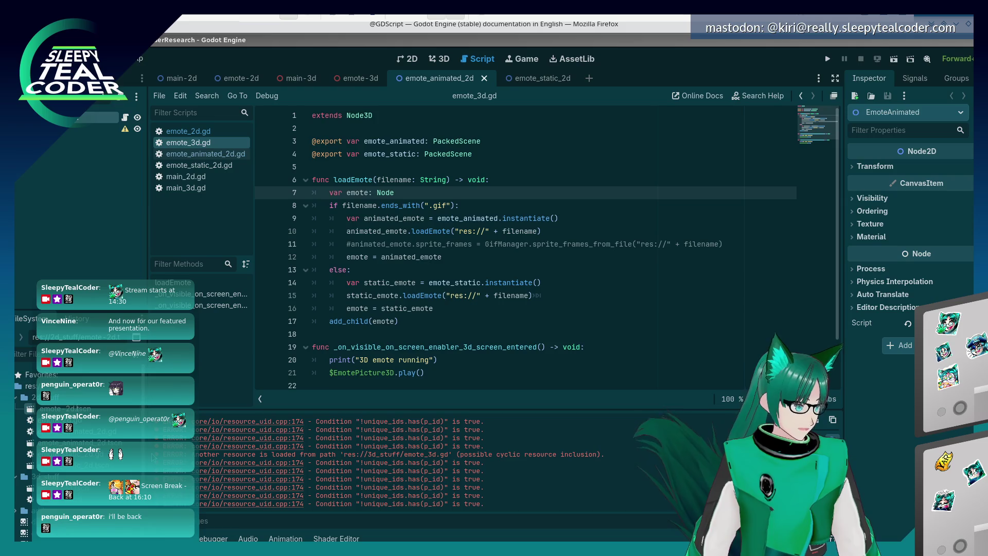
click(29, 420)
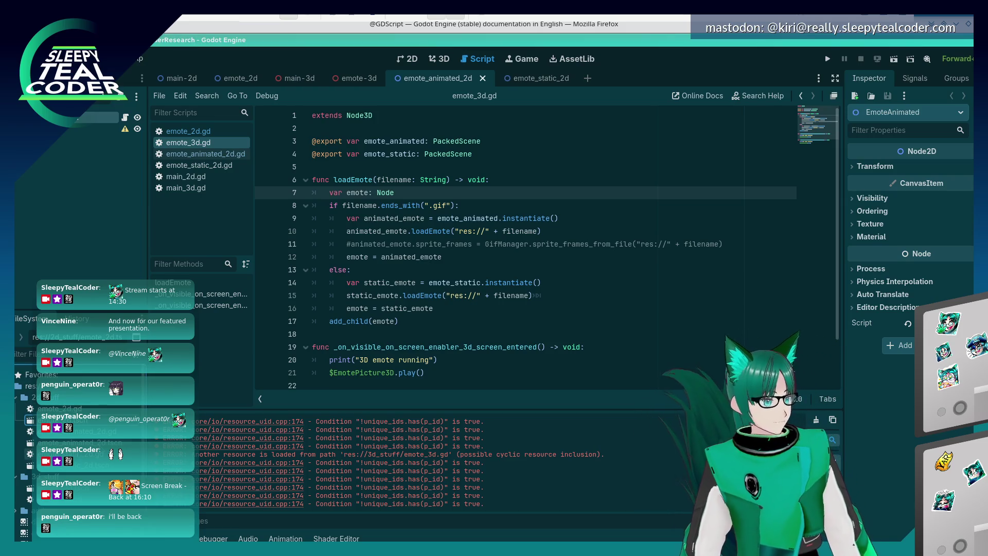
click(52, 499)
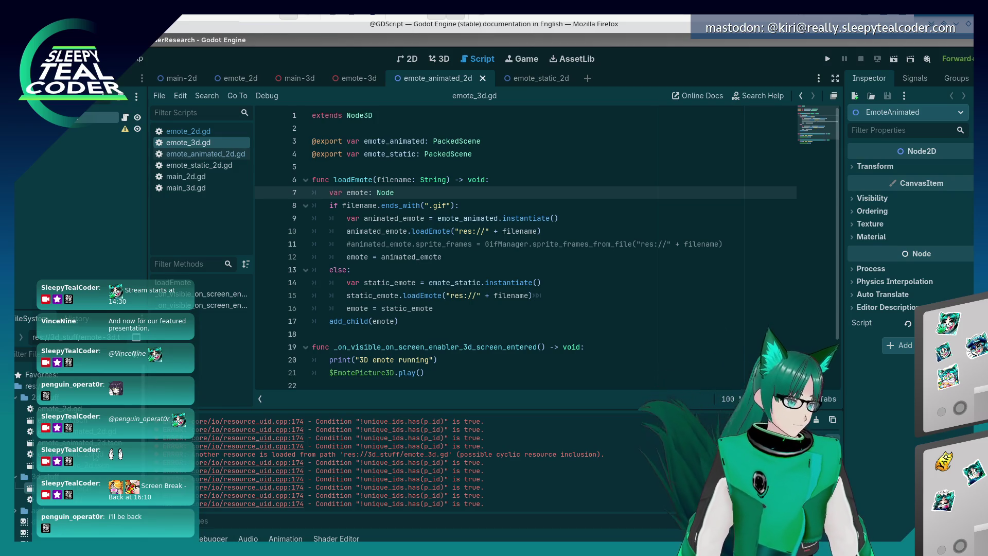
scroll(78, 452, down, 3)
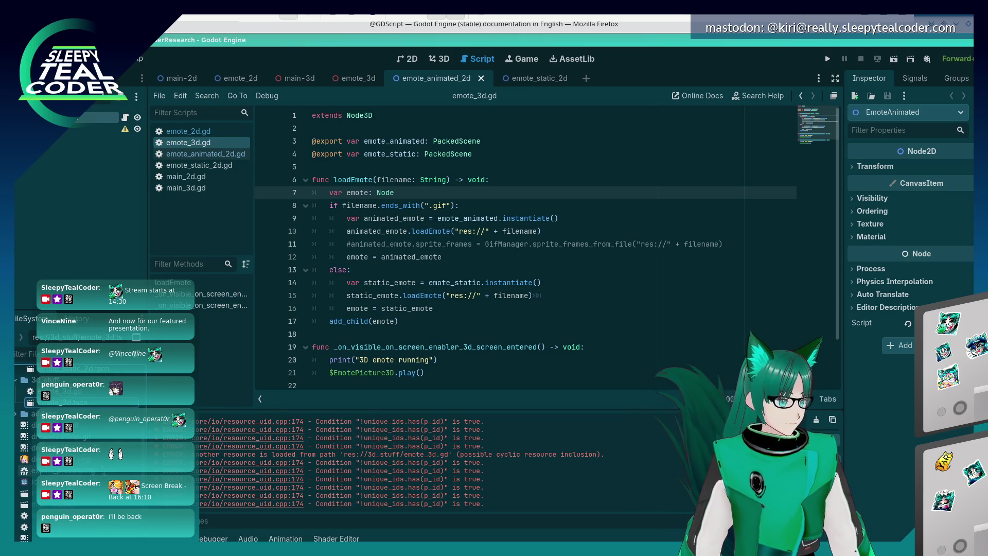
click(51, 493)
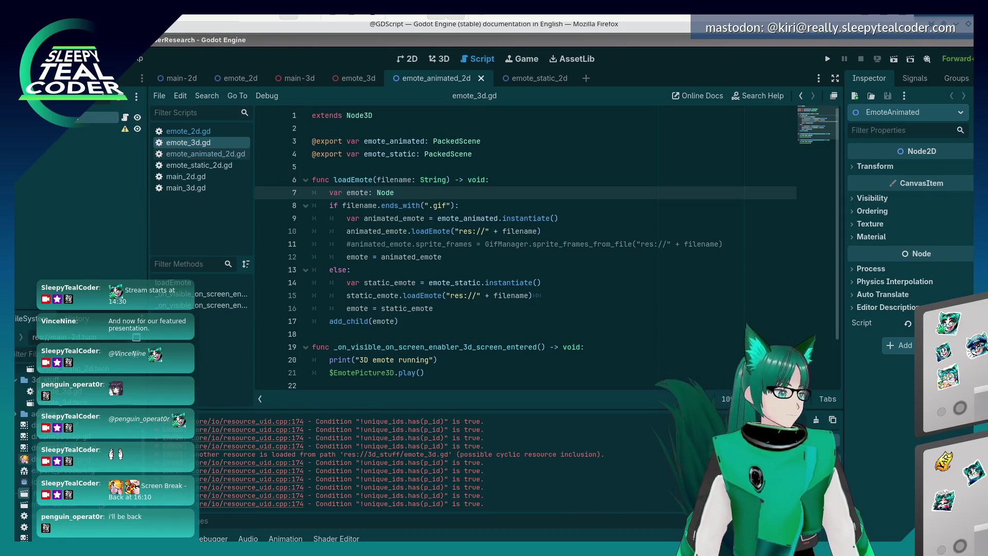
right_click(68, 504)
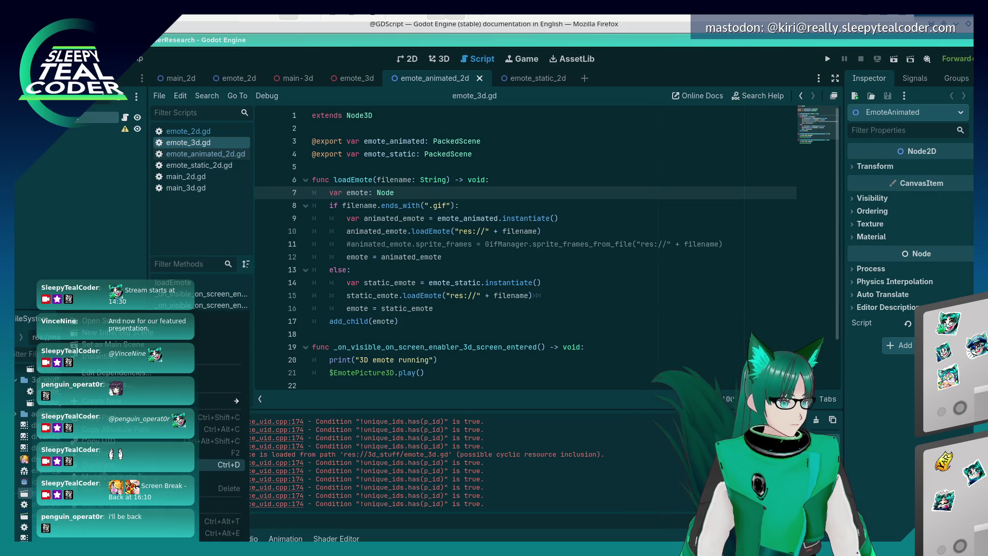
key(Escape)
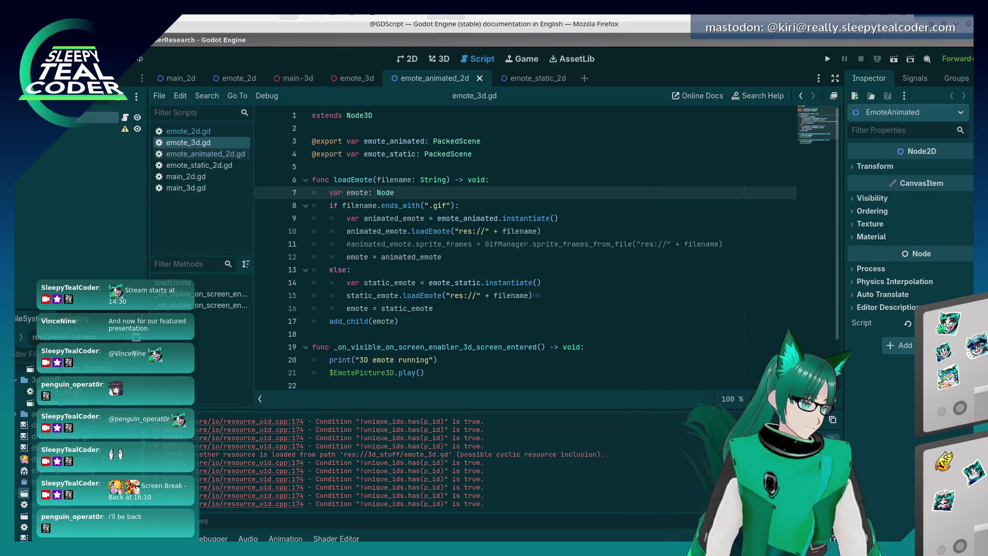
key(Return)
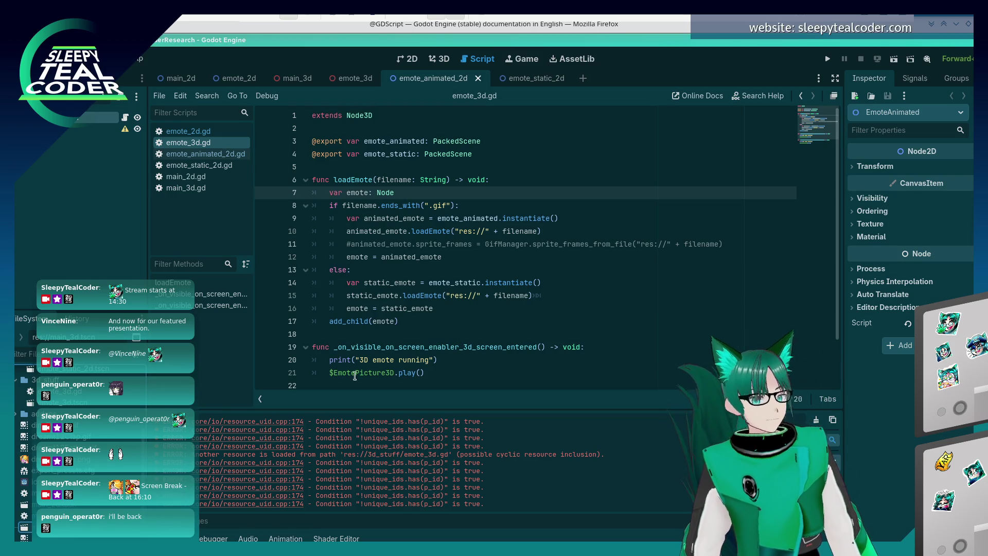
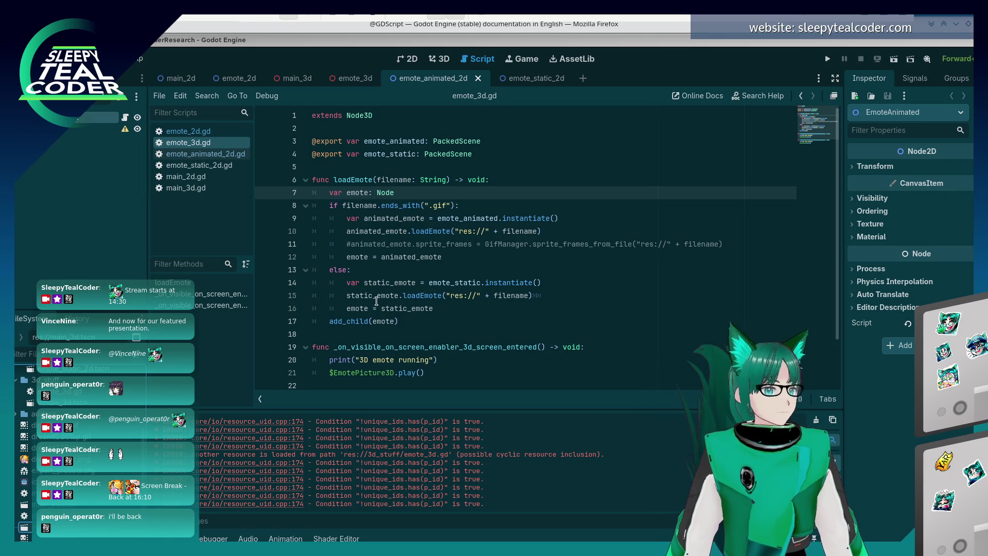
- Delete line 11, the commented-out GifManager sprite_frames line, from loadEmote in emote_3d.gd
mouse_move(374, 297)
scroll(374, 297, down, 1)
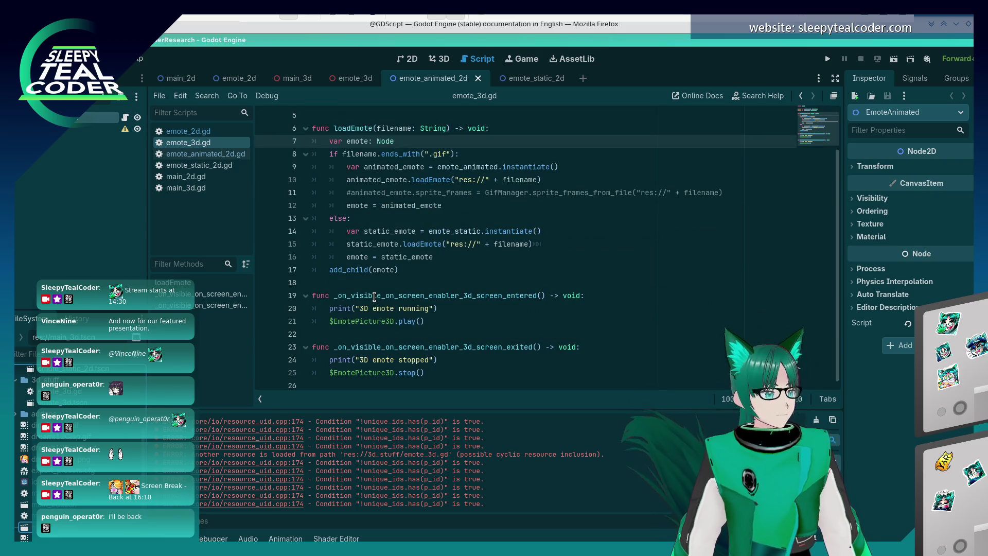
scroll(374, 297, up, 1)
click(435, 234)
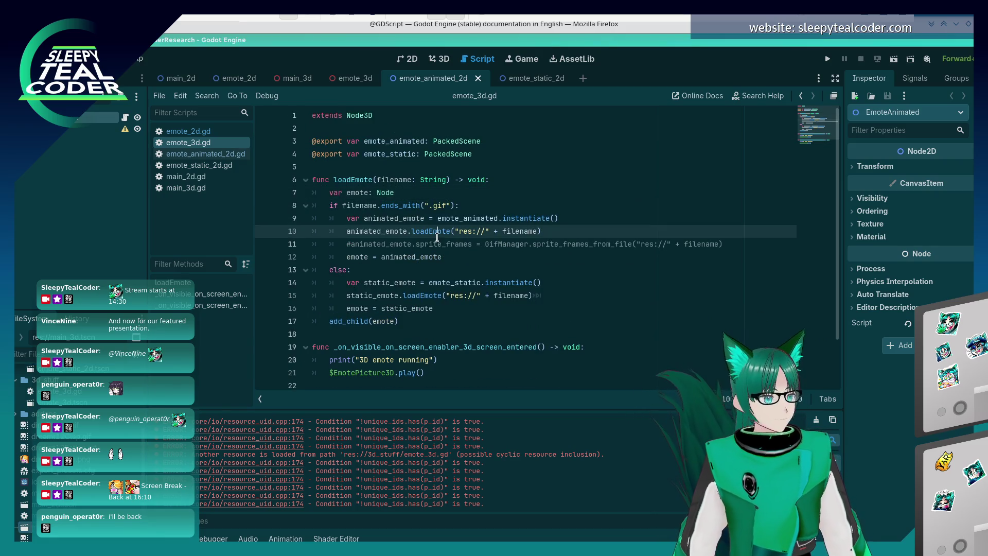
click(436, 244)
key(Home)
key(shift+End)
key(BackSpace)
key(BackSpace)
key(BackSpace)
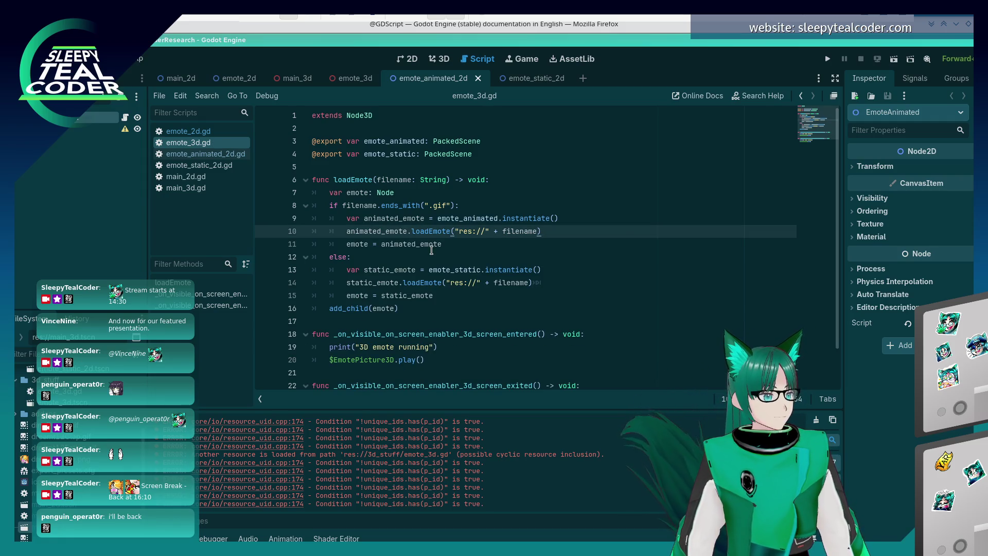
mouse_move(482, 232)
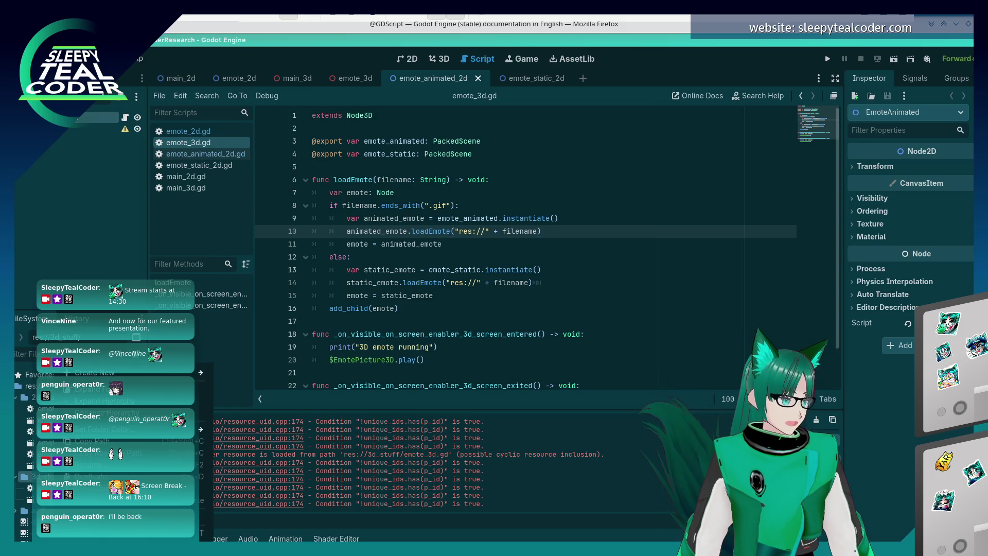
- Bring up the Add Node list and the scene node's context menu, then dismiss both unchanged
key(ctrl+a)
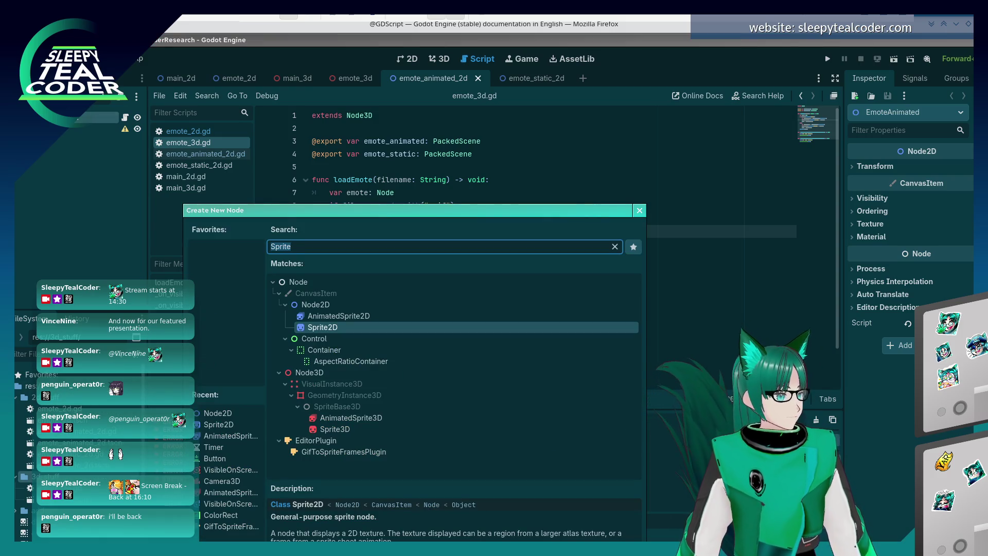
key(Escape)
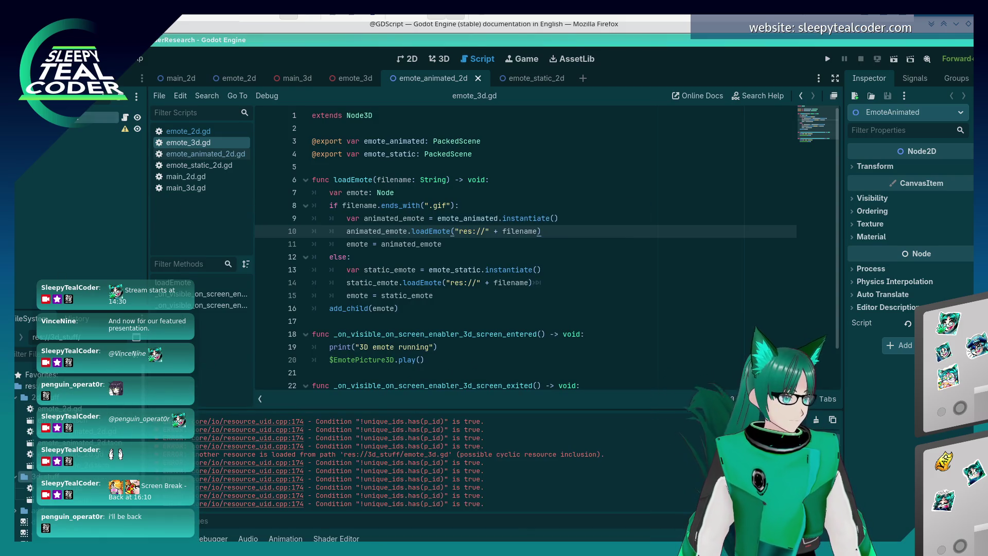
right_click(66, 119)
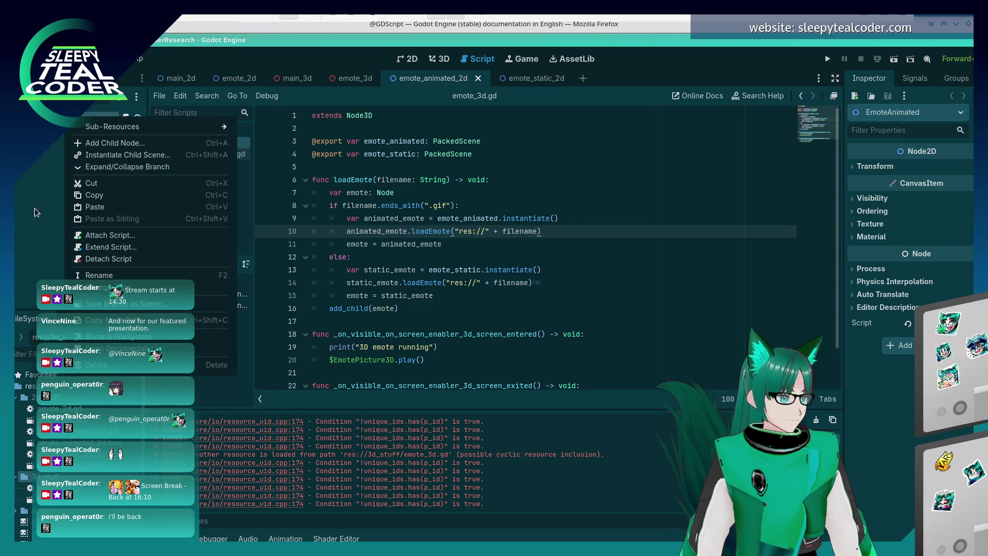
click(29, 277)
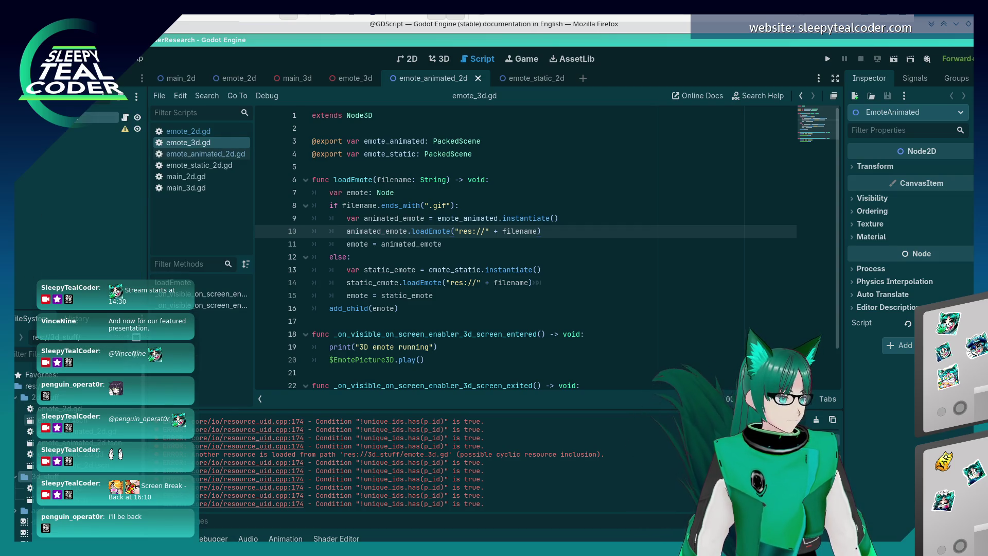
- Copy the two 2D emote scene files from 2d_stuff into the 3d_stuff folder
click(57, 408)
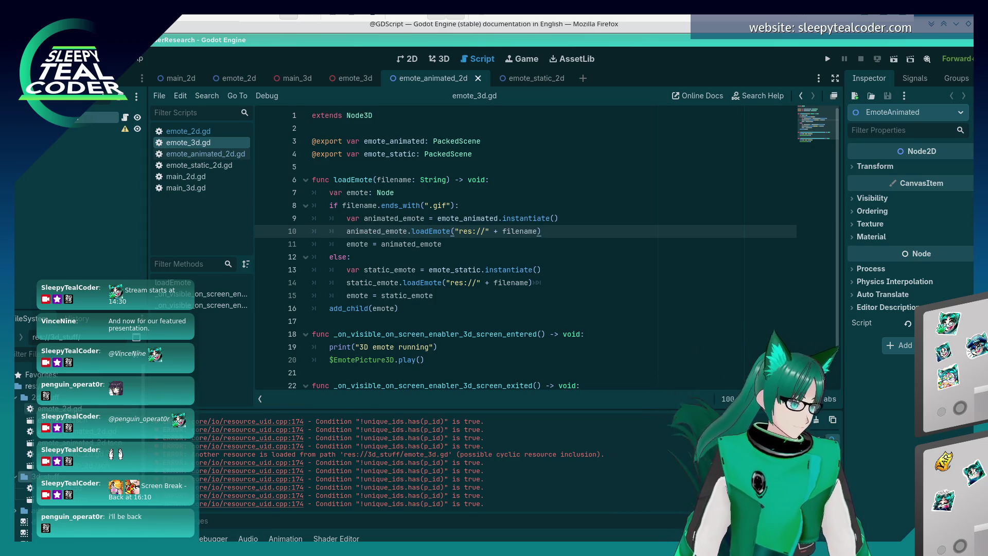
click(56, 420)
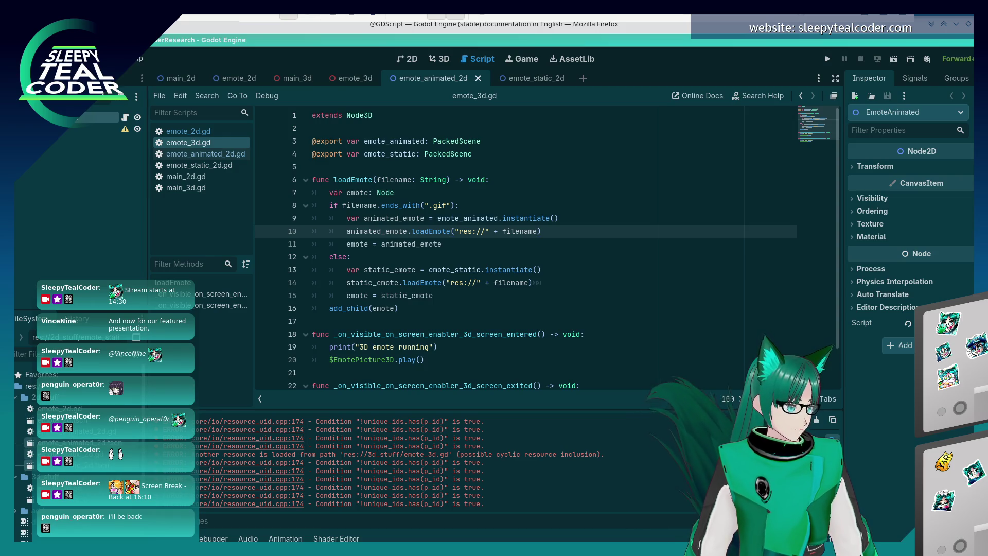
right_click(85, 445)
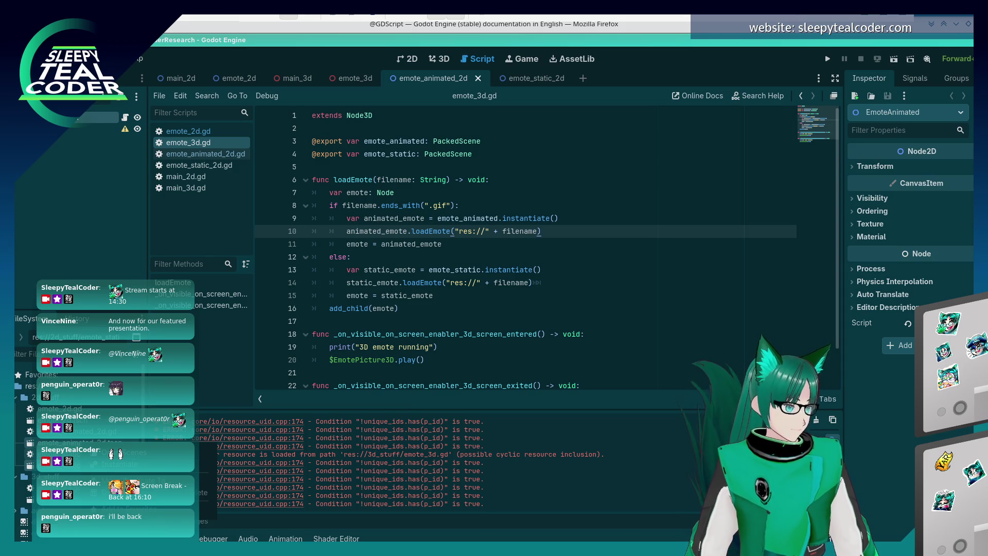
click(154, 481)
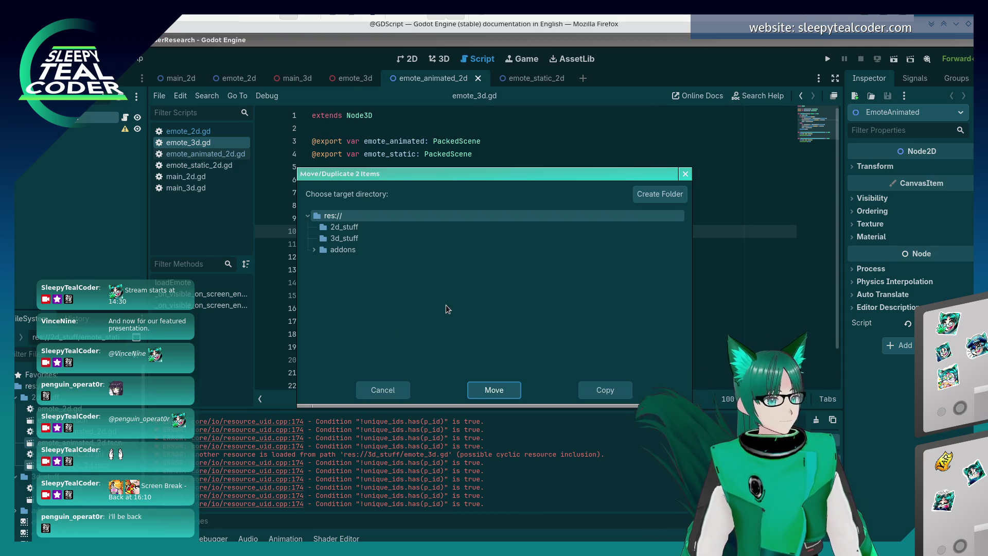
click(340, 238)
click(601, 393)
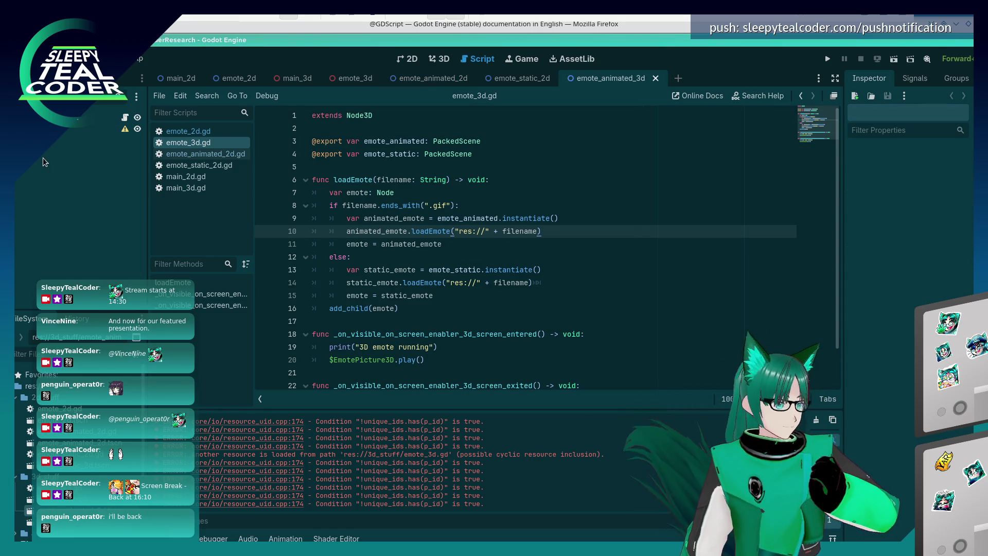
- Change the EmoteAnimated root node's type to Node3D
right_click(48, 124)
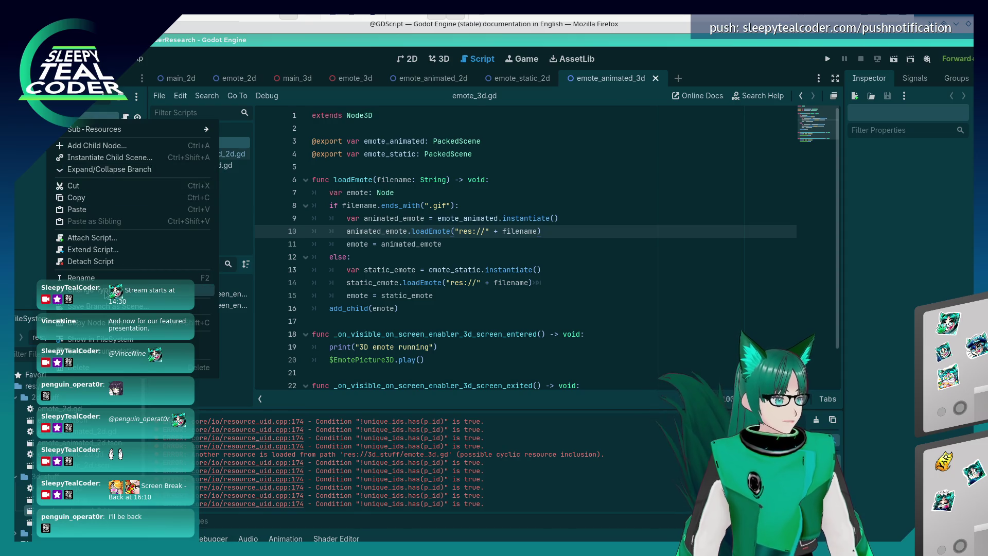
click(93, 289)
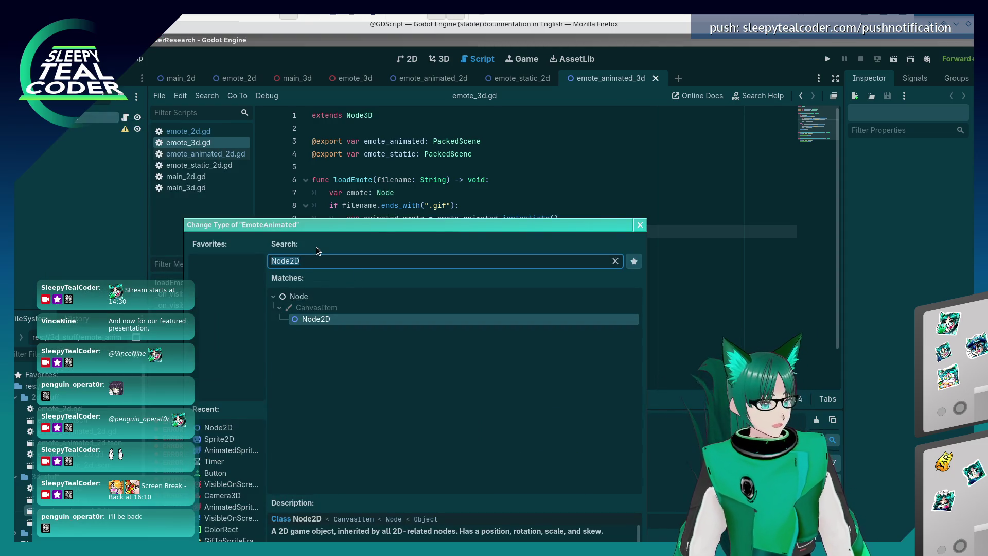
key(BackSpace)
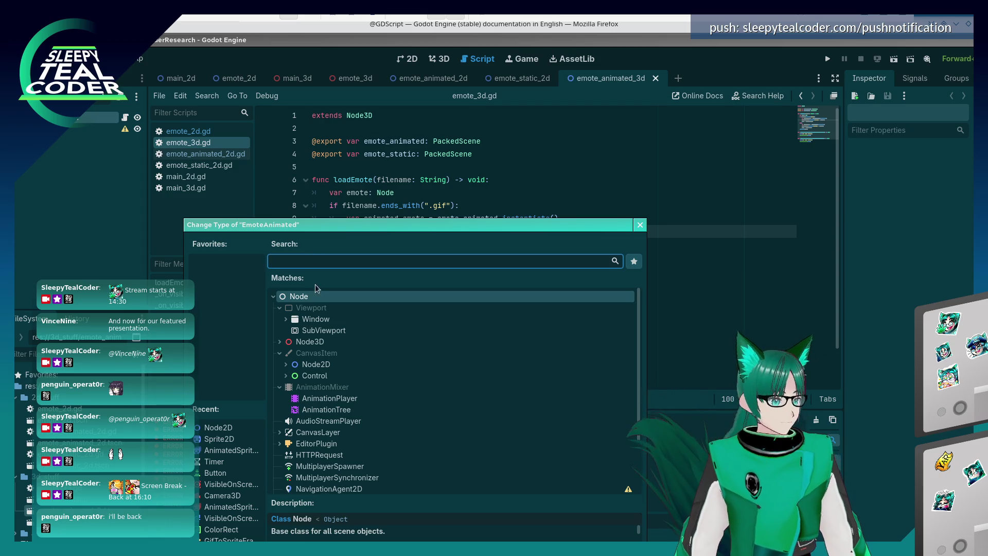
click(278, 343)
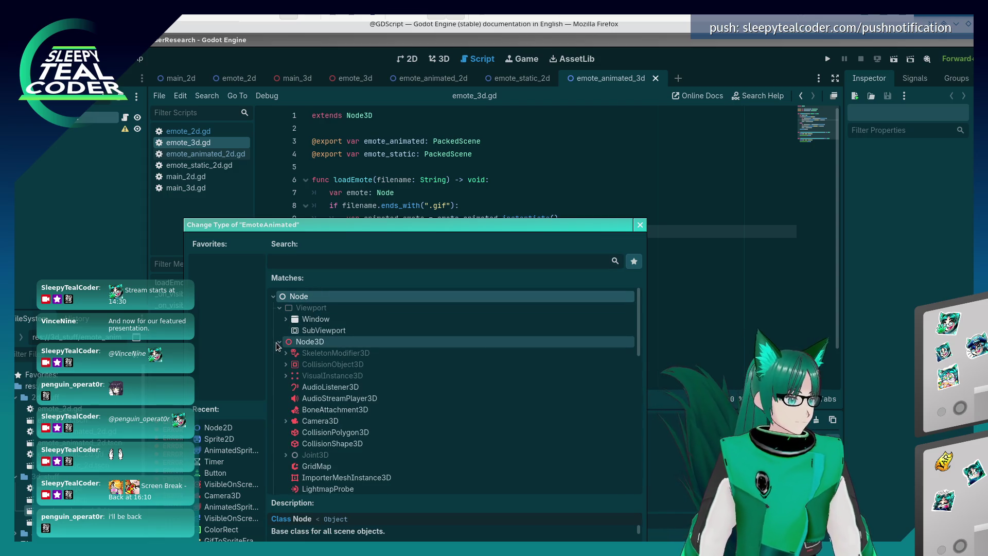
click(307, 352)
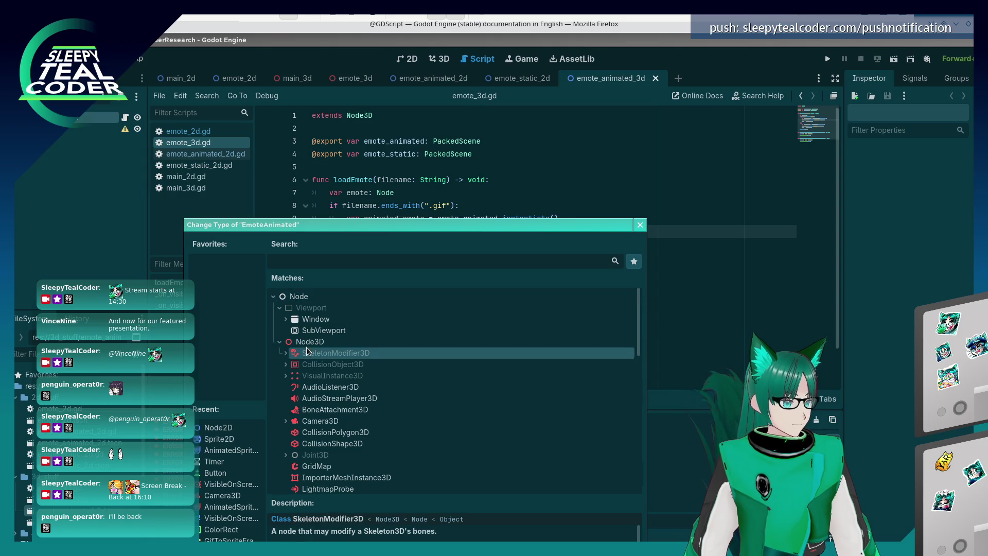
click(309, 341)
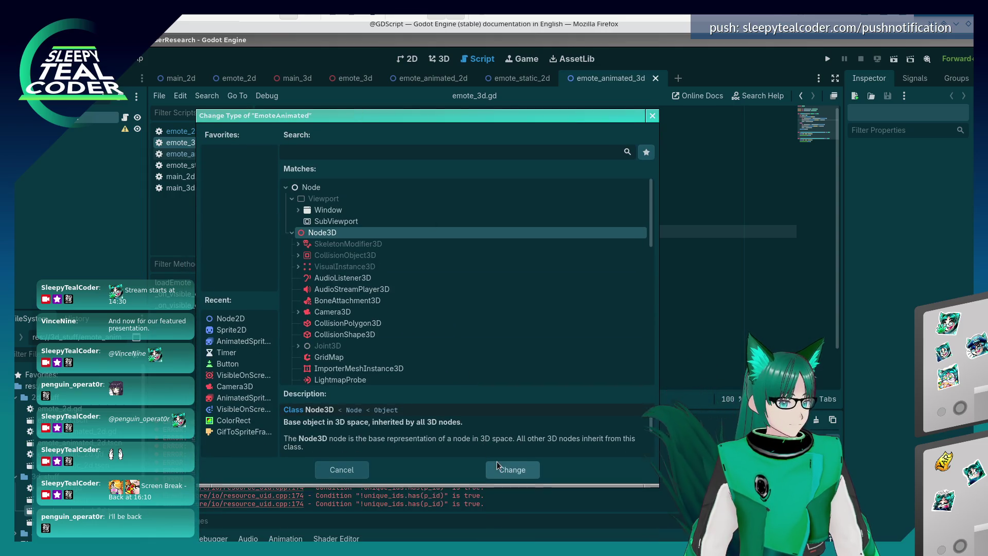
click(495, 465)
- Change the Emote child node's type to AnimatedSprite3D
right_click(51, 126)
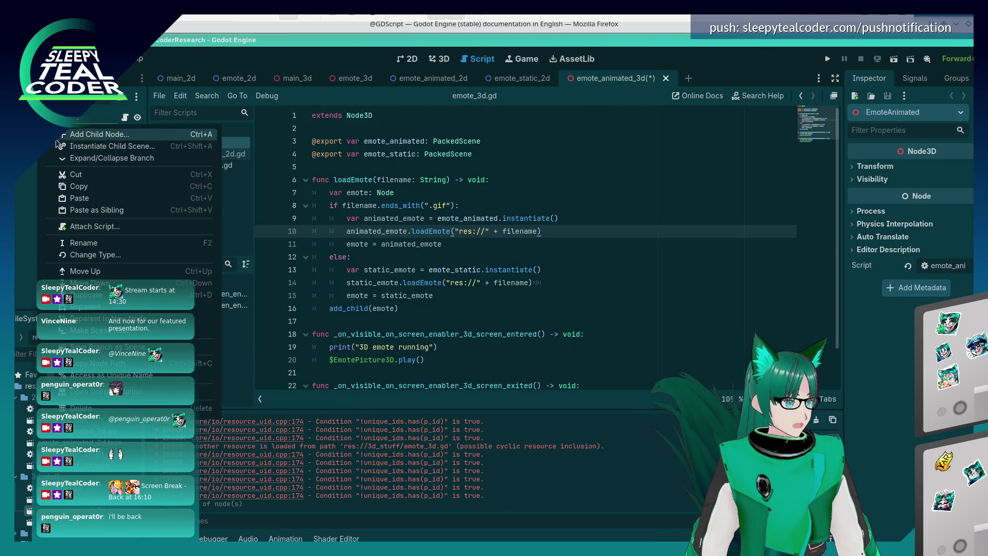
click(103, 254)
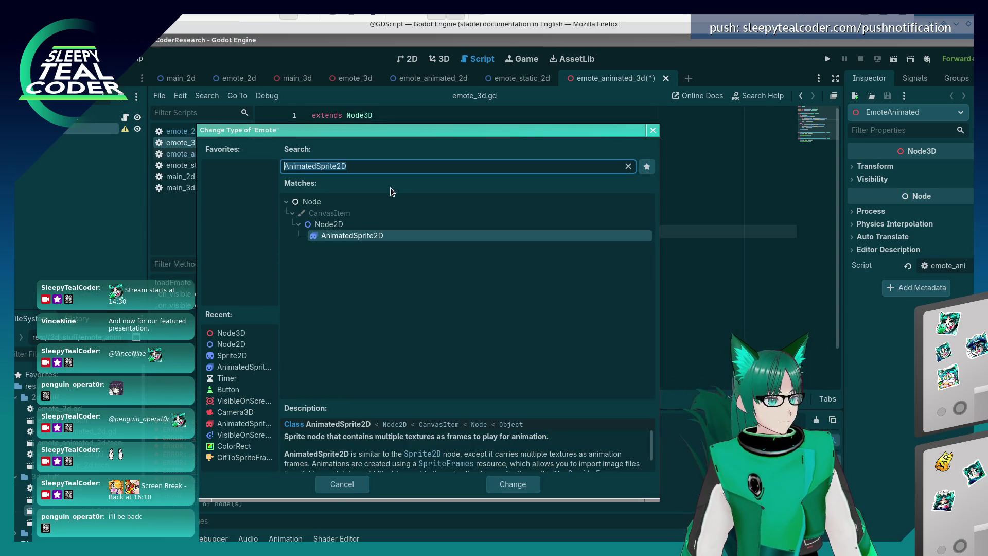
text(Animated)
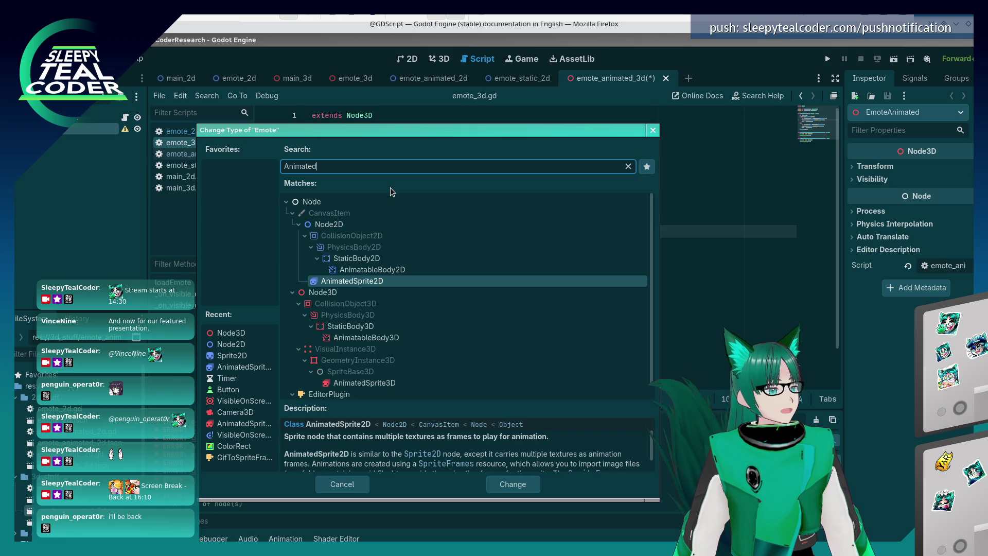
text(Sp)
click(344, 291)
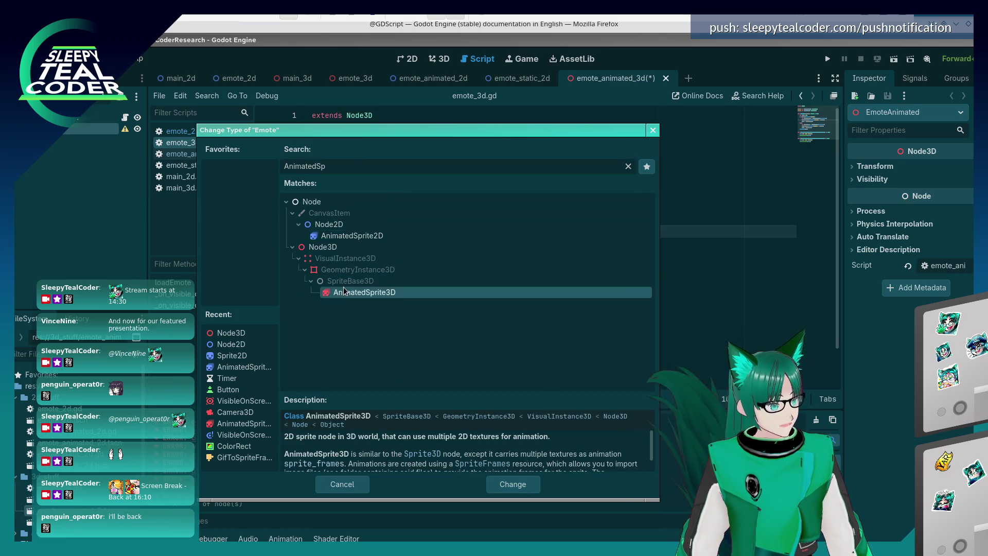
double_click(343, 289)
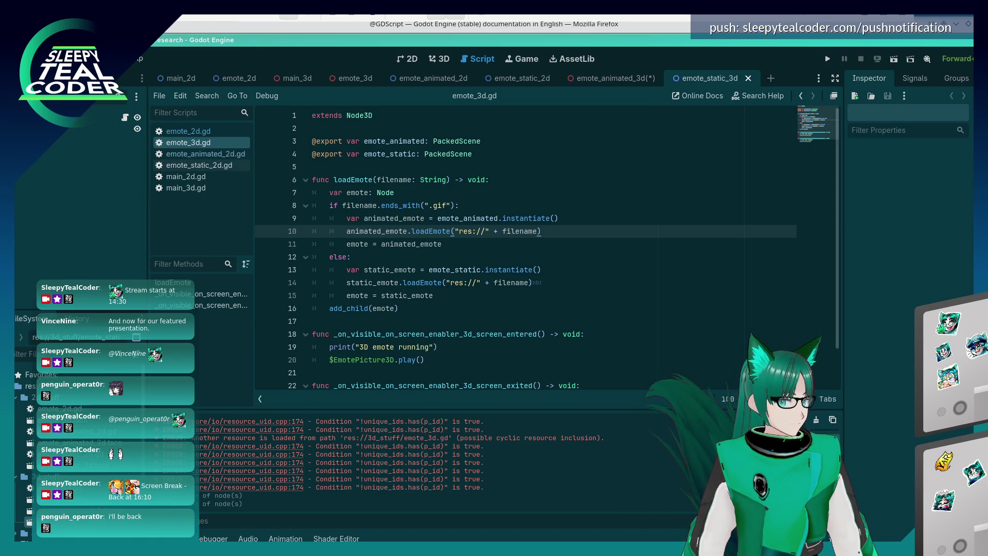
- Change the EmoteStatic root node's type to Node3D
right_click(57, 114)
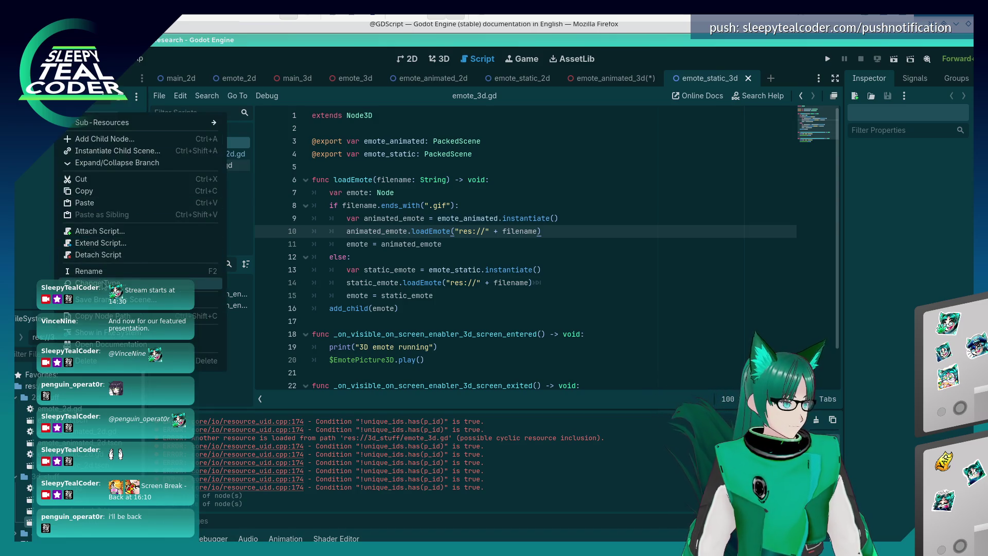
click(103, 284)
text(Node3d)
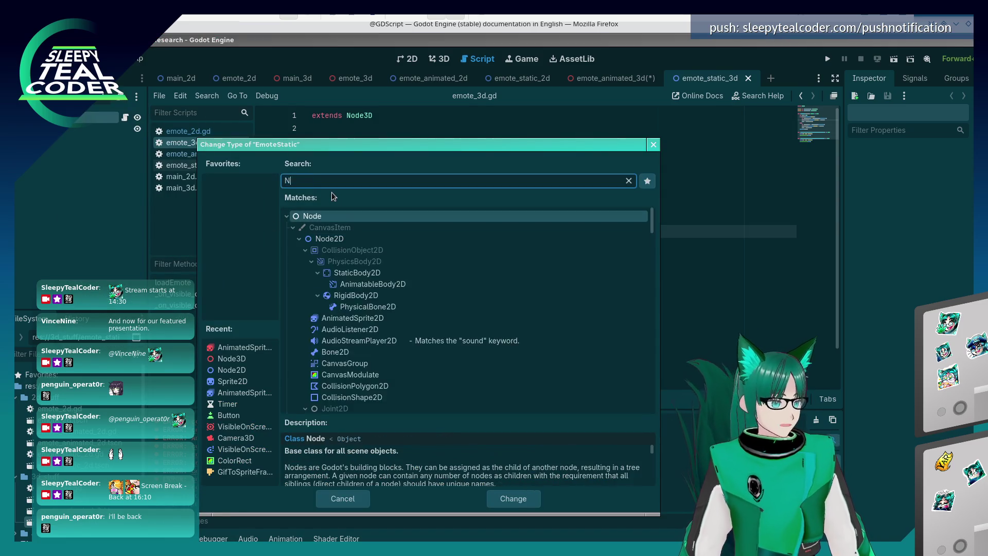
click(513, 496)
- Select the Emote child node and inspect its context menu without choosing anything
right_click(53, 132)
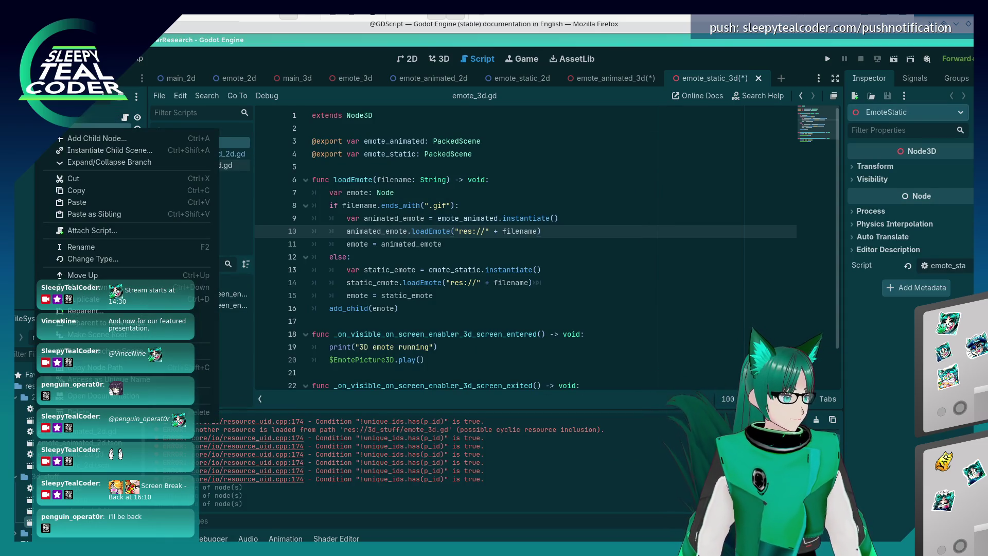
click(53, 130)
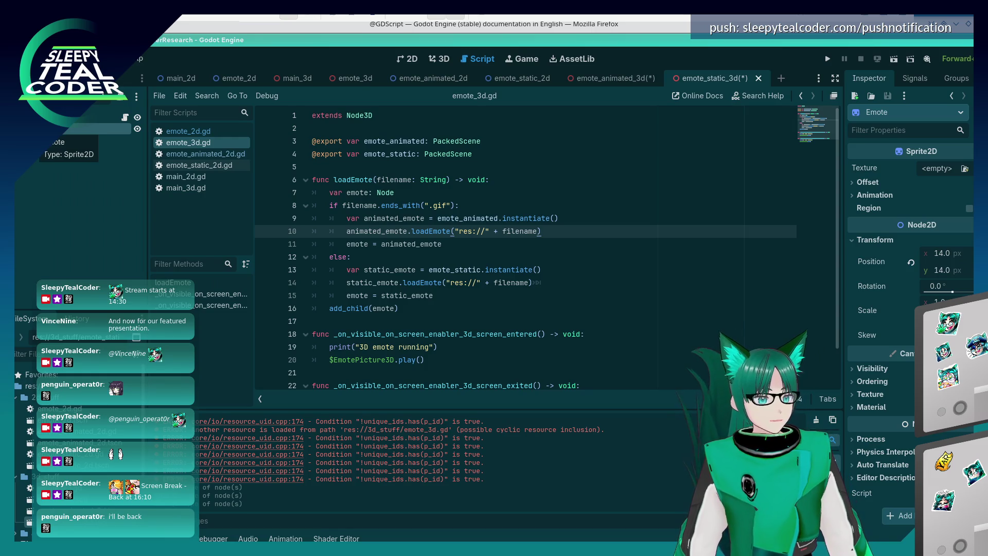
right_click(52, 132)
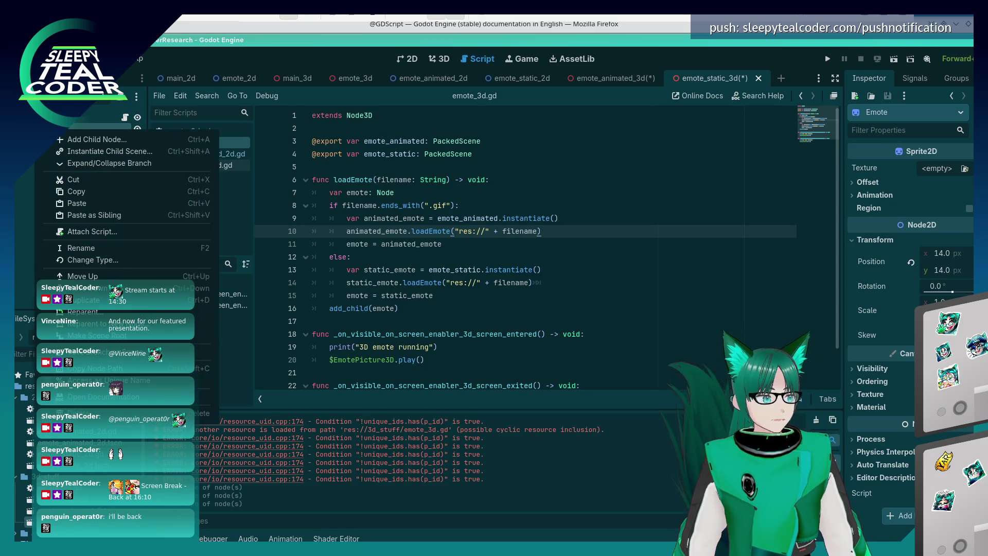
click(31, 165)
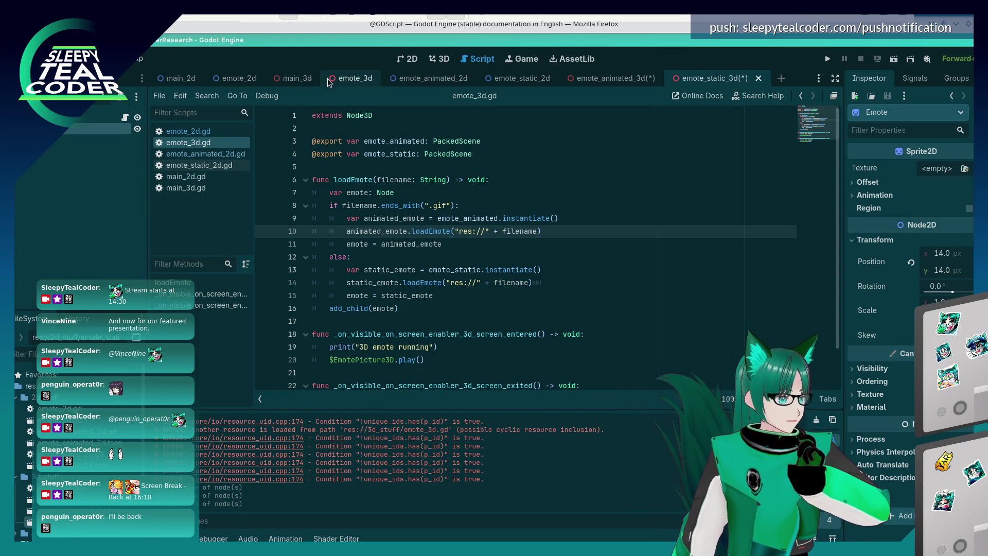
- Switch between the emote_3d, emote_static_3d and emote_animated_3d tabs, ending on emote_static_3d
click(344, 80)
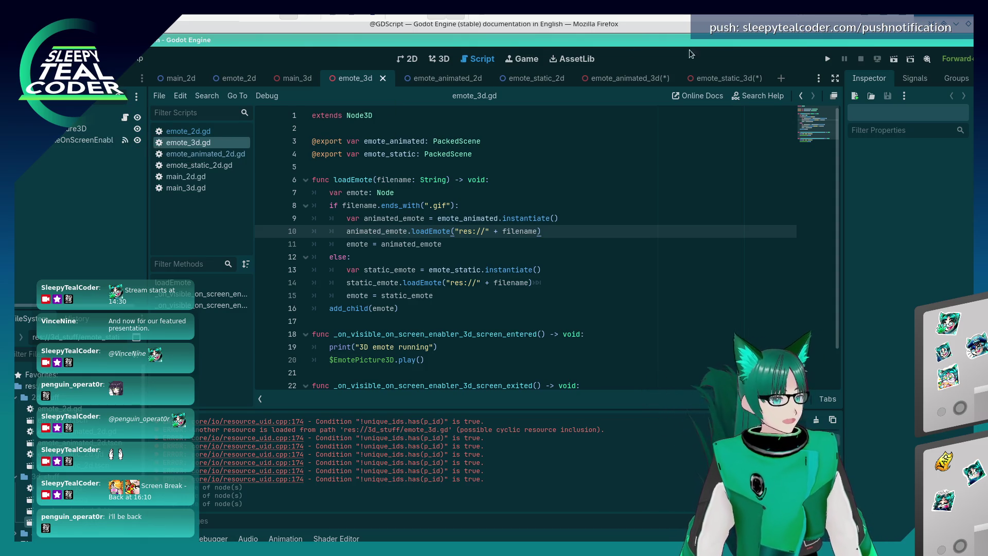
click(715, 79)
click(609, 78)
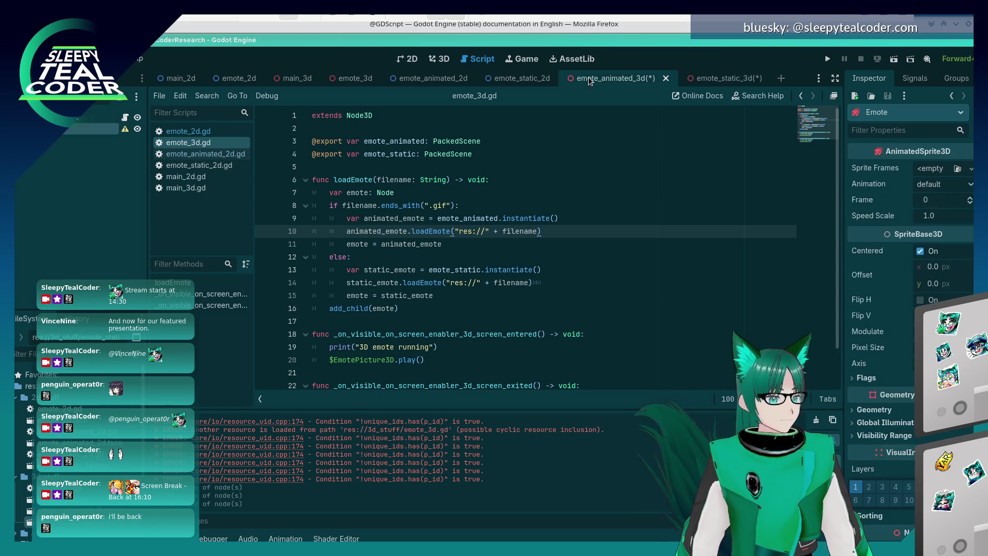
click(709, 82)
- Make the Emote node a Sprite3D and save the emote_static_3d scene
right_click(76, 144)
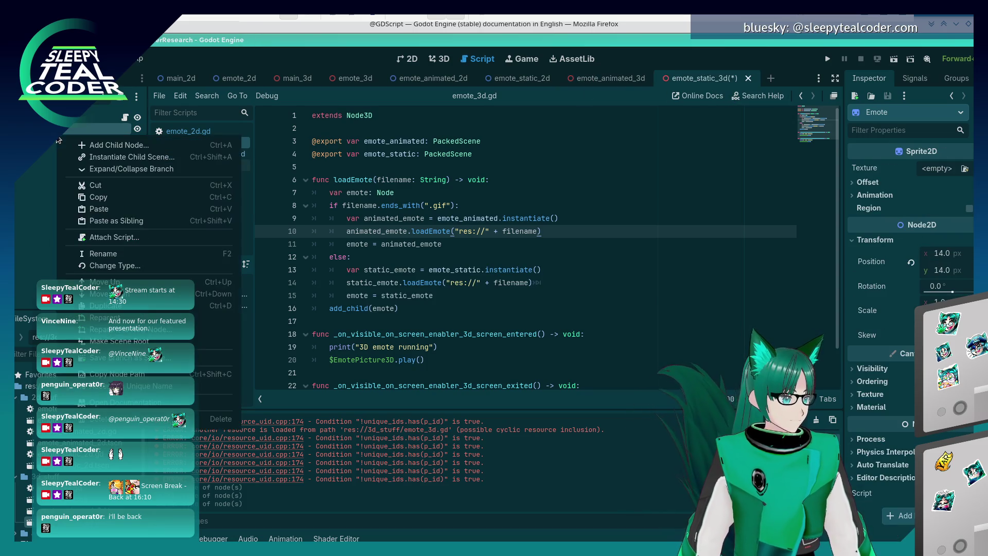
click(150, 268)
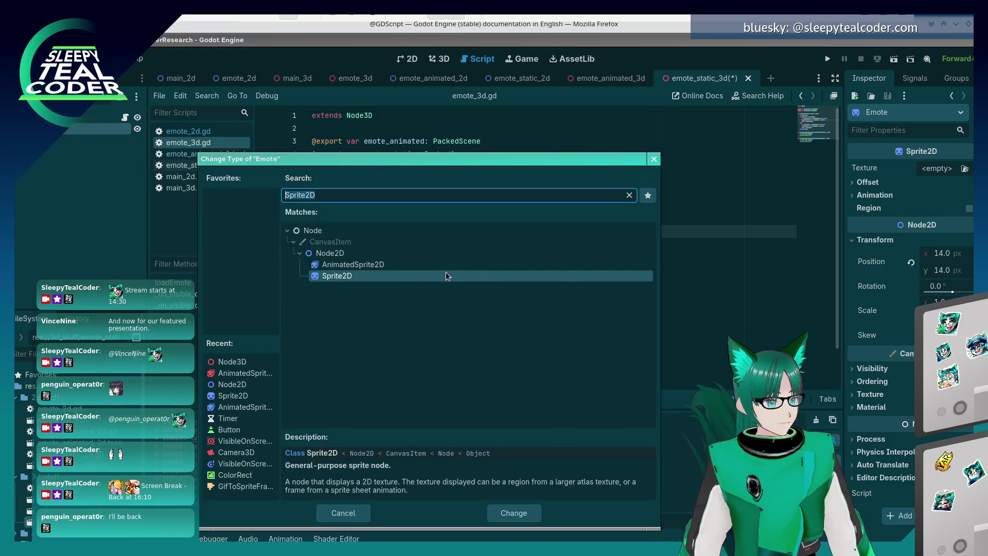
key(BackSpace)
key(BackSpace)
key(BackSpace)
text(te3D)
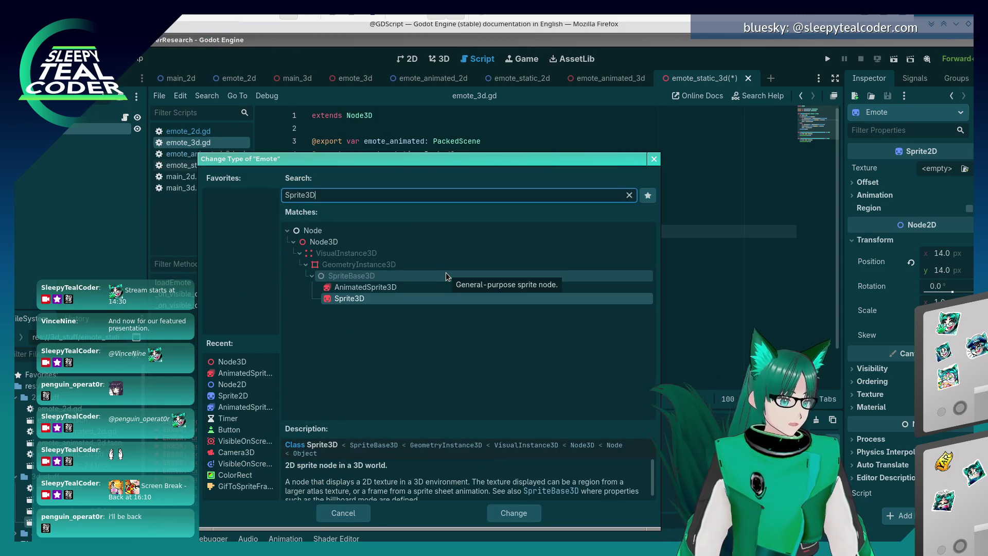
double_click(350, 299)
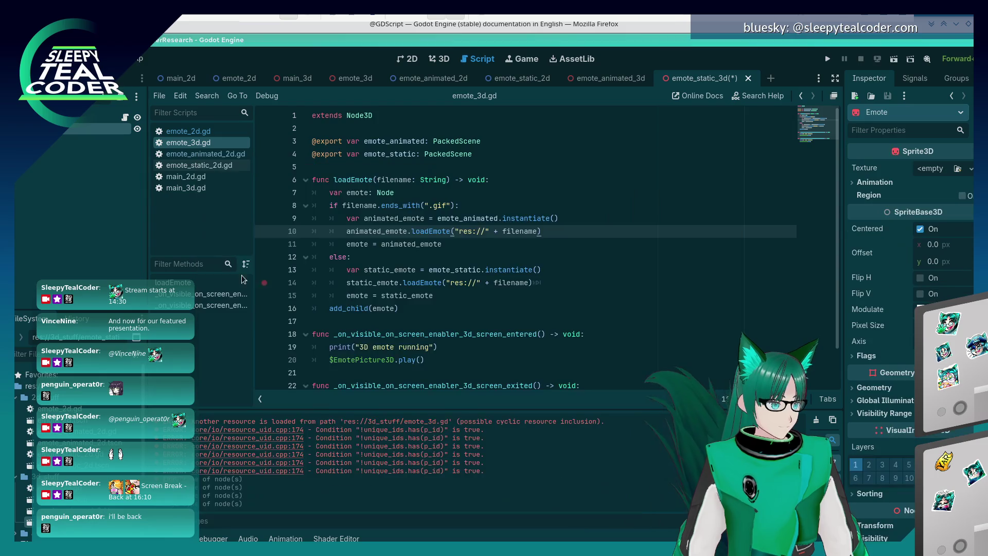
key(ctrl+s)
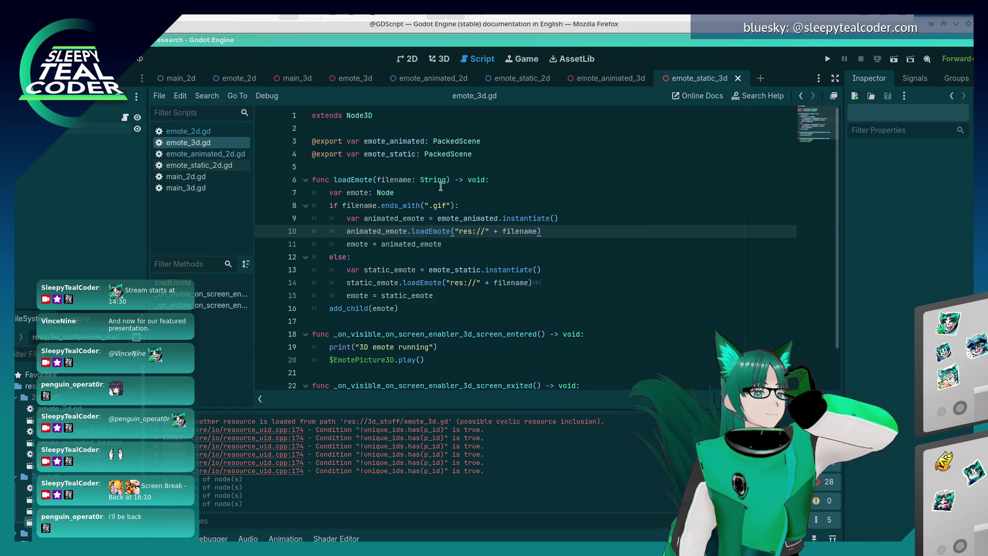
scroll(410, 306, down, 1)
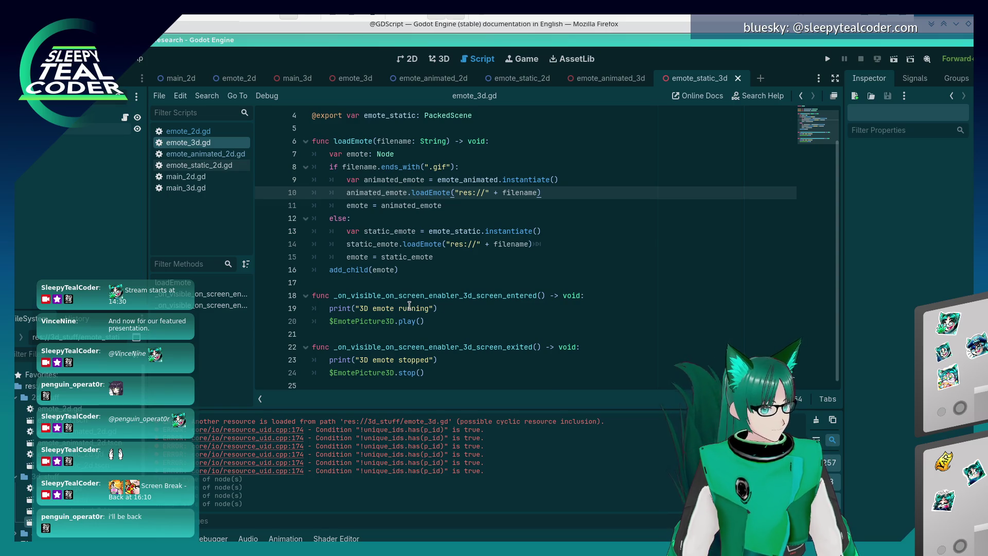
- Copy the two 2D emote scripts into the 3d_stuff folder
scroll(410, 305, up, 1)
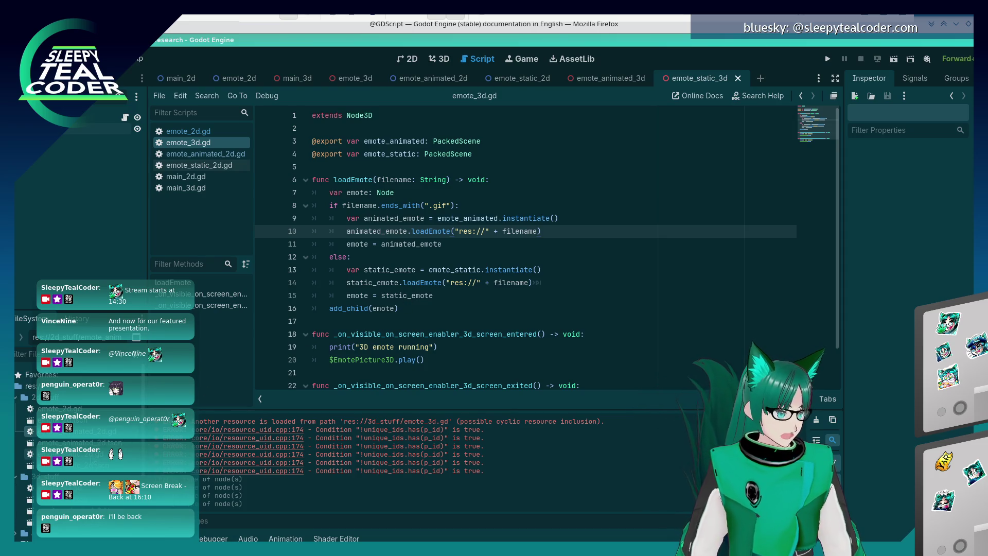
right_click(123, 454)
click(149, 465)
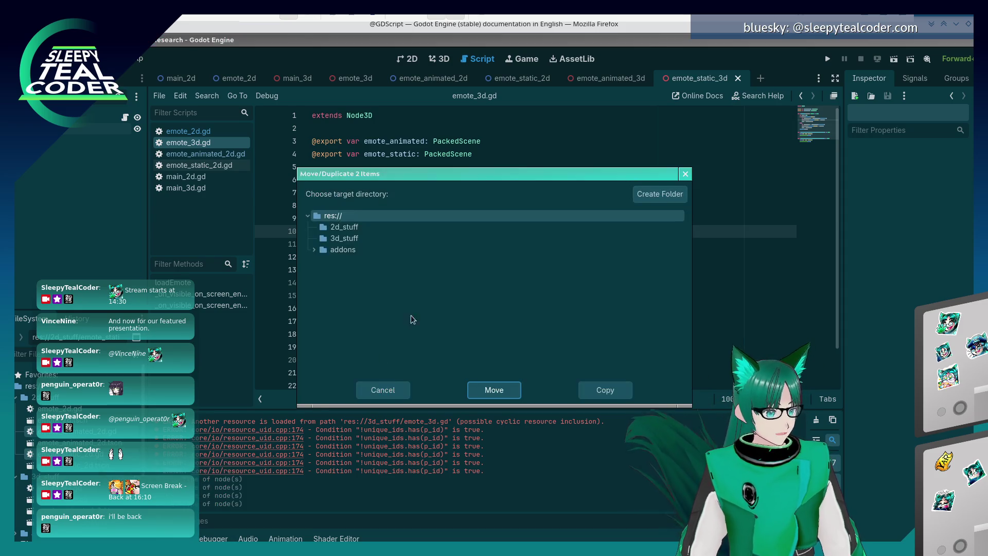
click(355, 239)
click(597, 390)
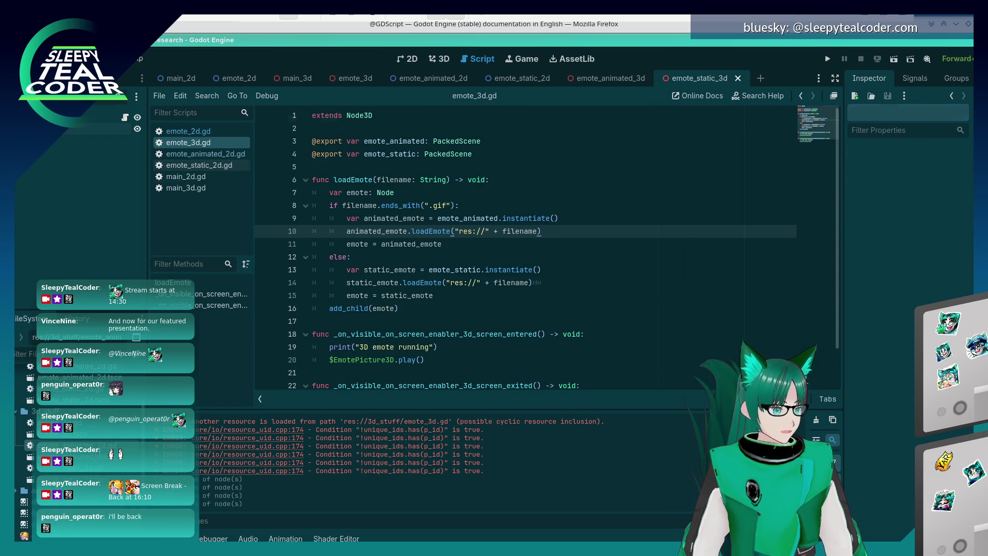
- Change the copied scripts' extends lines to AnimatedSprite3D and Node3D
double_click(77, 445)
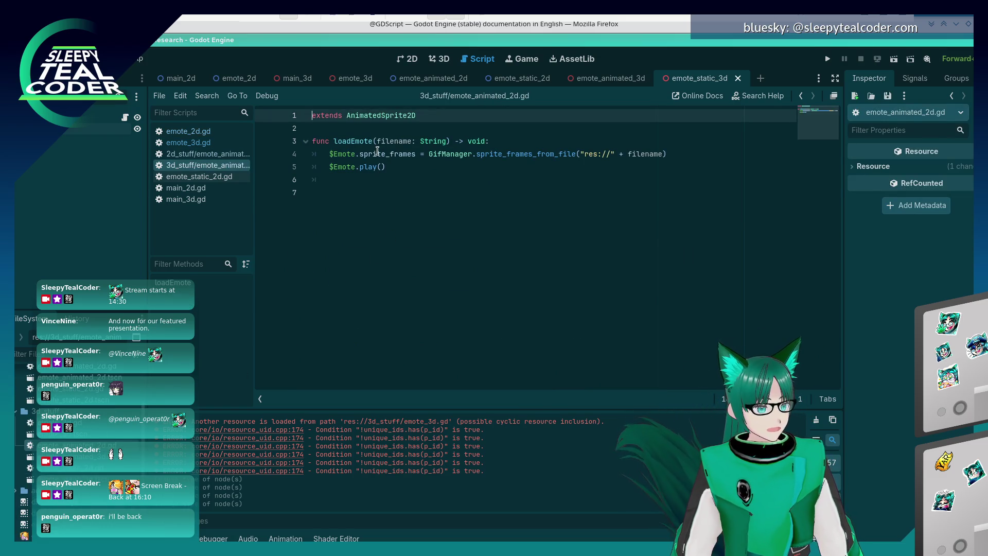
key(End)
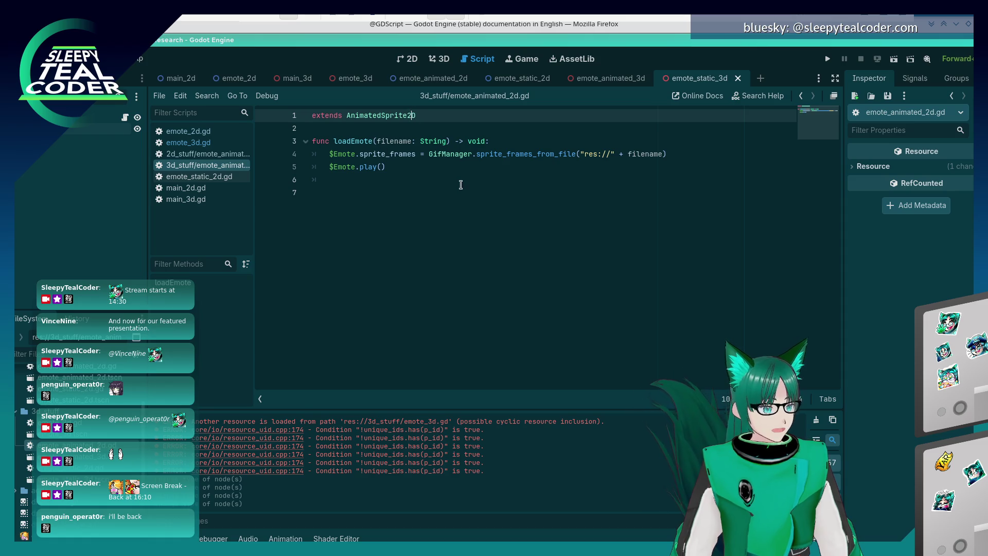
key(BackSpace)
text(3)
click(437, 183)
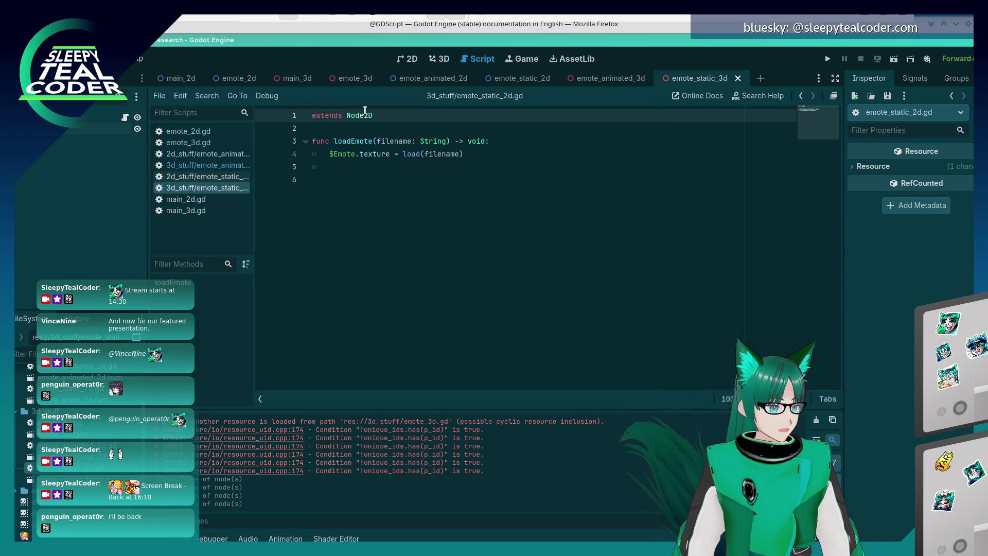
key(BackSpace)
key(BackSpace)
text(3D)
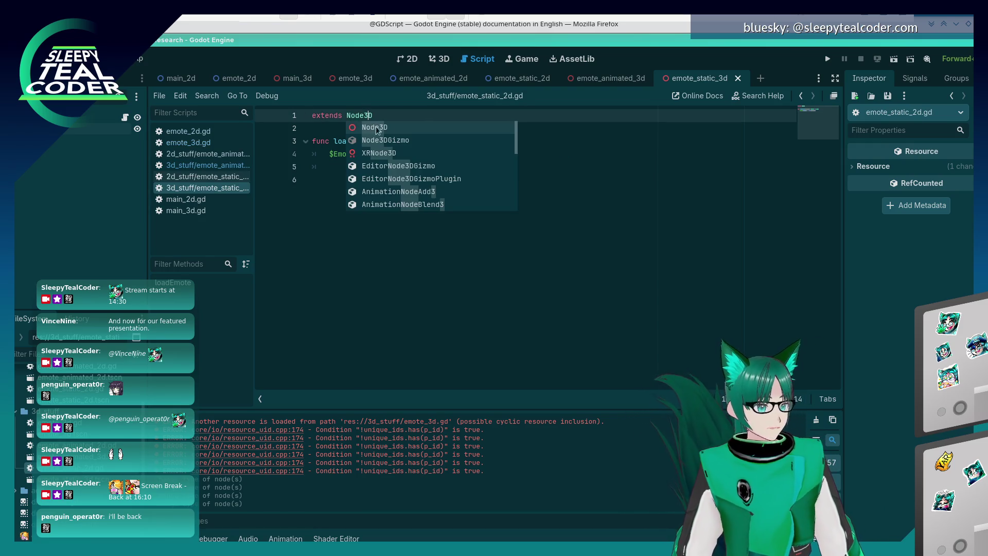
click(587, 186)
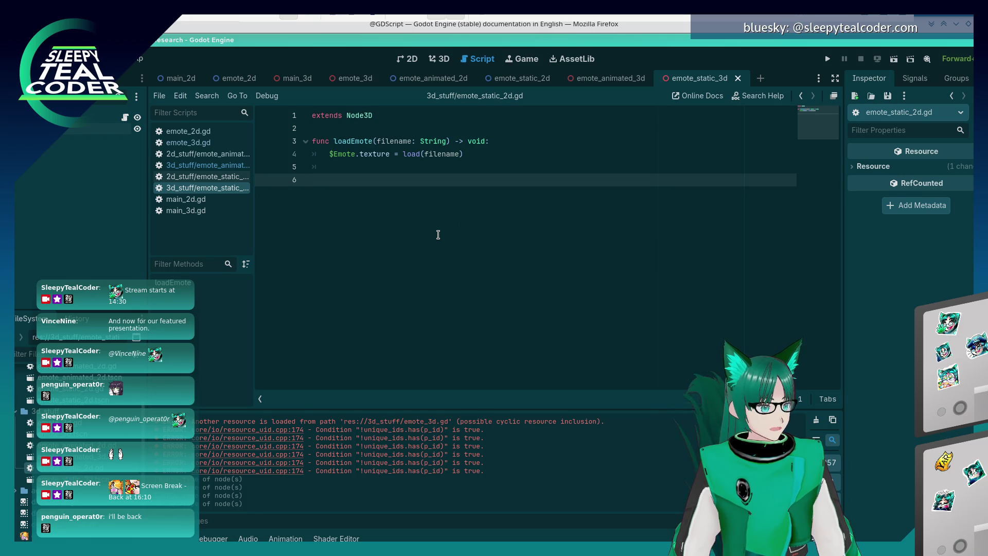
- Rename the copies to emote_animated_3d.gd and emote_static_3d.gd
double_click(31, 446)
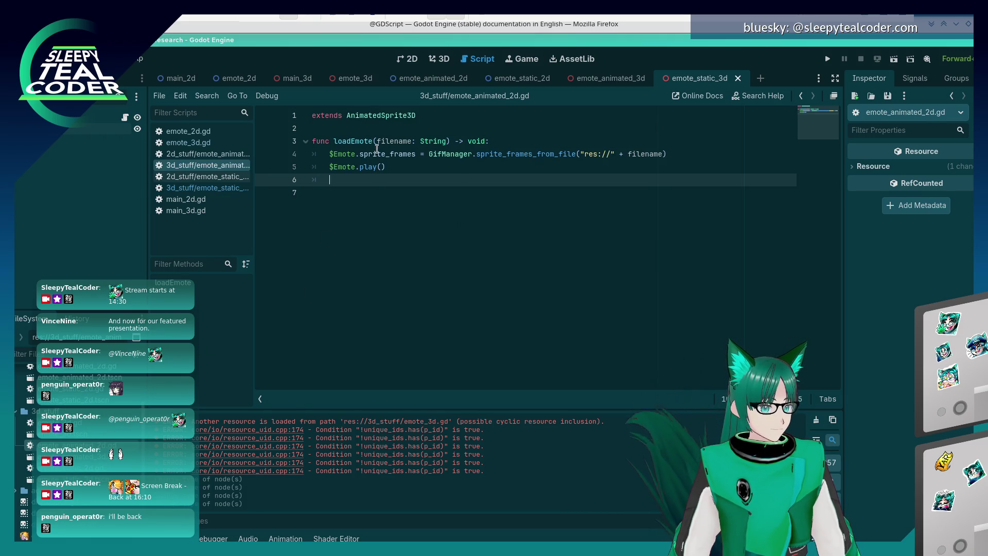
double_click(28, 467)
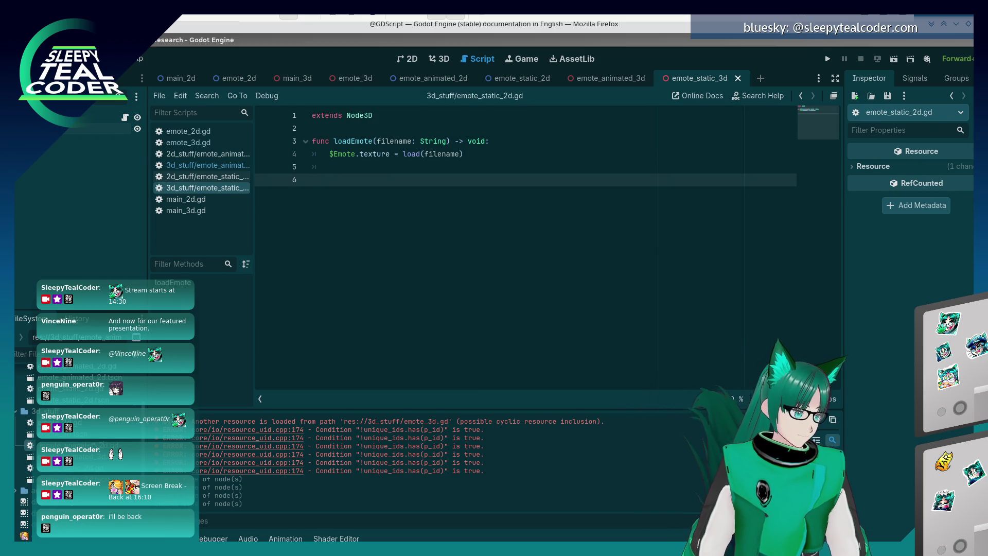
click(31, 445)
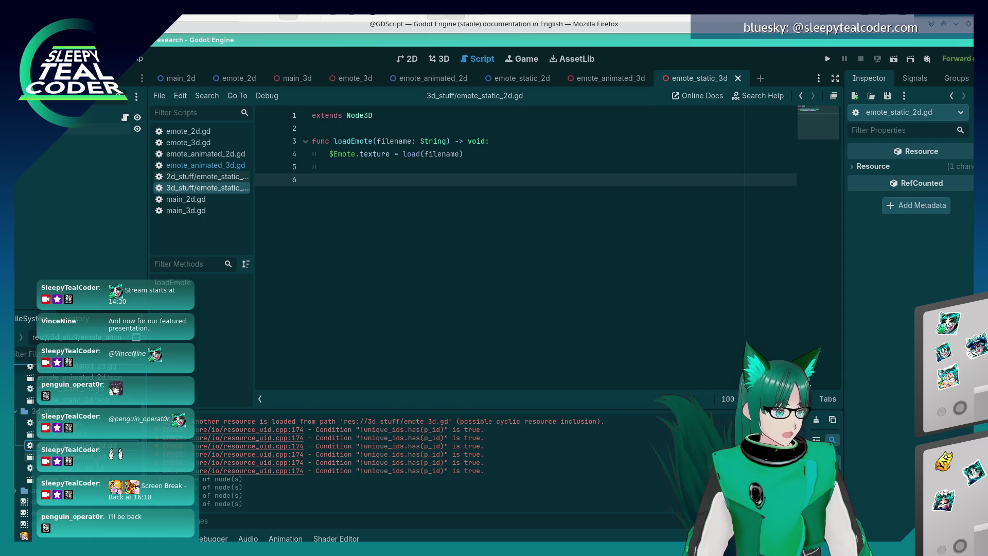
click(29, 467)
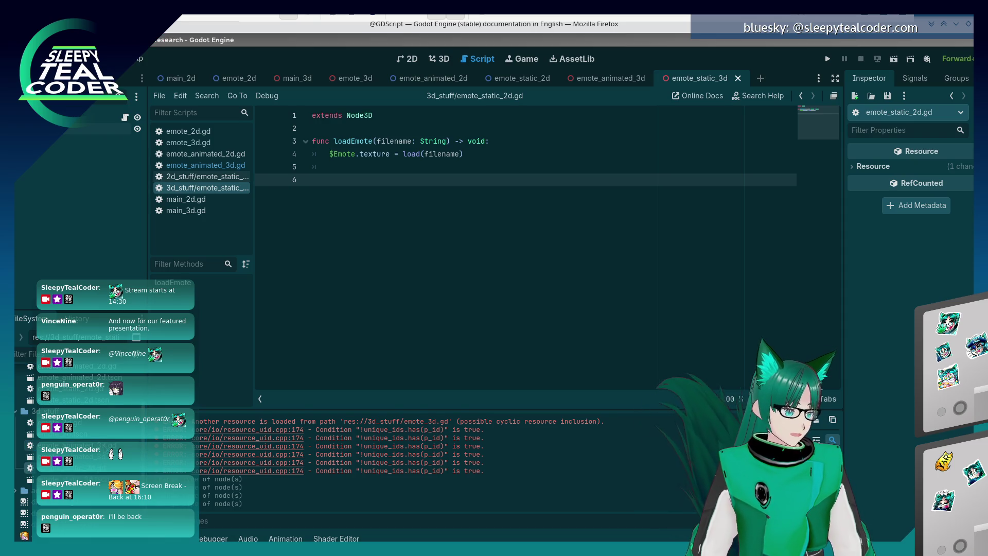
key(Return)
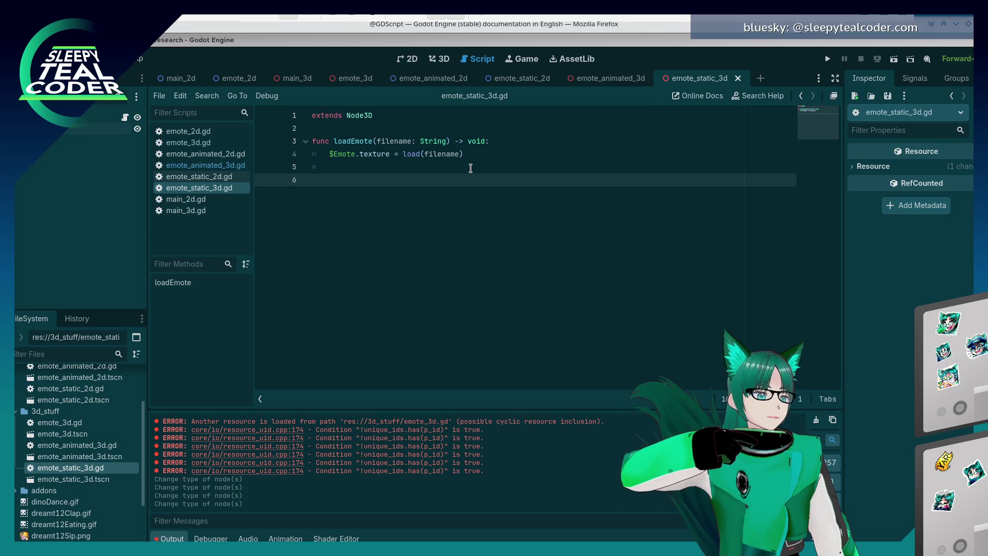
- Open emote_3d.gd and look over its gif-extension check and add_child(emote) code in loadEmote
scroll(93, 421, up, 2)
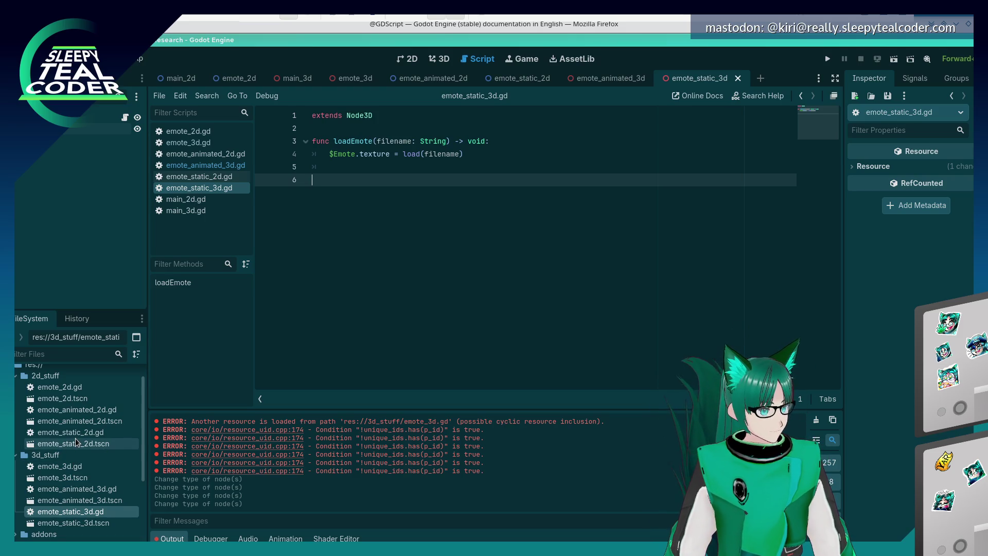
click(67, 493)
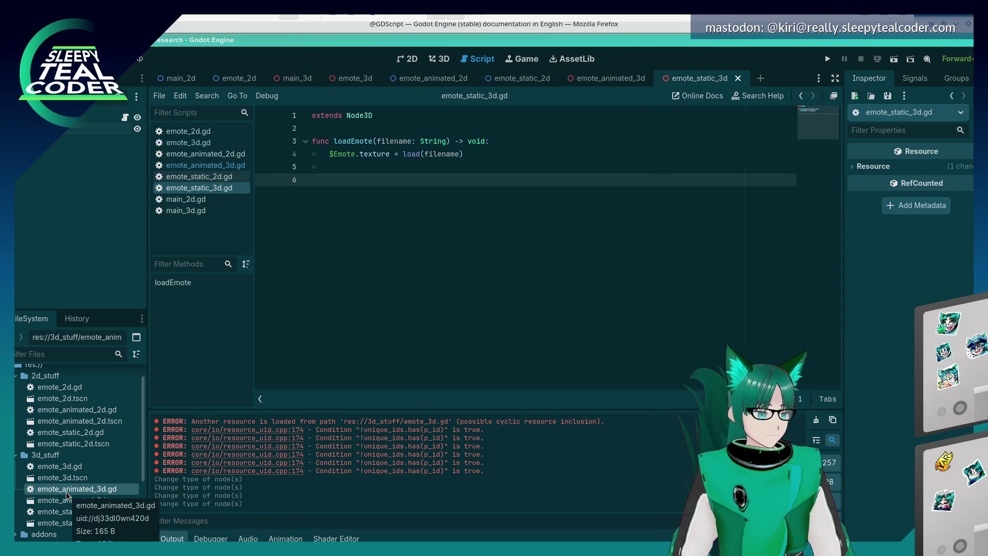
double_click(61, 467)
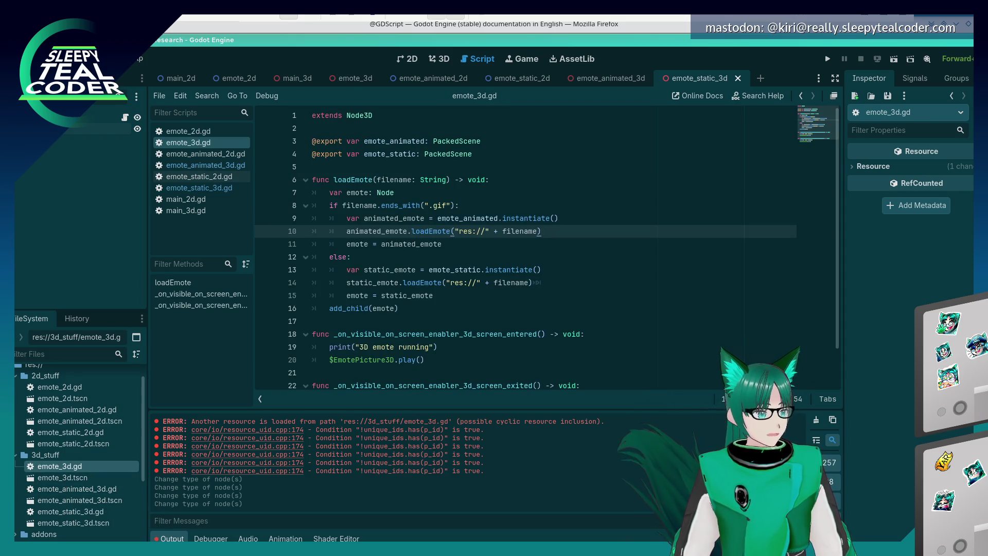
click(554, 302)
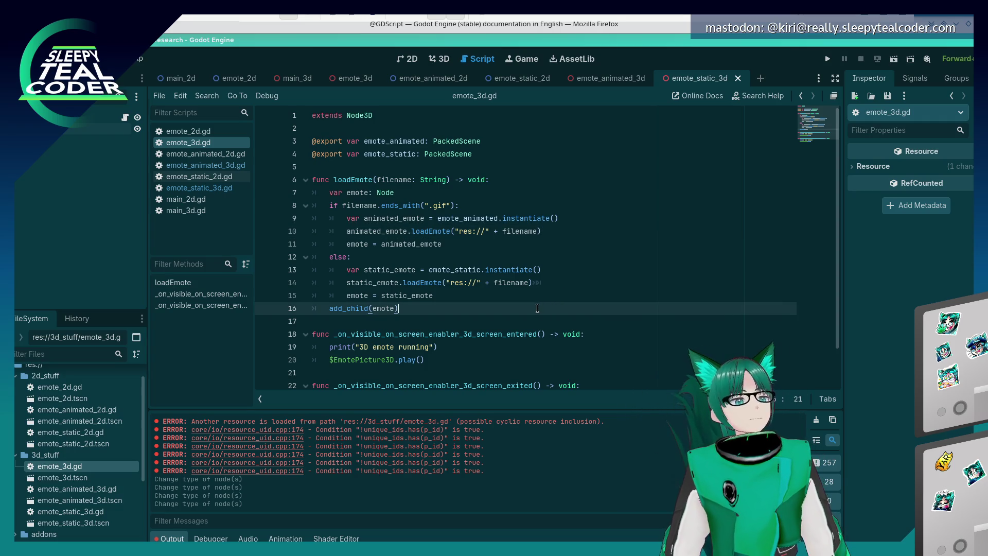
click(534, 209)
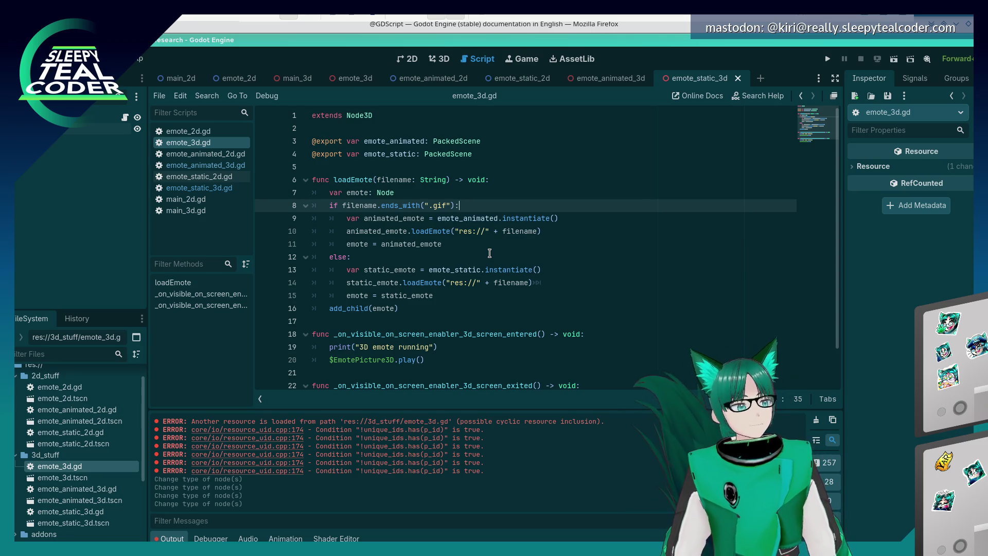
scroll(489, 253, down, 1)
scroll(489, 254, up, 1)
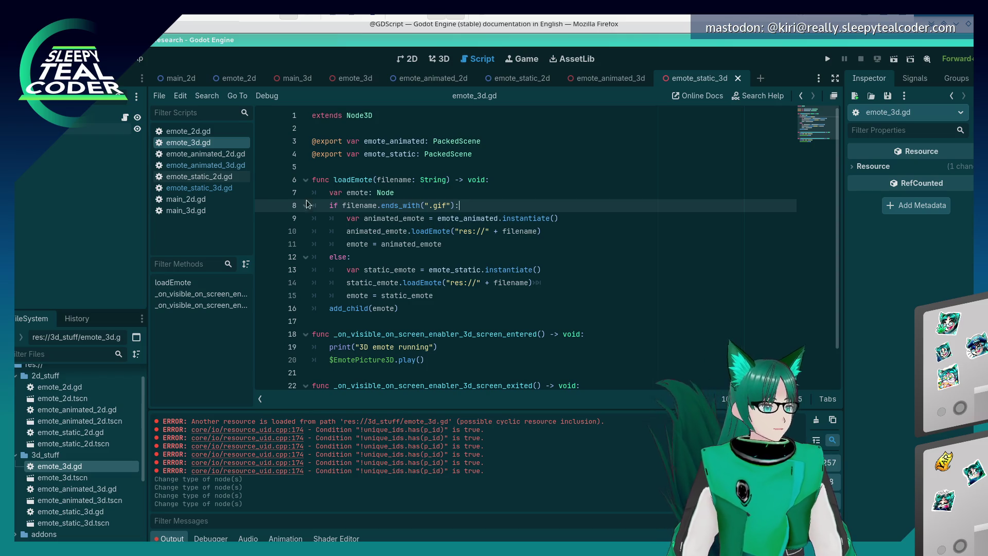
scroll(86, 474, down, 5)
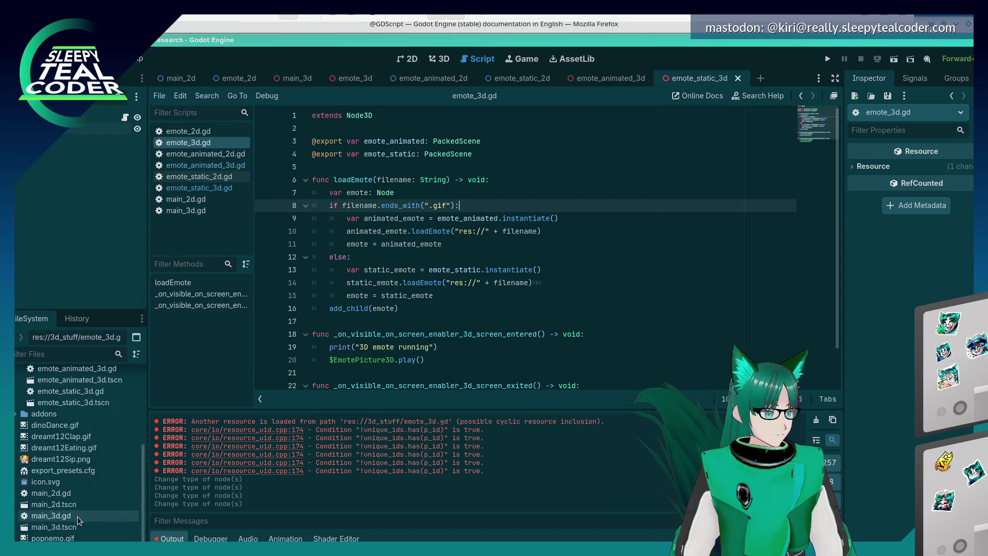
- Open main_3d.tscn and main_3d.gd, and delete the Timer node from the scene
double_click(76, 523)
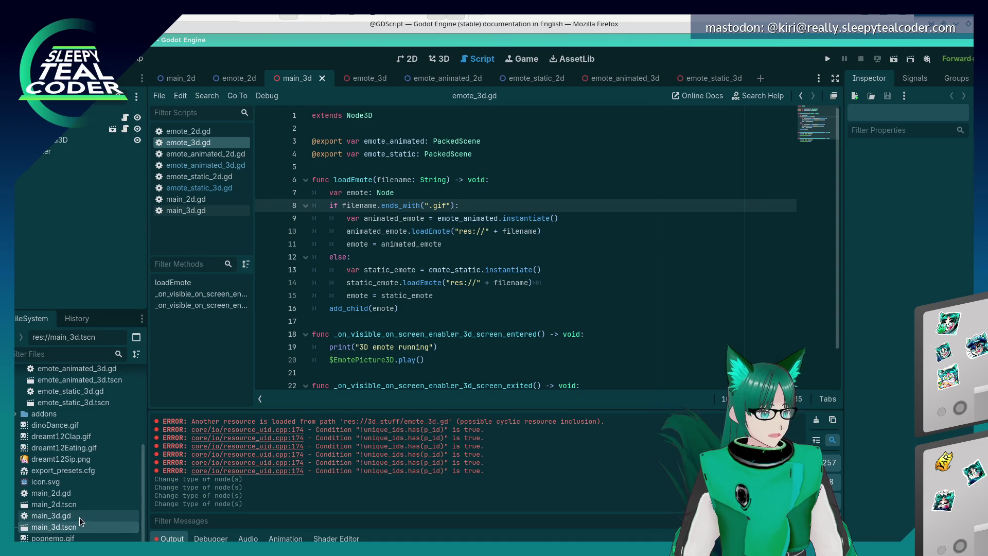
double_click(79, 516)
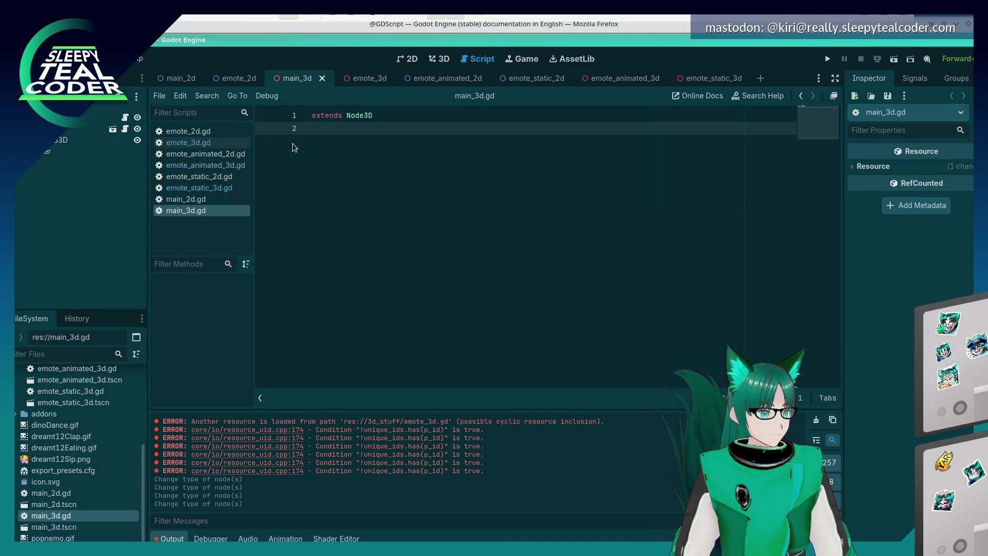
click(70, 153)
right_click(69, 154)
click(430, 142)
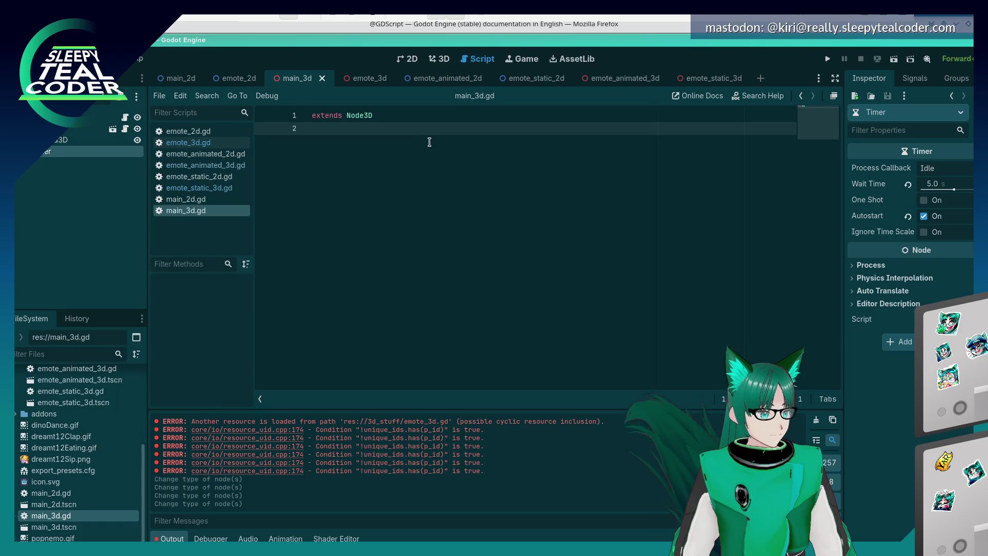
right_click(90, 158)
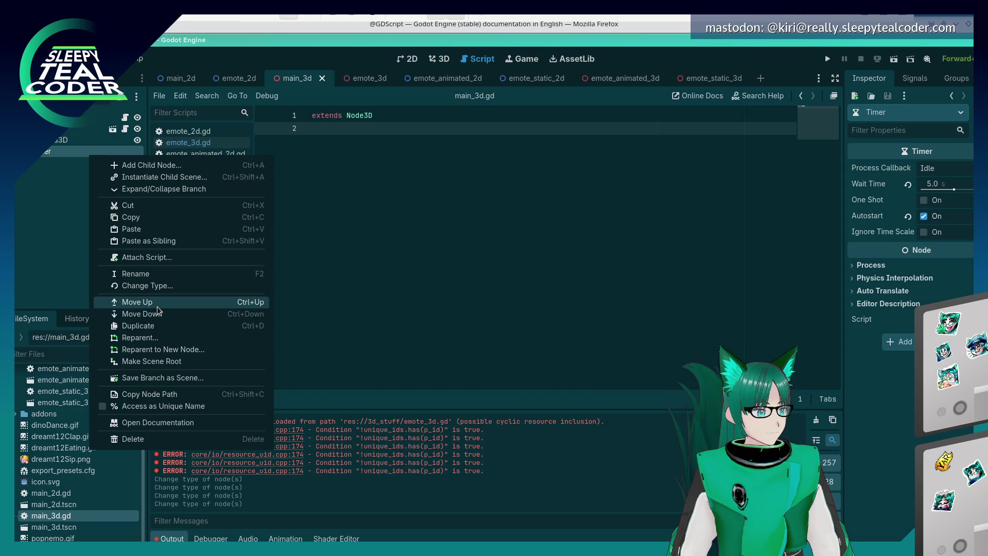
click(144, 440)
click(543, 299)
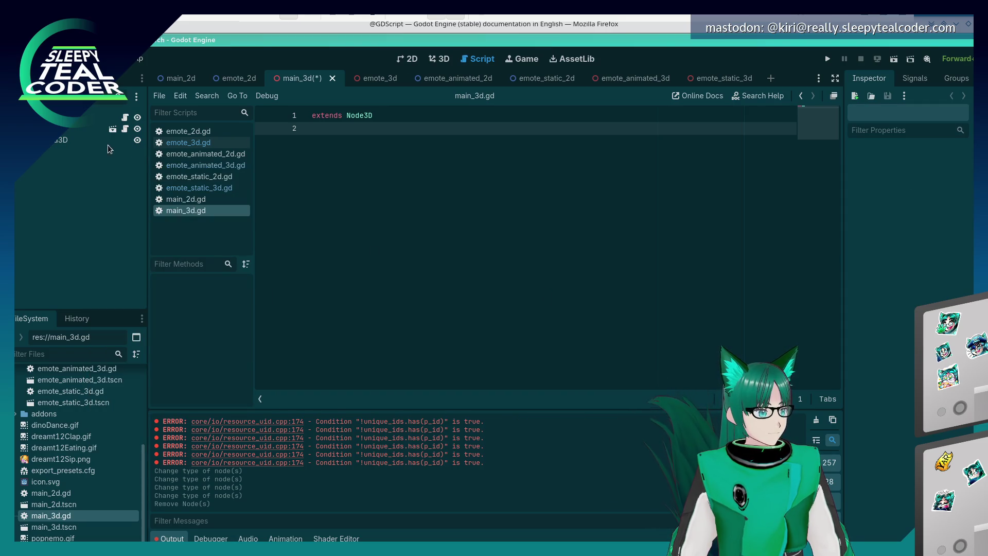
- Add an empty line at the end of main_3d.gd, then open main_2d.gd from the main_2d scene
click(75, 131)
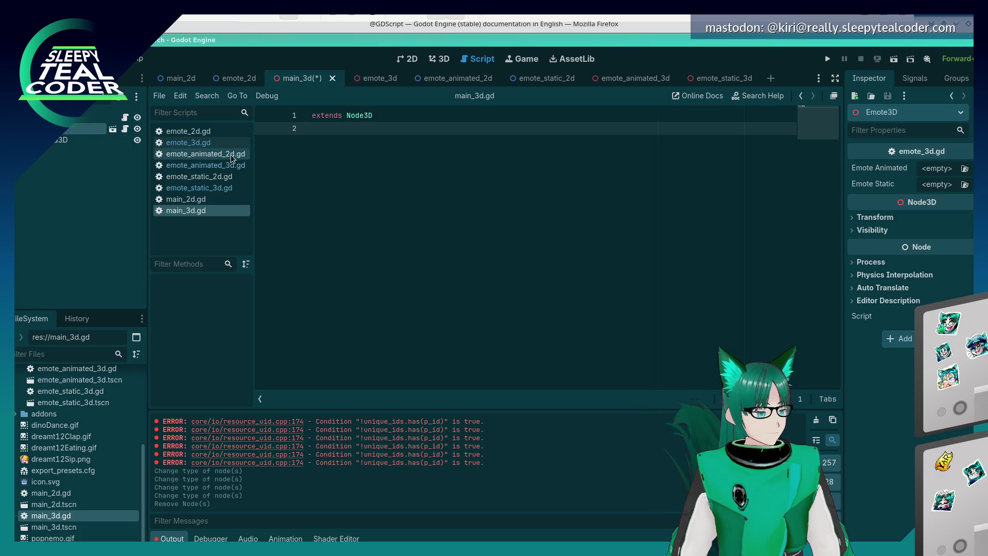
click(335, 181)
key(Return)
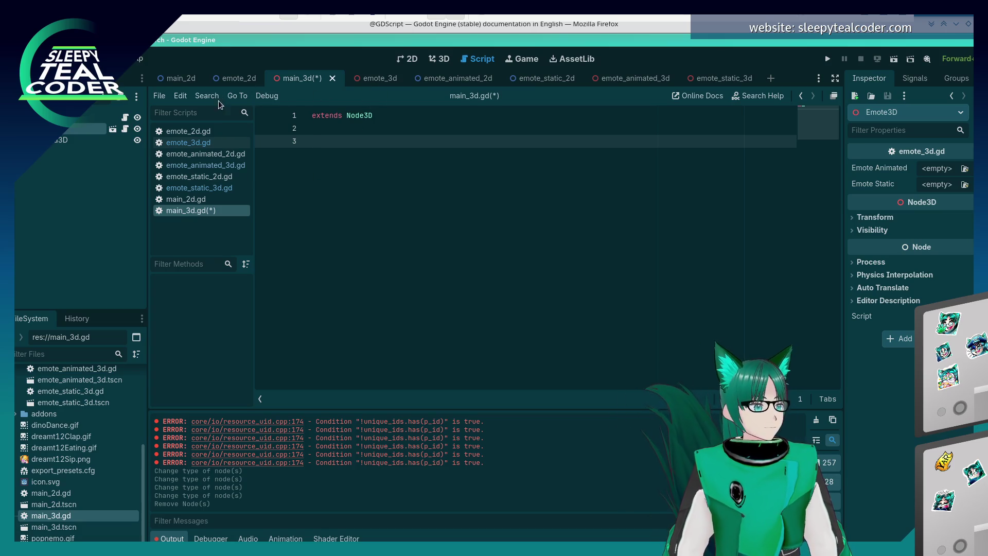
click(177, 78)
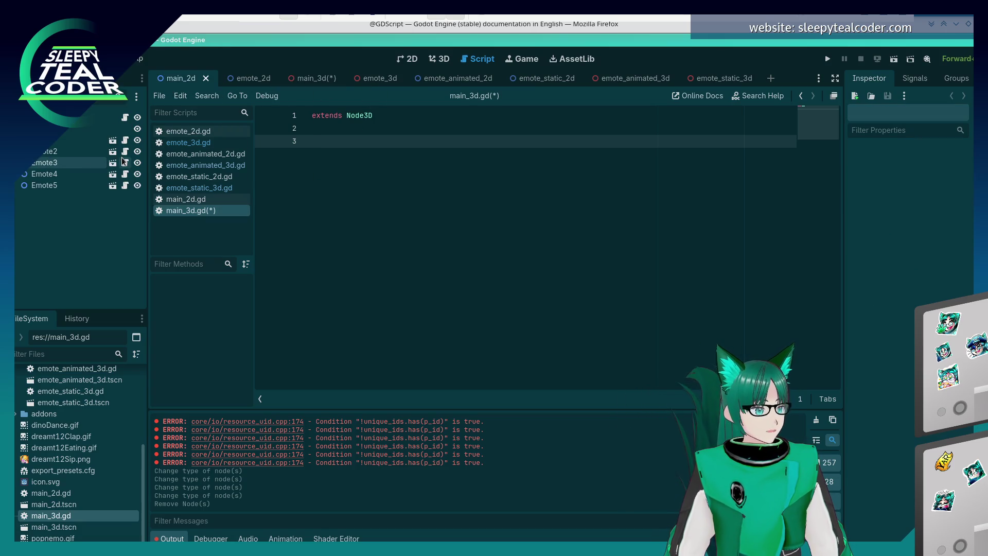
click(187, 199)
- Copy the _ready header and its Ready! print line into main_3d.gd and save
scroll(387, 276, up, 5)
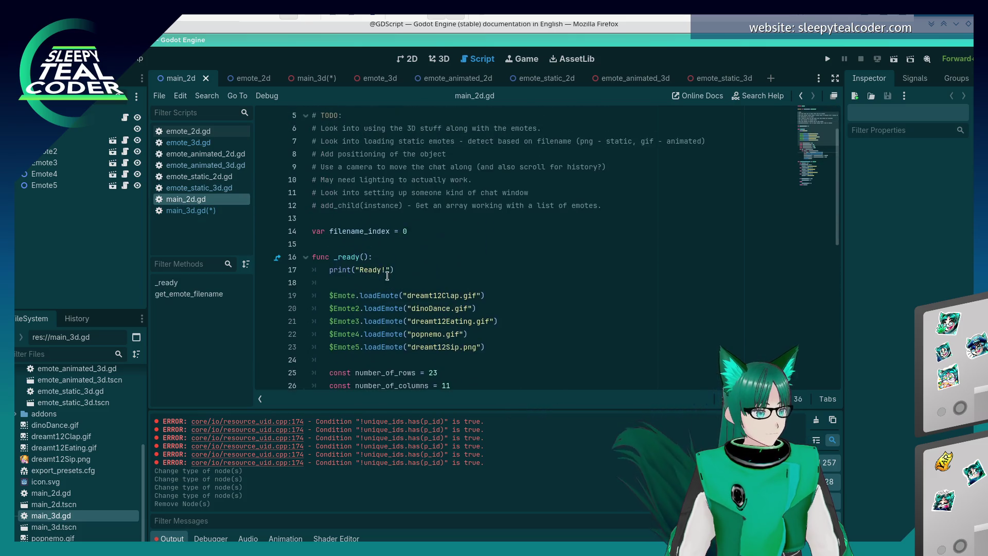
mouse_move(394, 269)
mouse_down()
mouse_move(329, 270)
mouse_move(312, 257)
mouse_up()
key(ctrl+c)
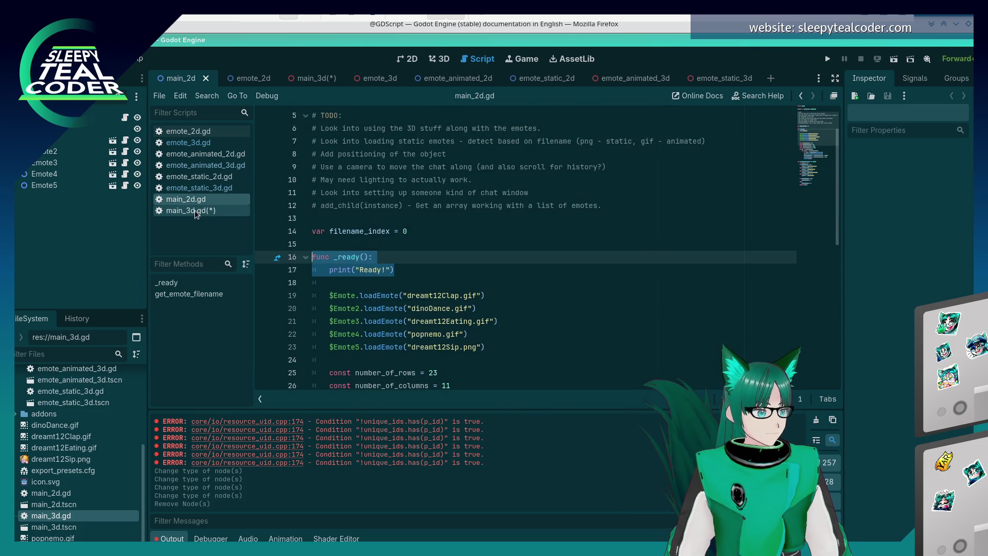
click(196, 210)
key(ctrl+v)
key(ctrl+s)
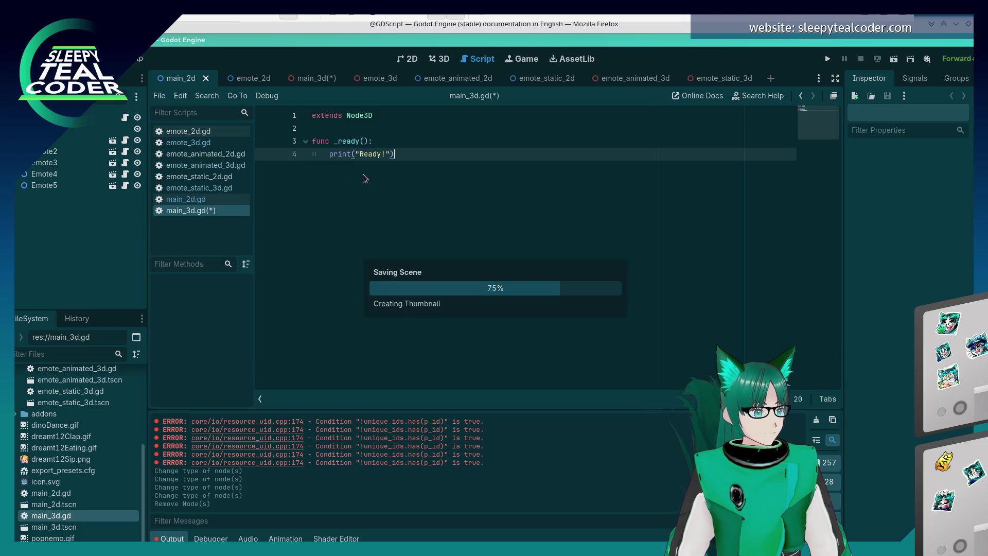
- Select the emote grid-spawning loop and get_emote_filename code in main_2d.gd
key(alt+Left)
scroll(388, 224, down, 5)
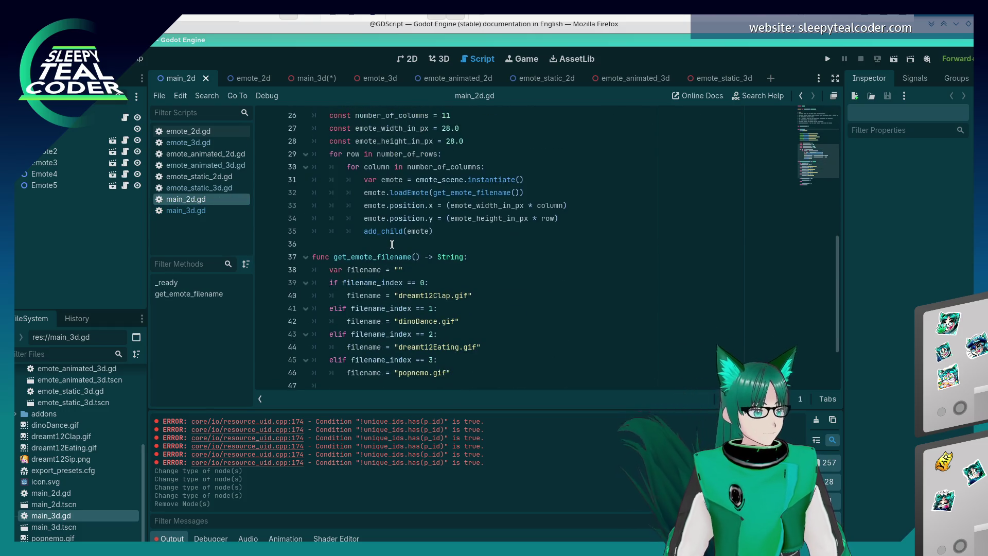
mouse_move(451, 311)
mouse_down()
mouse_move(339, 244)
mouse_move(334, 172)
mouse_move(329, 309)
mouse_move(360, 288)
mouse_move(377, 304)
mouse_up()
key(ctrl+c)
scroll(361, 298, down, 1)
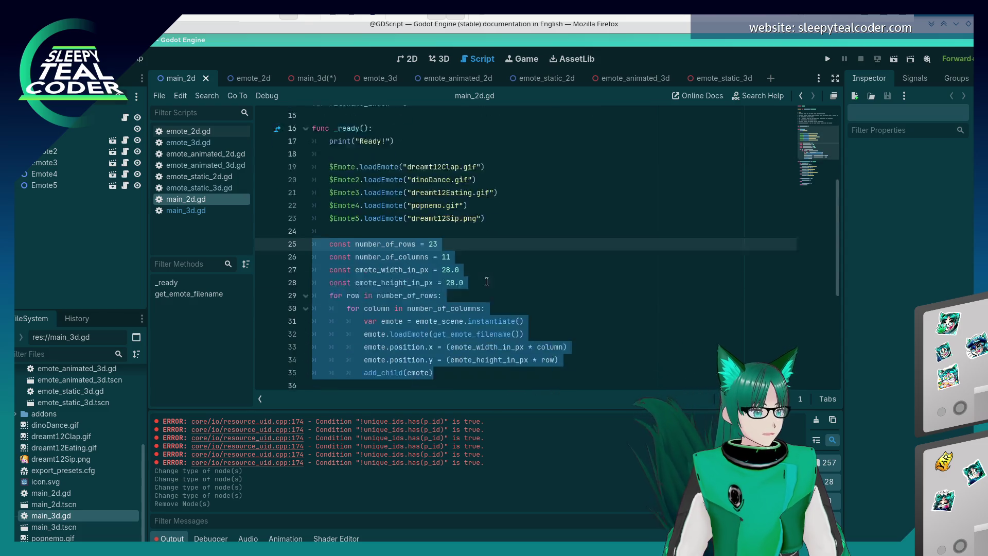
scroll(463, 298, down, 3)
click(459, 290)
mouse_move(459, 288)
mouse_down()
mouse_move(324, 113)
mouse_move(305, 163)
mouse_up()
scroll(463, 208, down, 3)
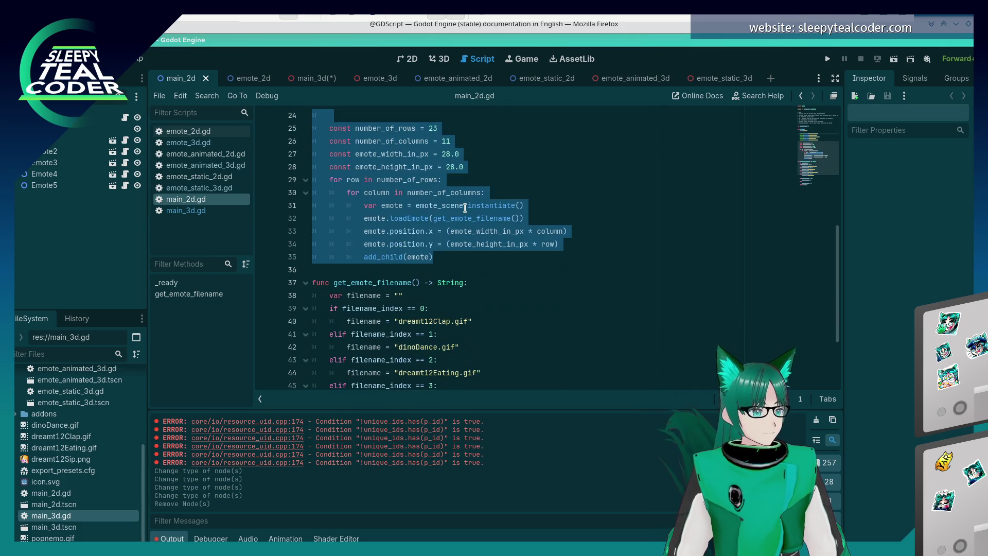
scroll(451, 274, up, 3)
click(473, 250)
scroll(474, 249, down, 2)
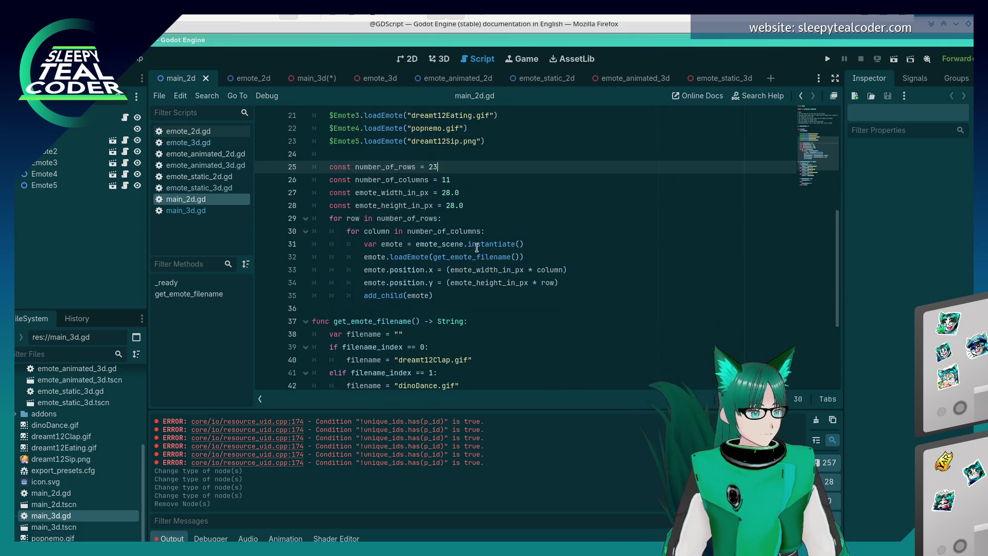
mouse_move(313, 167)
mouse_down()
mouse_move(335, 389)
mouse_move(407, 381)
mouse_up()
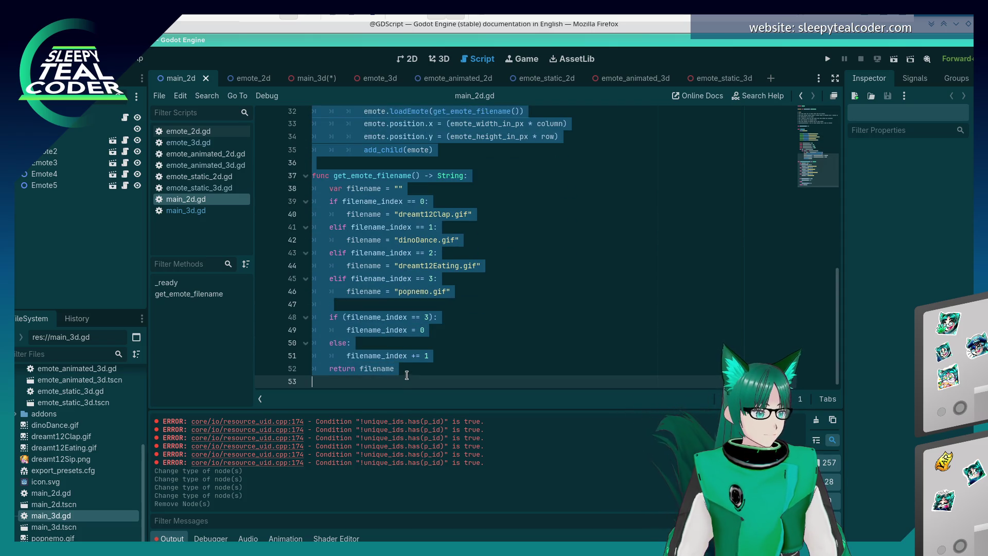
- Paste the grid-spawning code on a new line after the _ready code in main_3d.gd
click(239, 211)
click(359, 224)
key(Return)
key(ctrl+v)
scroll(365, 206, up, 5)
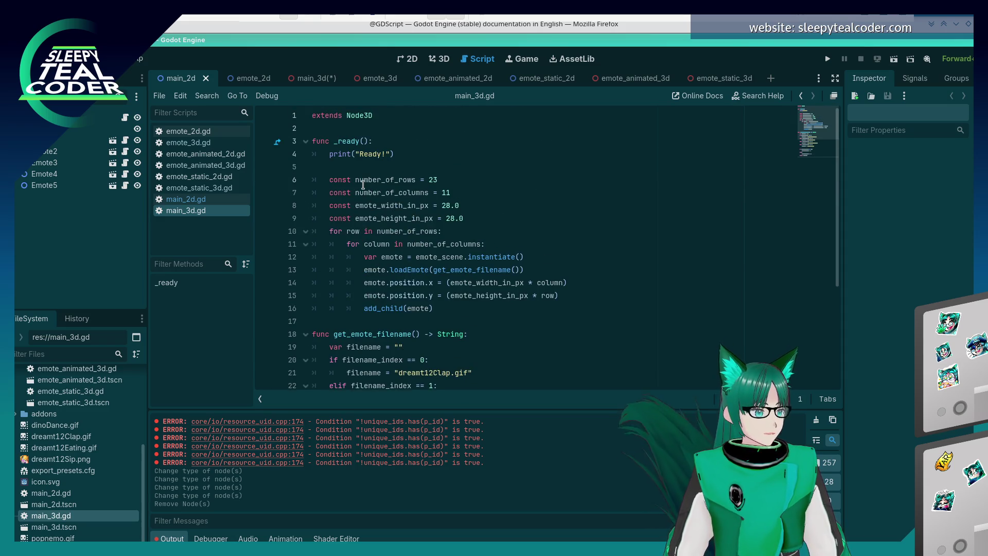